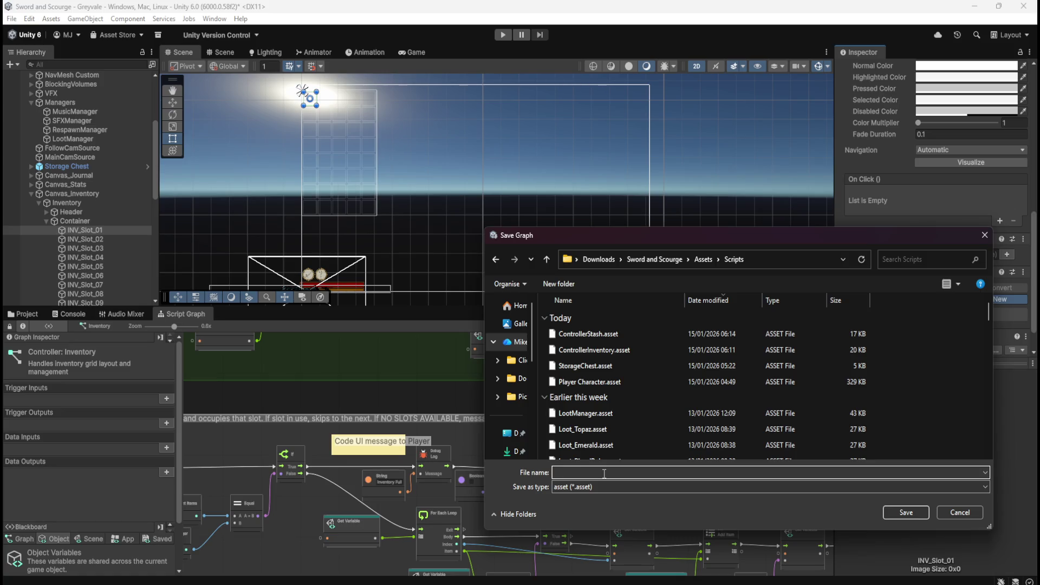
# Enter SLOTinventory as the new script graph's file name in Assets > Scripts.
pyautogui.write('InventoryS')
pyautogui.write('lot')
pyautogui.press('BackSpace')
pyautogui.press('BackSpace')
pyautogui.press('BackSpace')
pyautogui.write('SlotINV')
pyautogui.press('BackSpace')
pyautogui.press('BackSpace')
pyautogui.press('BackSpace')
pyautogui.write('INVENTO')
pyautogui.press('BackSpace')
pyautogui.press('BackSpace')
pyautogui.press('BackSpace')
pyautogui.write('SLOT')
pyautogui.write('inventory')
# Save the SLOTinventory graph asset and give it the title 'SLOT Inventory'.
pyautogui.click(900, 513)
pyautogui.click(889, 292)
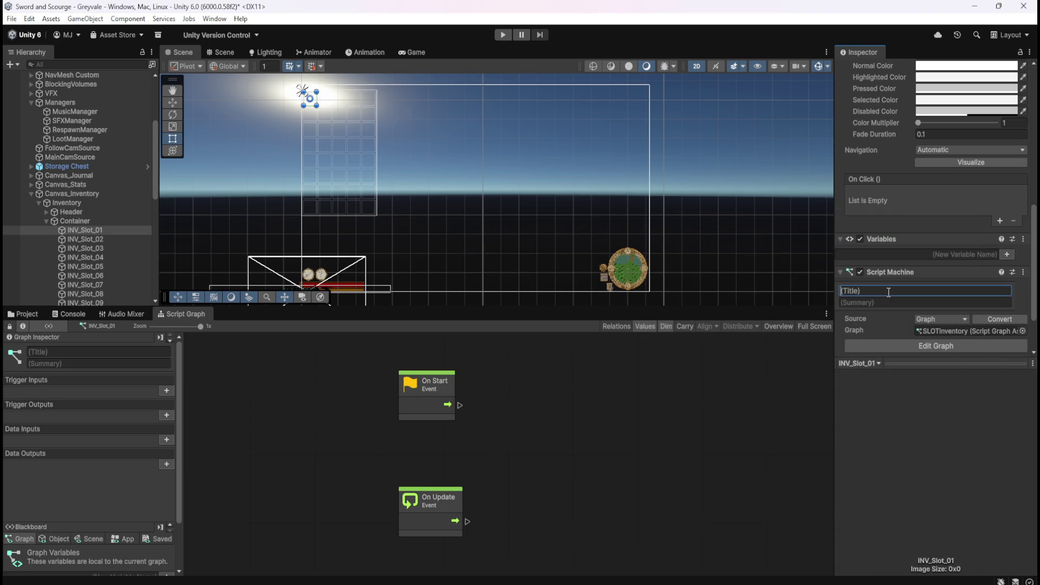
pyautogui.write('SLOT Inventory')
pyautogui.press('Tab')
# Set the summary to 'Handles user interaction within the Inventory' and select the On Start and On Update nodes.
pyautogui.write('Handles the')
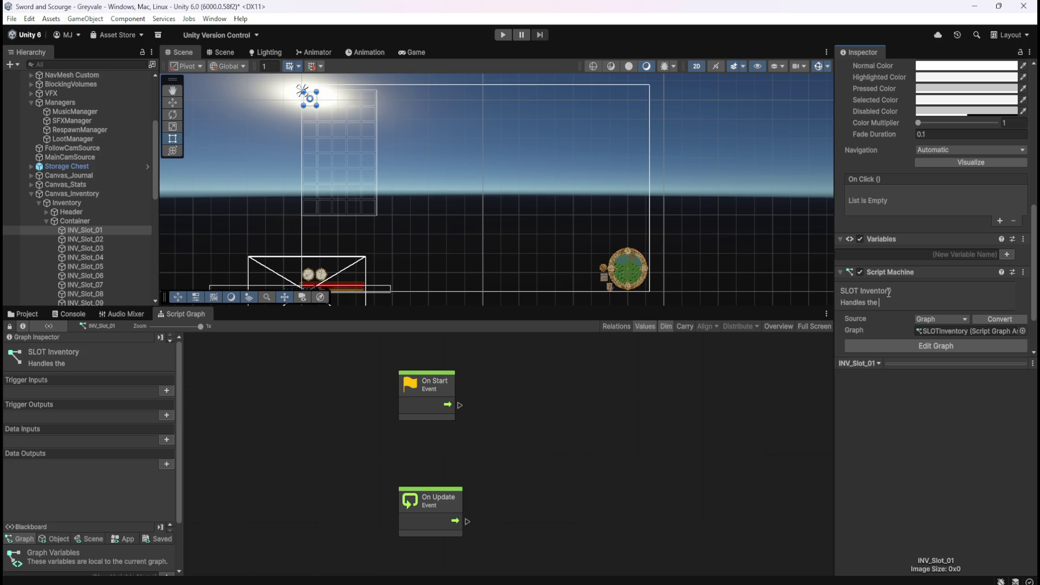
pyautogui.press('BackSpace')
pyautogui.press('BackSpace')
pyautogui.press('BackSpace')
pyautogui.write('user int')
pyautogui.write('eraction within')
pyautogui.write(' the Inventory')
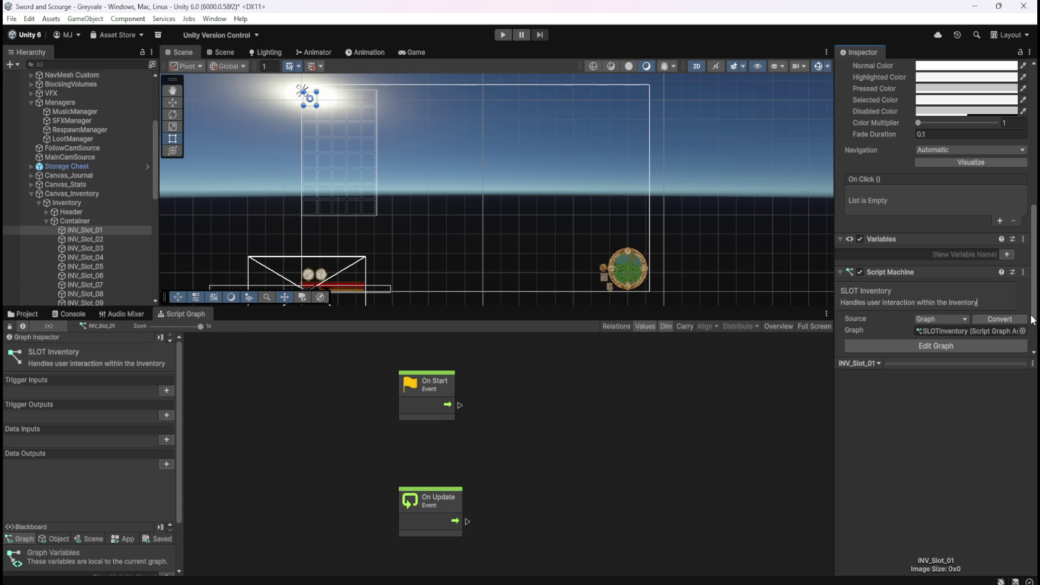
pyautogui.click(459, 435)
pyautogui.moveTo(318, 372); pyautogui.dragTo(469, 518)
# Delete On Start and On Update, check INV_Slot_01's components, and maximize the Script Graph.
pyautogui.press('Delete')
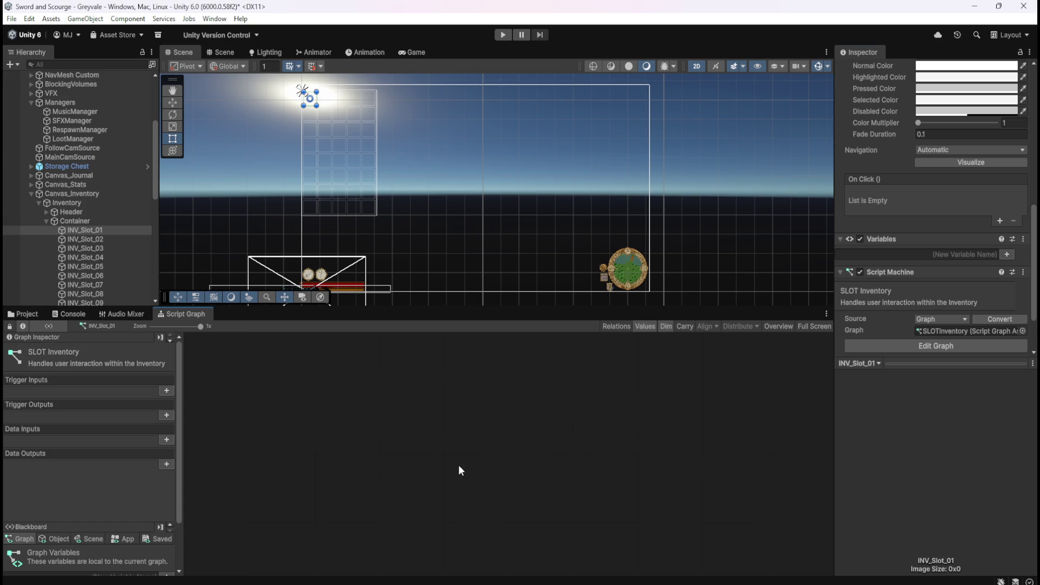
pyautogui.click(84, 220)
pyautogui.click(80, 230)
pyautogui.click(76, 239)
pyautogui.click(81, 231)
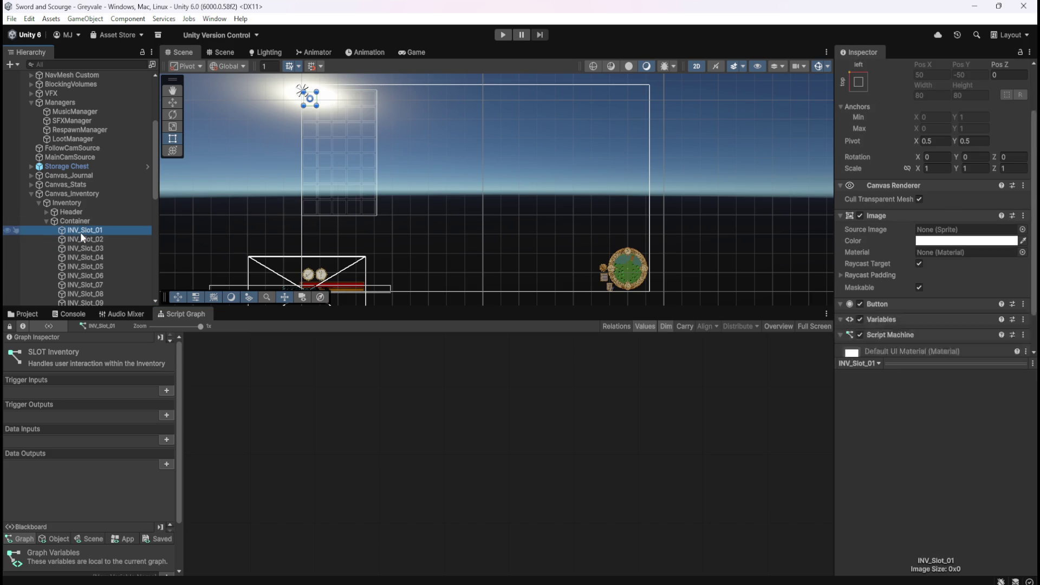
pyautogui.scroll(-8, 884, 313)
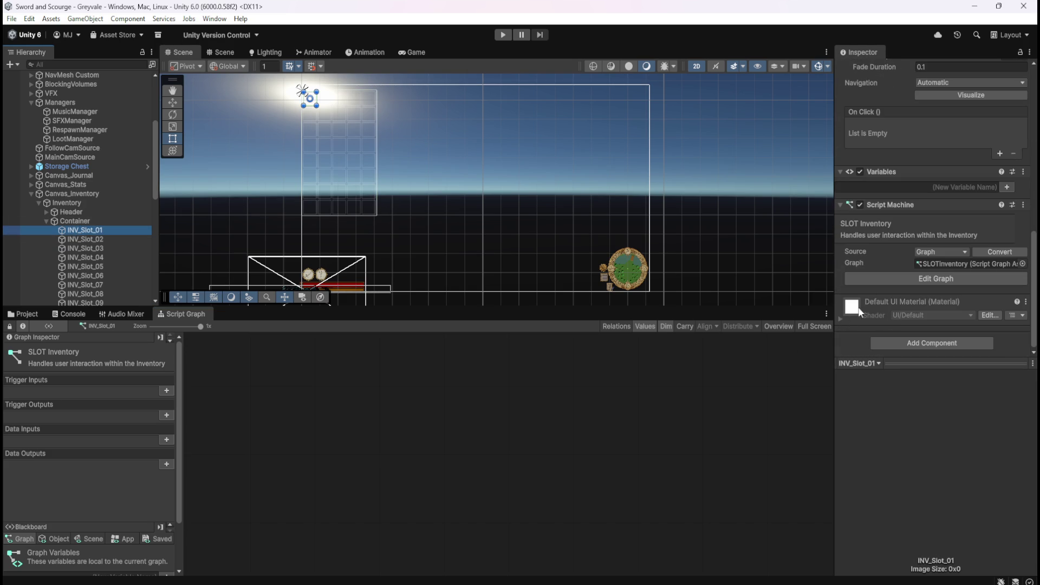
pyautogui.click(370, 432)
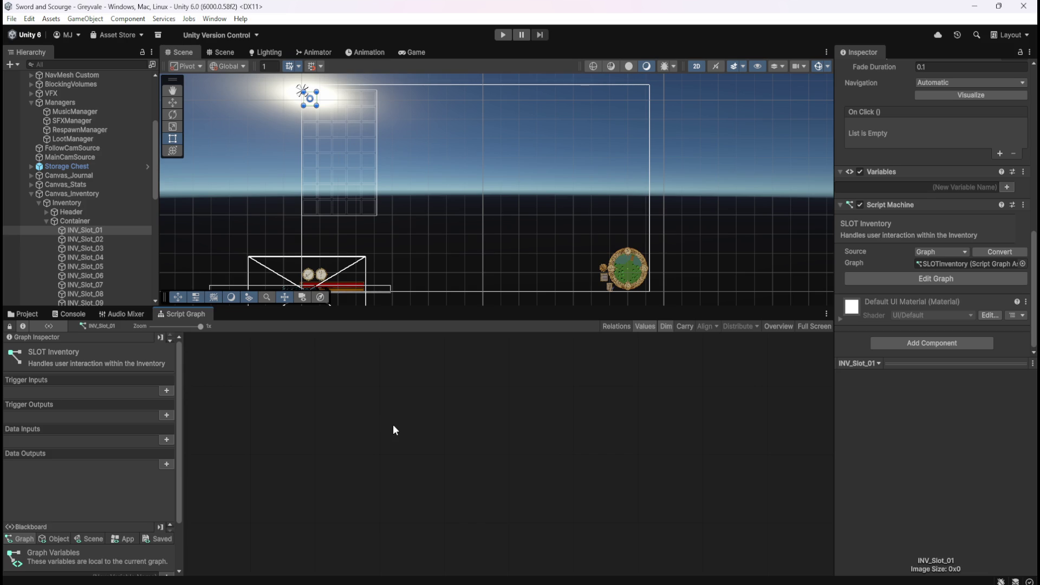
pyautogui.hotkey('shift', 'space')
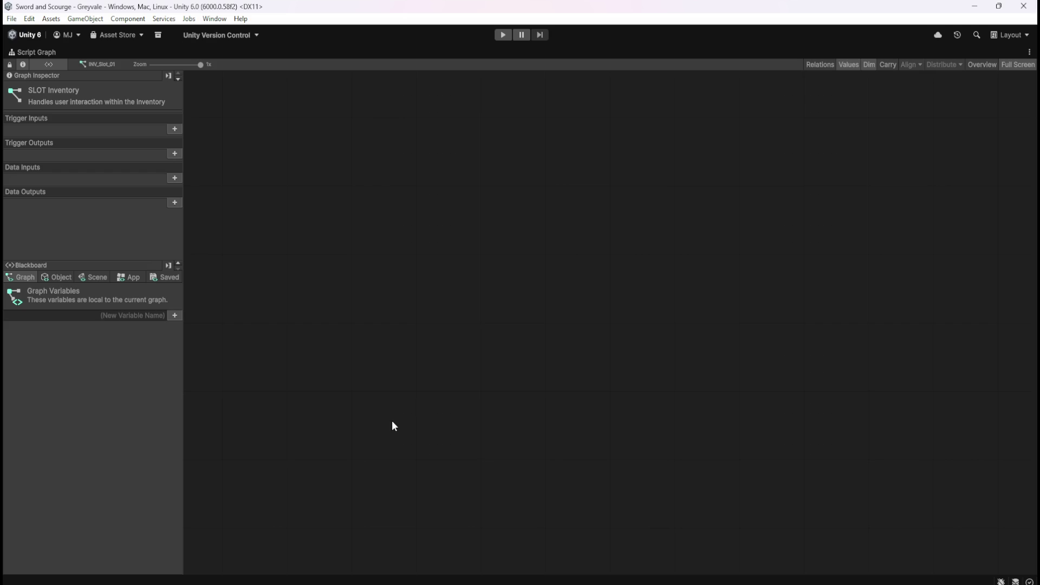
# Add an On Mouse Down node from a 'mouse' search, then delete it as unwanted.
pyautogui.rightClick(447, 341)
pyautogui.click(487, 344)
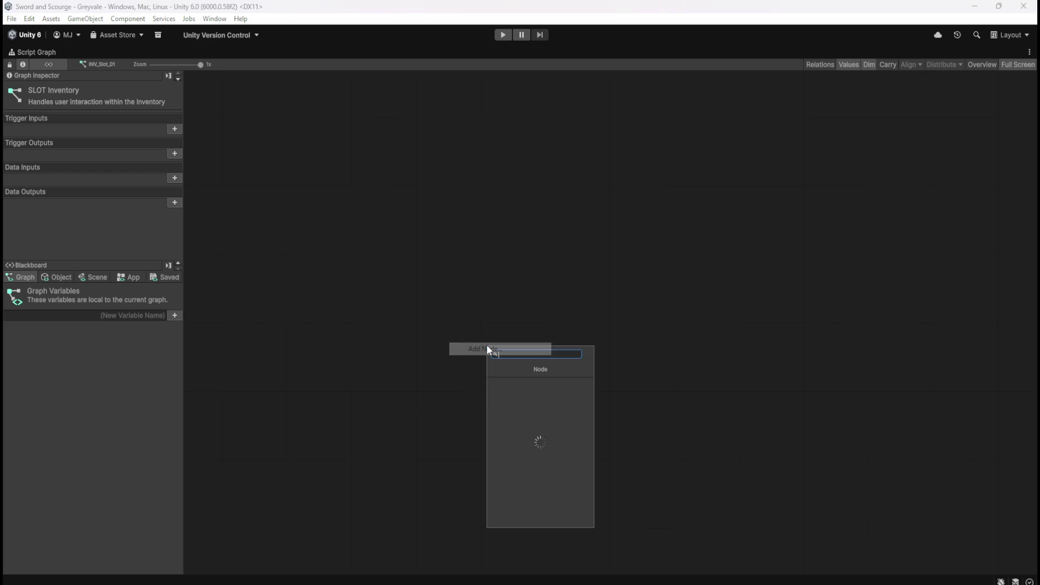
pyautogui.write('mouse')
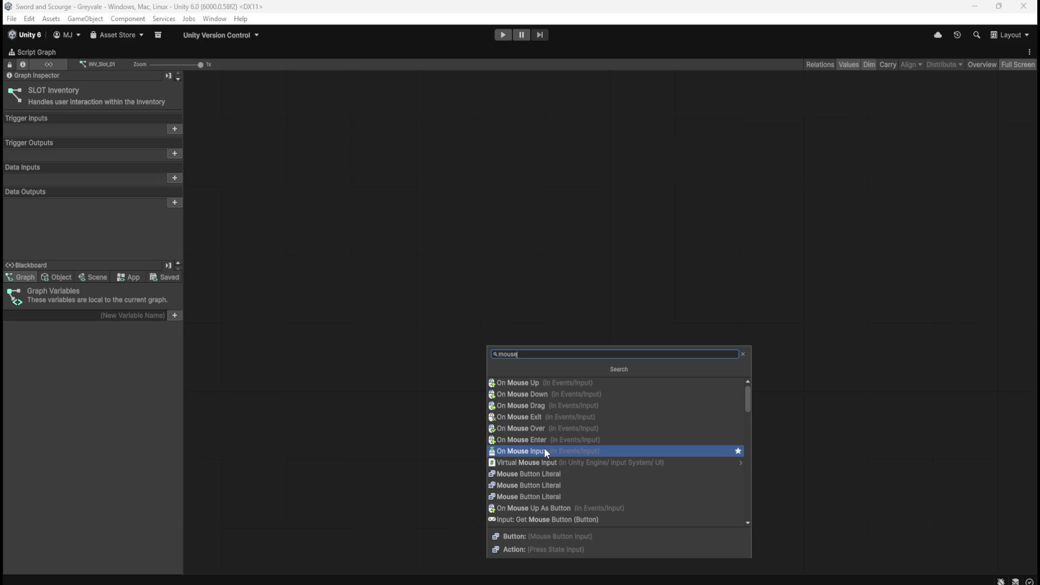
pyautogui.click(538, 397)
pyautogui.moveTo(590, 289); pyautogui.dragTo(424, 406)
pyautogui.press('Delete')
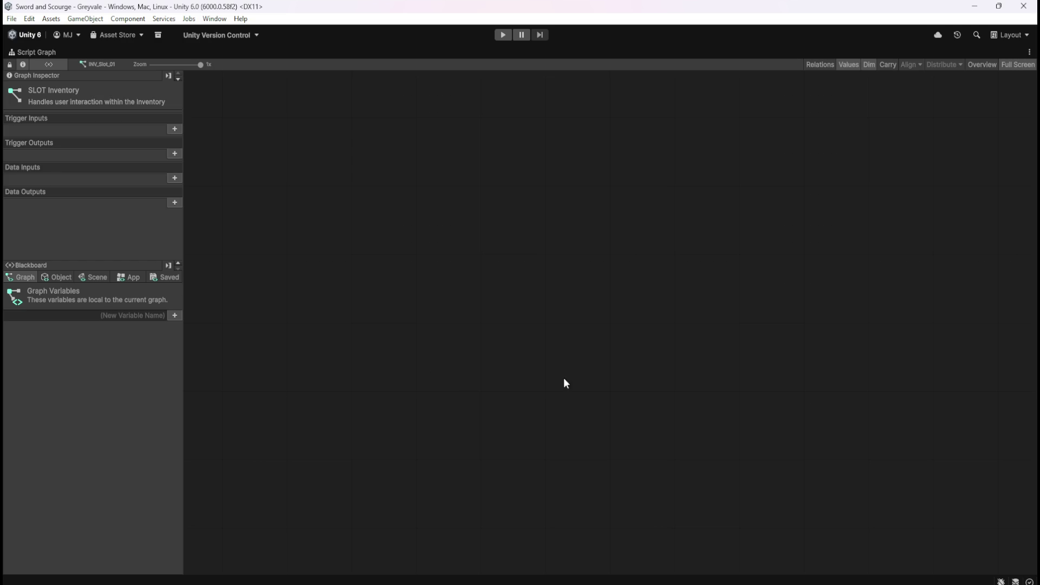
# Search the node list for 'button' and dismiss the results without adding a node.
pyautogui.rightClick(500, 343)
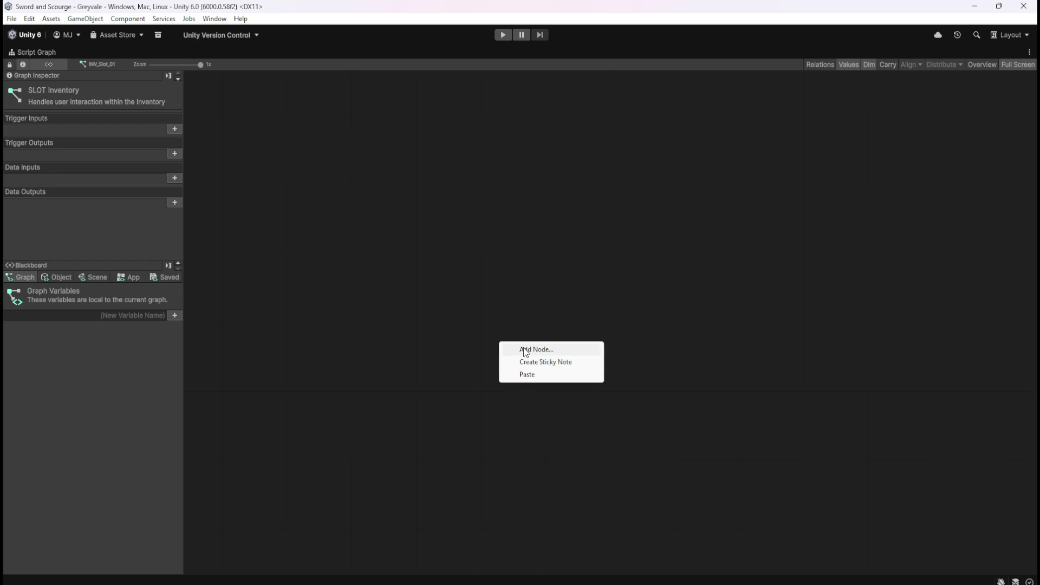
pyautogui.click(524, 350)
pyautogui.write('button')
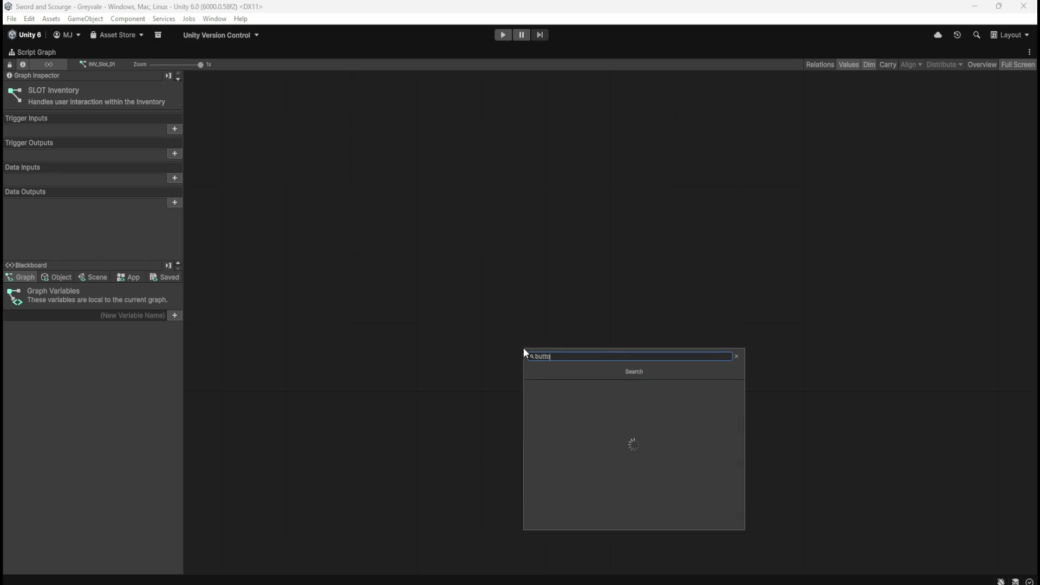
pyautogui.press('Return')
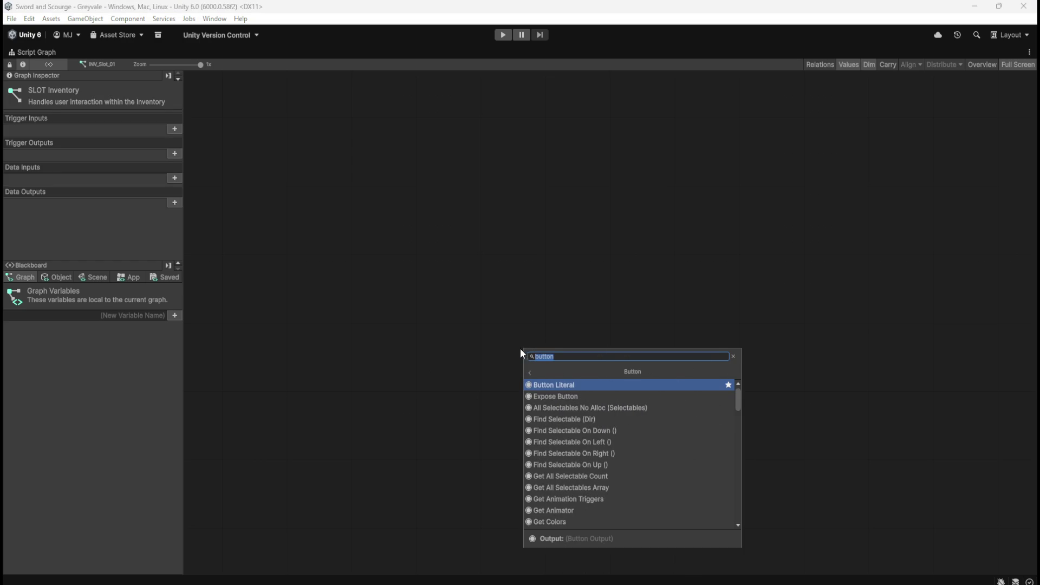
pyautogui.click(483, 302)
# Add an On Button Click node via a 'click' search, move it up-left, and restore the layout.
pyautogui.rightClick(484, 302)
pyautogui.click(518, 310)
pyautogui.write('button')
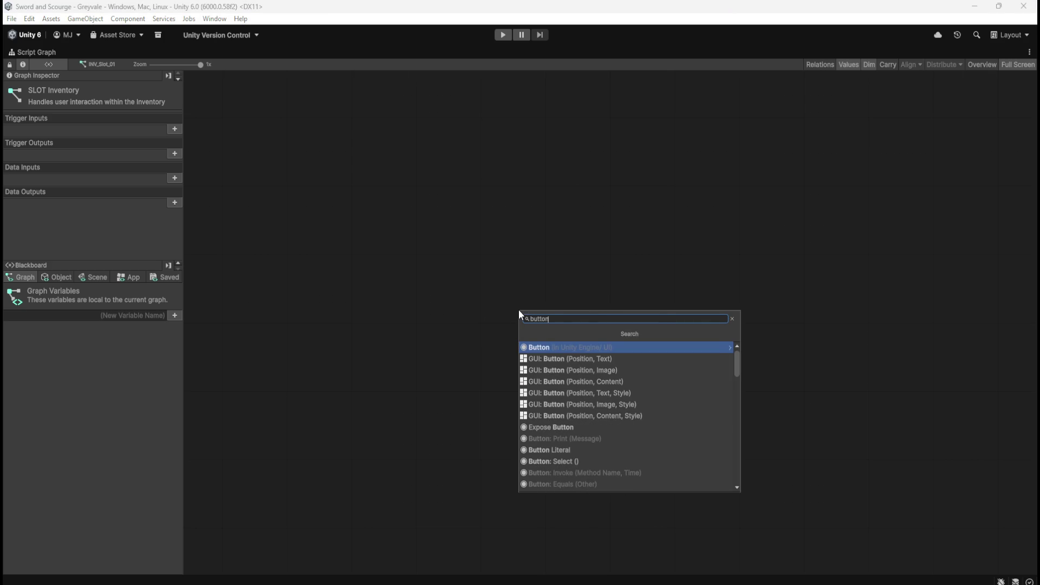
pyautogui.hotkey('ctrl', 'a')
pyautogui.write('click')
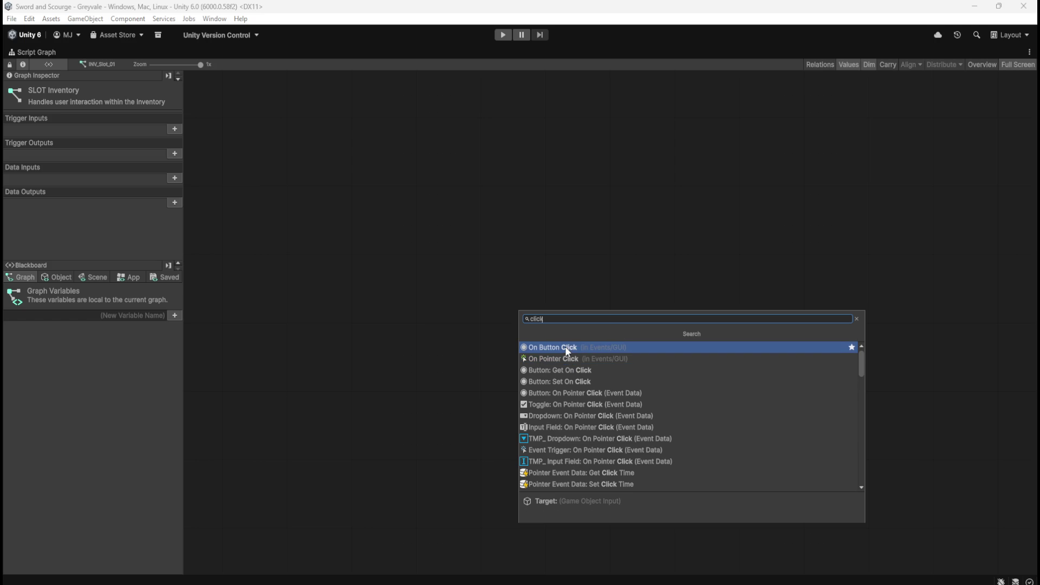
pyautogui.click(565, 347)
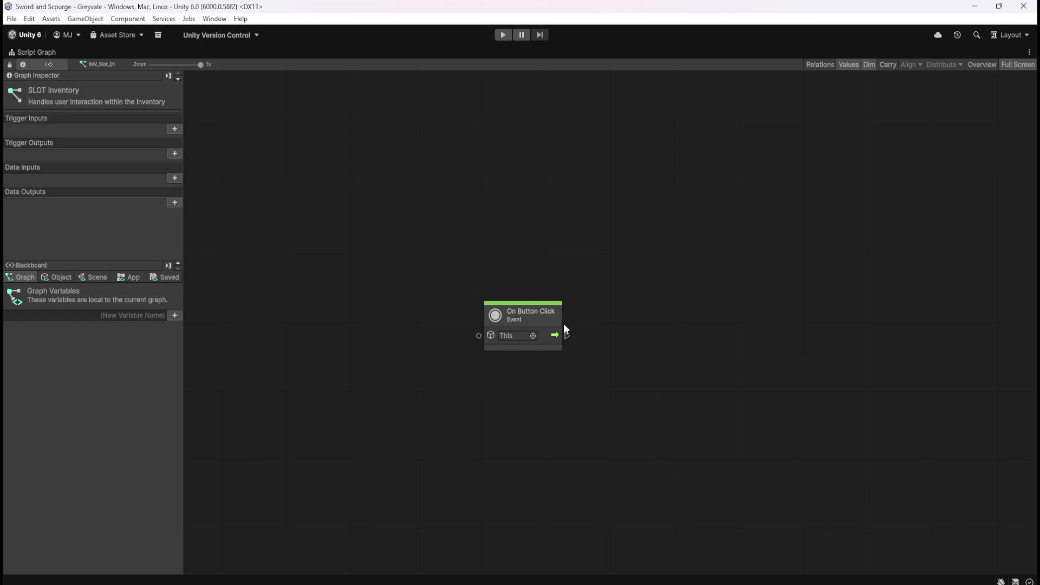
pyautogui.moveTo(546, 325)
pyautogui.mouseDown()
pyautogui.moveTo(494, 274)
pyautogui.moveTo(479, 277)
pyautogui.mouseUp()
pyautogui.click(573, 269)
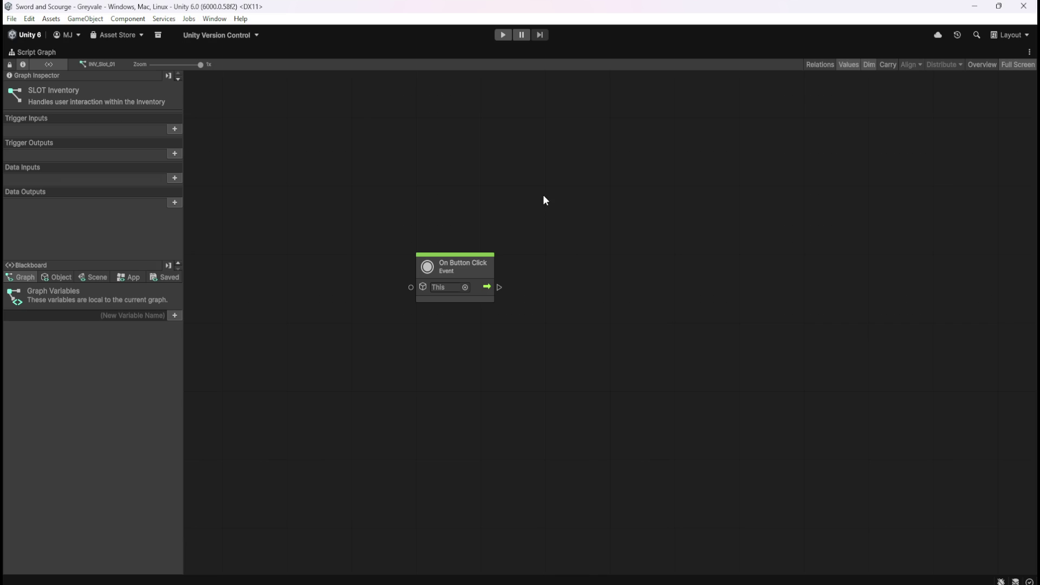
pyautogui.hotkey('shift', 'space')
pyautogui.click(110, 232)
pyautogui.click(116, 241)
pyautogui.click(118, 232)
pyautogui.click(115, 232)
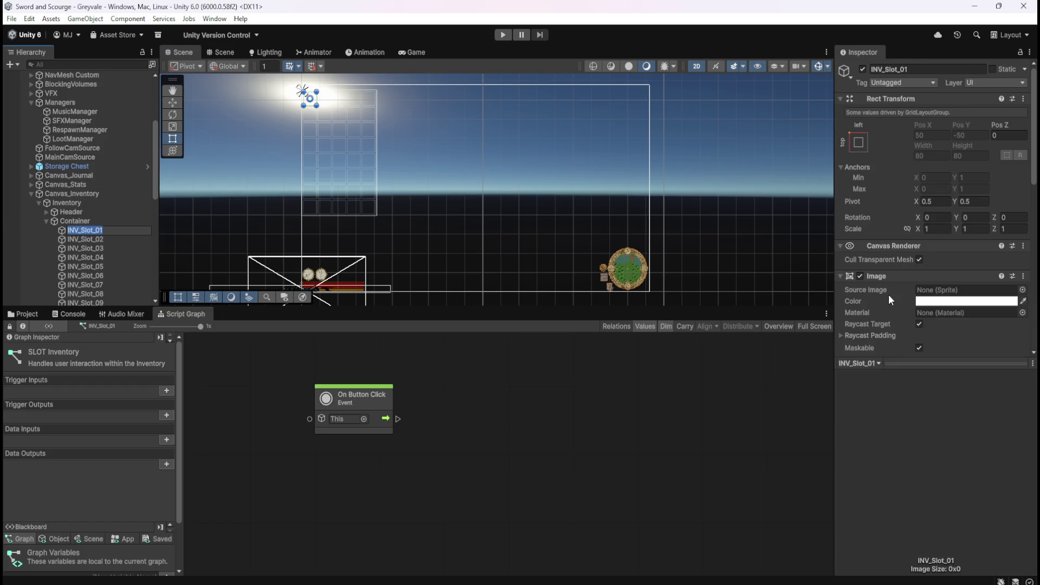
pyautogui.click(97, 241)
pyautogui.scroll(-3, 895, 279)
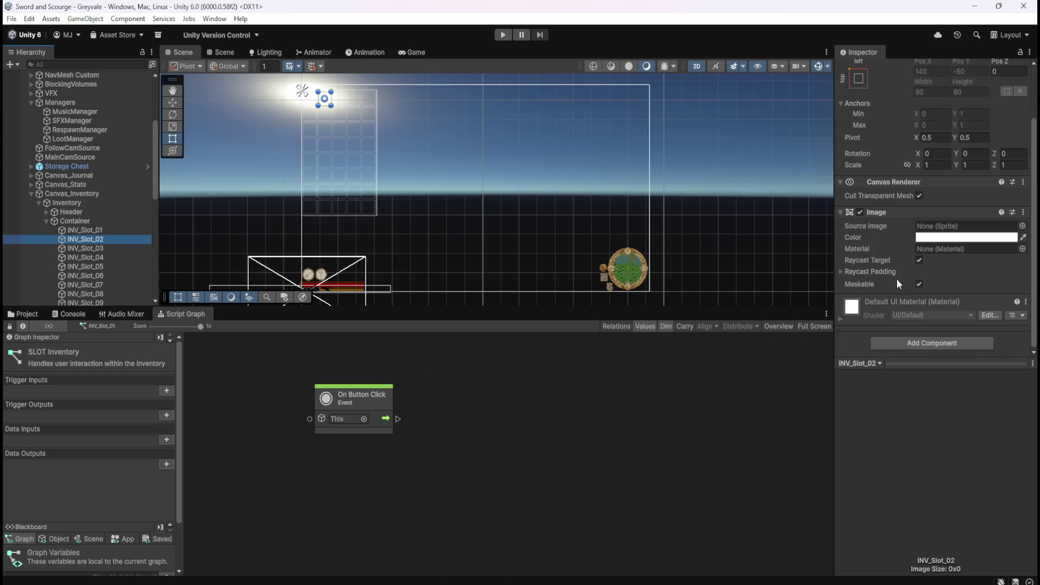
pyautogui.click(97, 230)
pyautogui.scroll(-3, 879, 281)
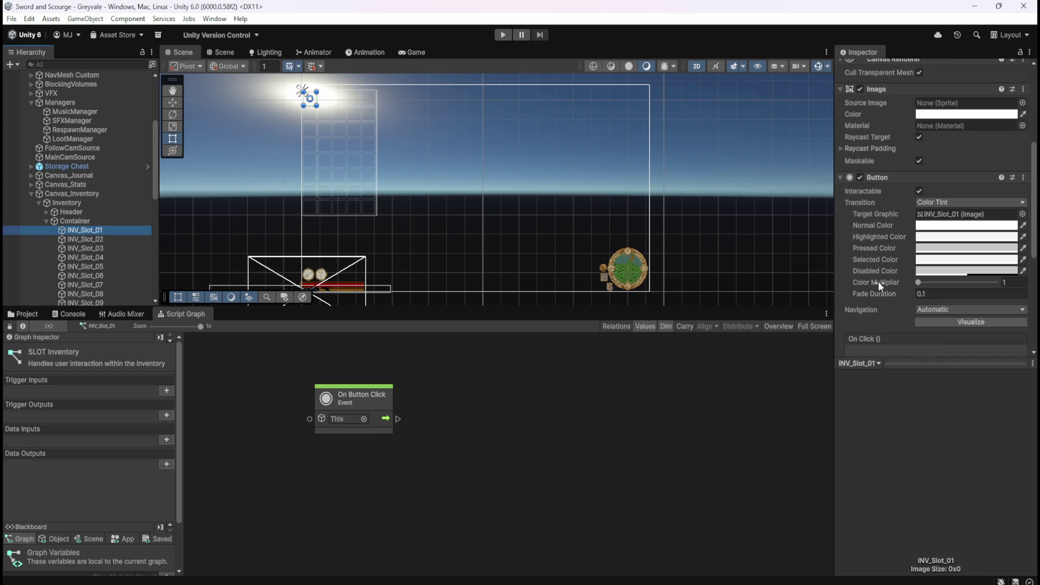
pyautogui.scroll(2, 881, 281)
pyautogui.scroll(-5, 881, 280)
pyautogui.scroll(-5, 881, 281)
pyautogui.click(498, 435)
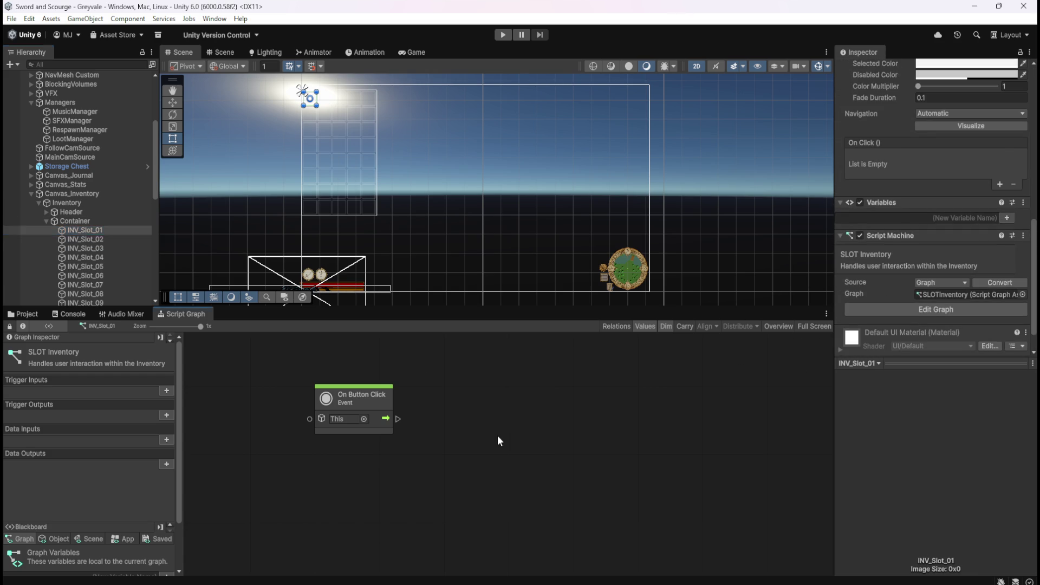
pyautogui.hotkey('shift', 'space')
pyautogui.moveTo(587, 240); pyautogui.dragTo(564, 305)
# Create a sticky note titled 'can deposit?'.
pyautogui.rightClick(564, 283)
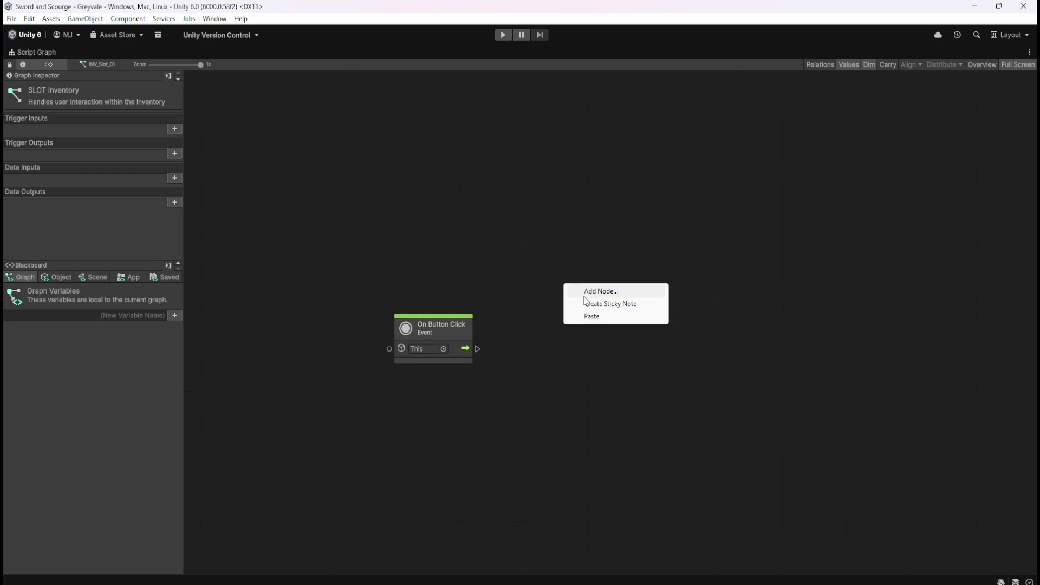
pyautogui.click(591, 303)
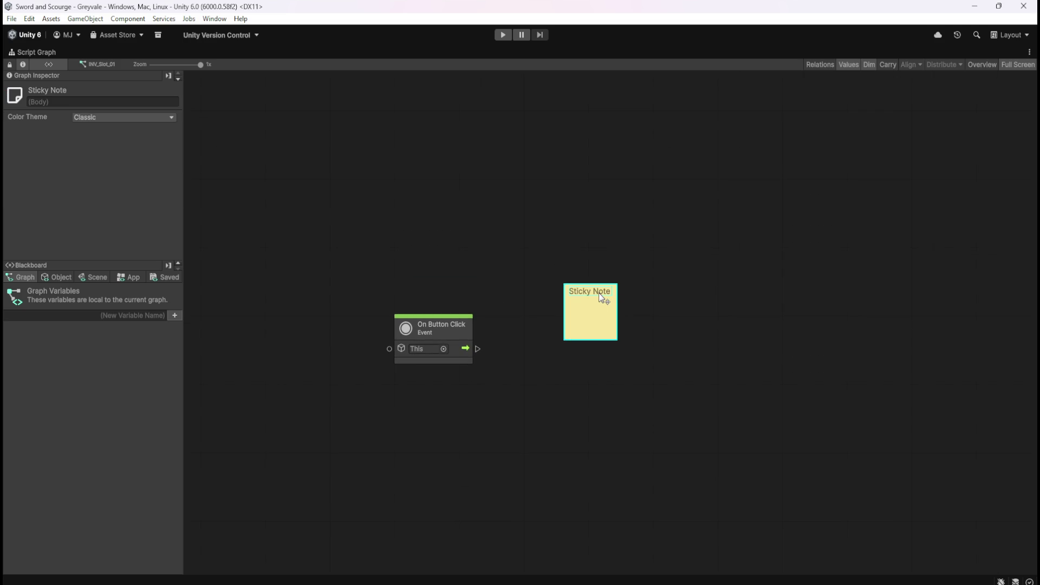
pyautogui.doubleClick(599, 292)
pyautogui.write('can desp')
pyautogui.press('BackSpace')
pyautogui.press('BackSpace')
pyautogui.write('posit')
pyautogui.write('?')
# Move the can deposit? note above the On Button Click node and shrink it to fit.
pyautogui.click(690, 181)
pyautogui.moveTo(592, 315)
pyautogui.mouseDown()
pyautogui.moveTo(545, 279)
pyautogui.moveTo(519, 278)
pyautogui.mouseUp()
pyautogui.moveTo(530, 321)
pyautogui.mouseDown()
pyautogui.moveTo(529, 301)
pyautogui.moveTo(550, 283)
pyautogui.moveTo(537, 295)
pyautogui.mouseUp()
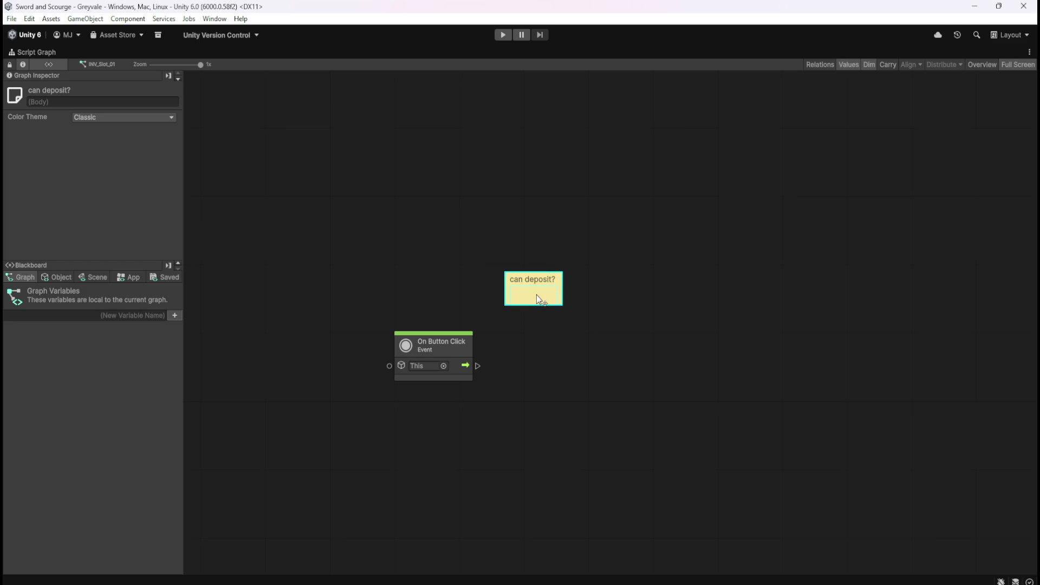
pyautogui.click(636, 307)
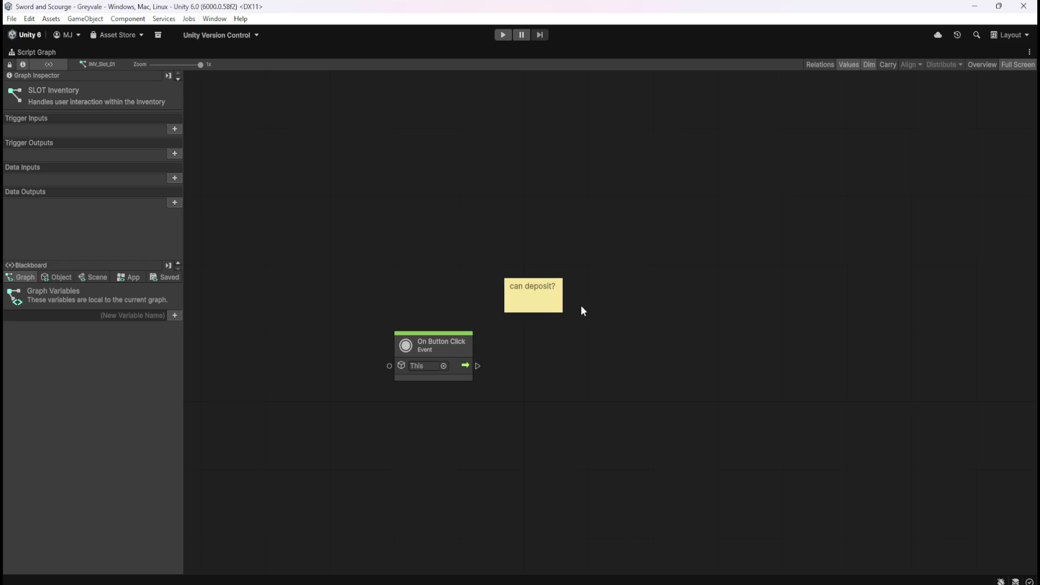
pyautogui.rightClick(633, 306)
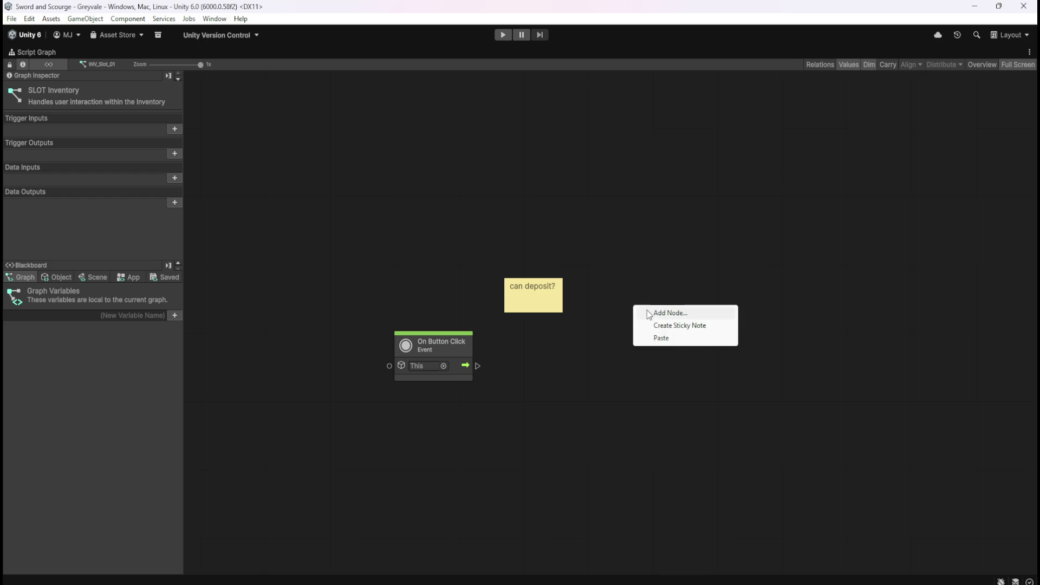
# Add a second sticky note titled 'IF TRUE' and make it shorter.
pyautogui.click(650, 323)
pyautogui.doubleClick(661, 309)
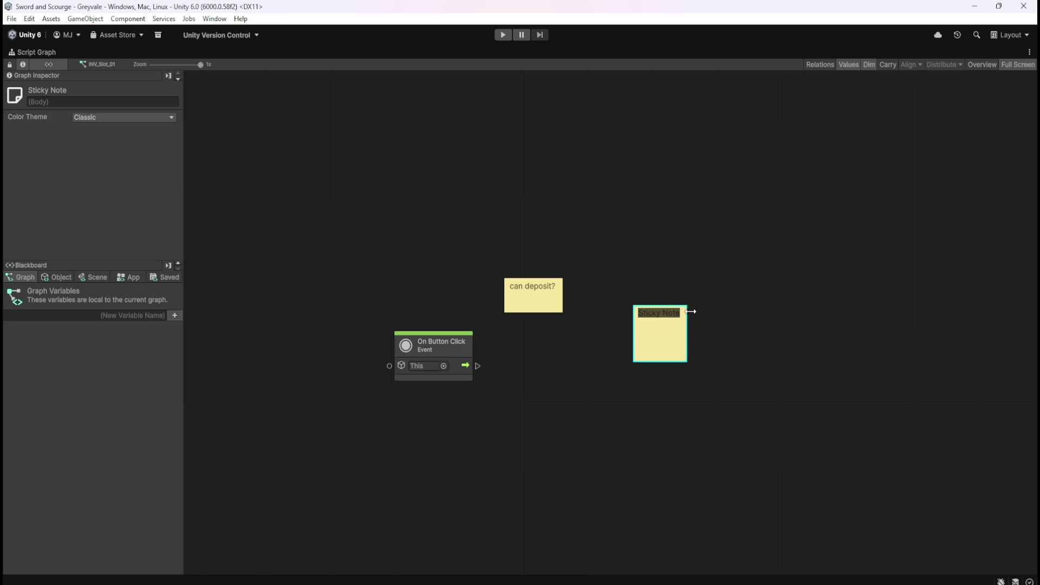
pyautogui.write('IF TRUE')
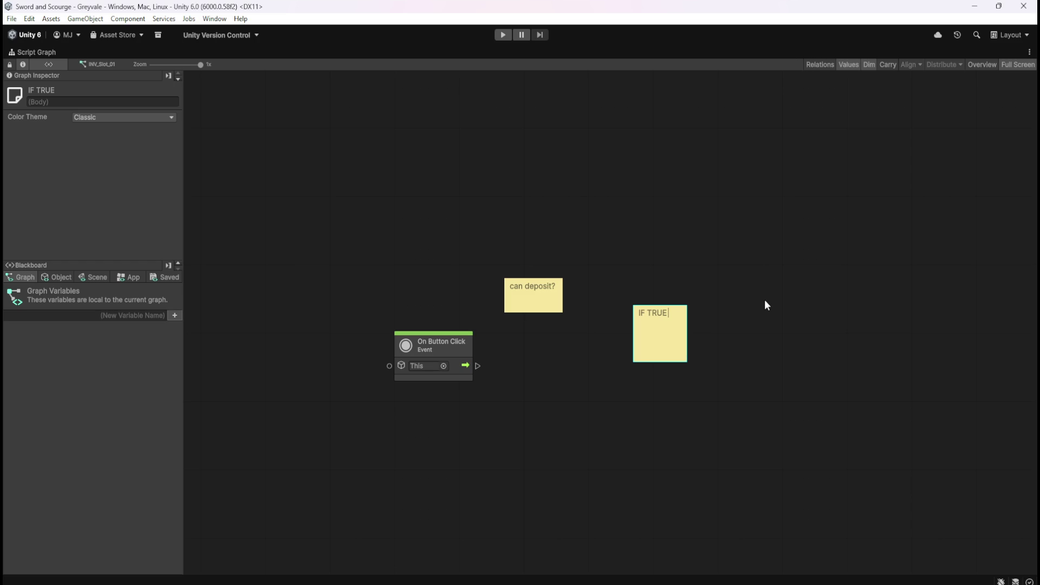
pyautogui.moveTo(645, 361)
pyautogui.mouseDown()
pyautogui.moveTo(635, 295)
pyautogui.moveTo(708, 291)
pyautogui.mouseUp()
# Duplicate IF TRUE into a 'Remove from INV list' note and widen it.
pyautogui.hotkey('ctrl', 'd')
pyautogui.doubleClick(710, 288)
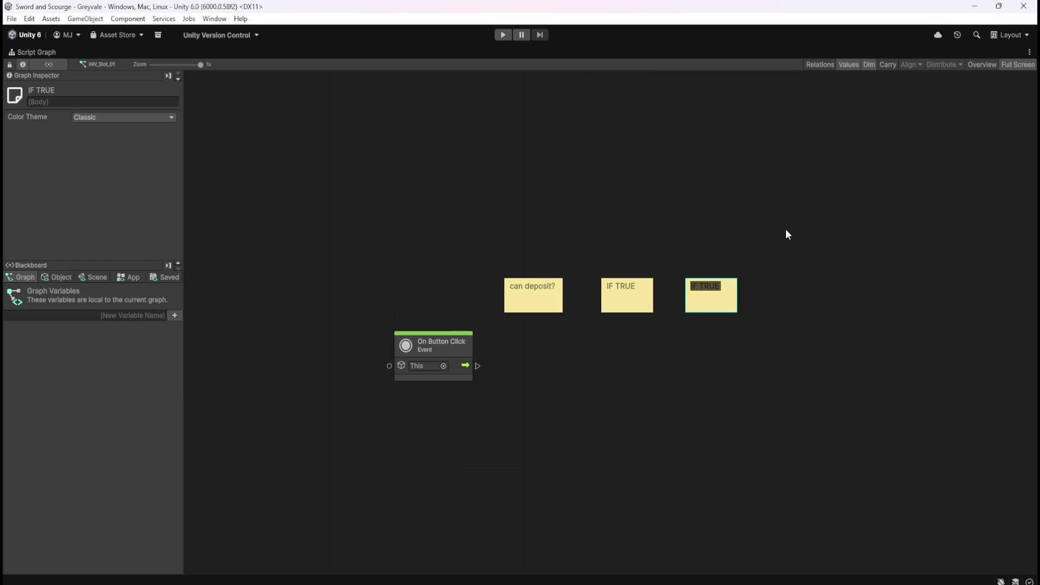
pyautogui.write('Remove')
pyautogui.write(' from ')
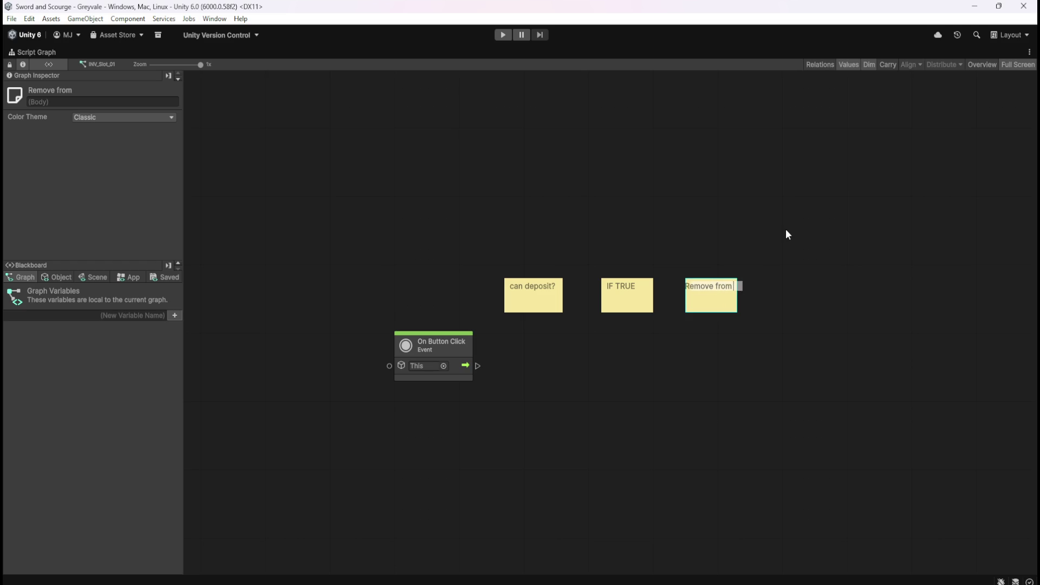
pyautogui.write('INV')
pyautogui.write('list')
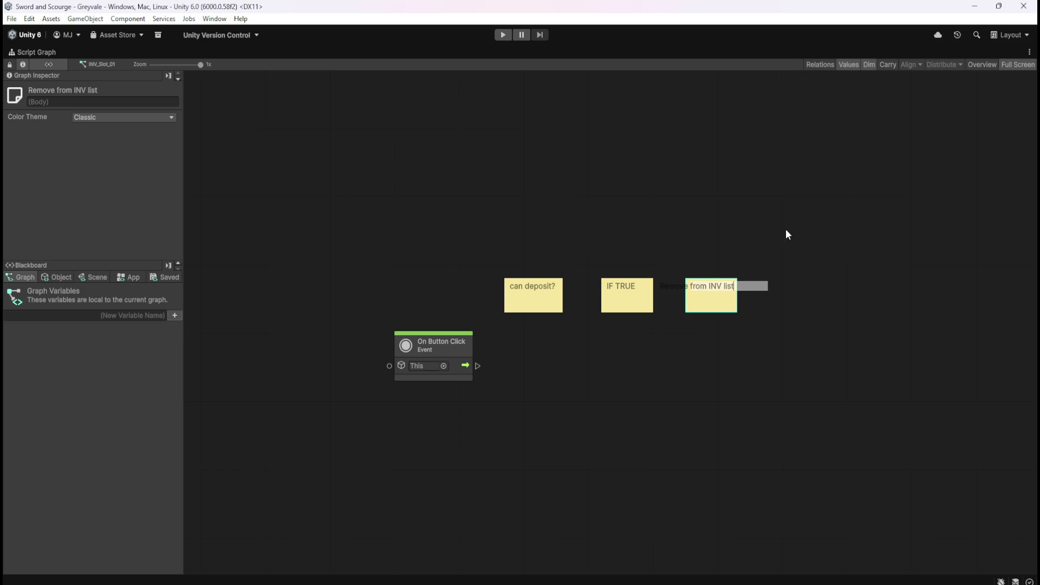
pyautogui.click(786, 230)
pyautogui.click(711, 294)
pyautogui.moveTo(742, 300); pyautogui.dragTo(775, 306)
pyautogui.doubleClick(751, 307)
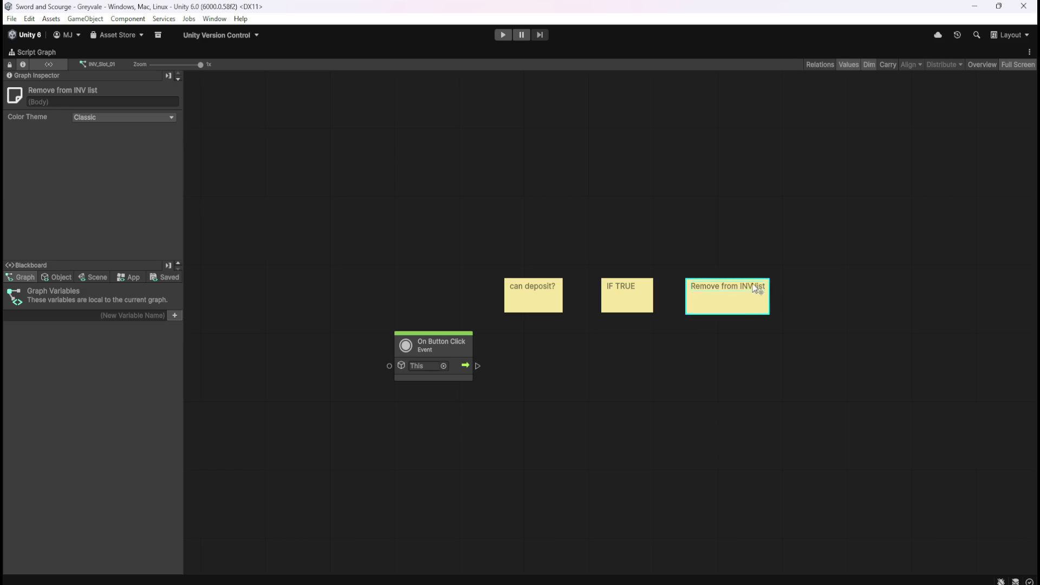
# Duplicate it into a 'Remove SPRITE' note placed below Remove from INV list.
pyautogui.hotkey('ctrl', 'd')
pyautogui.moveTo(622, 337)
pyautogui.mouseDown()
pyautogui.moveTo(864, 308)
pyautogui.moveTo(828, 306)
pyautogui.mouseUp()
pyautogui.doubleClick(830, 291)
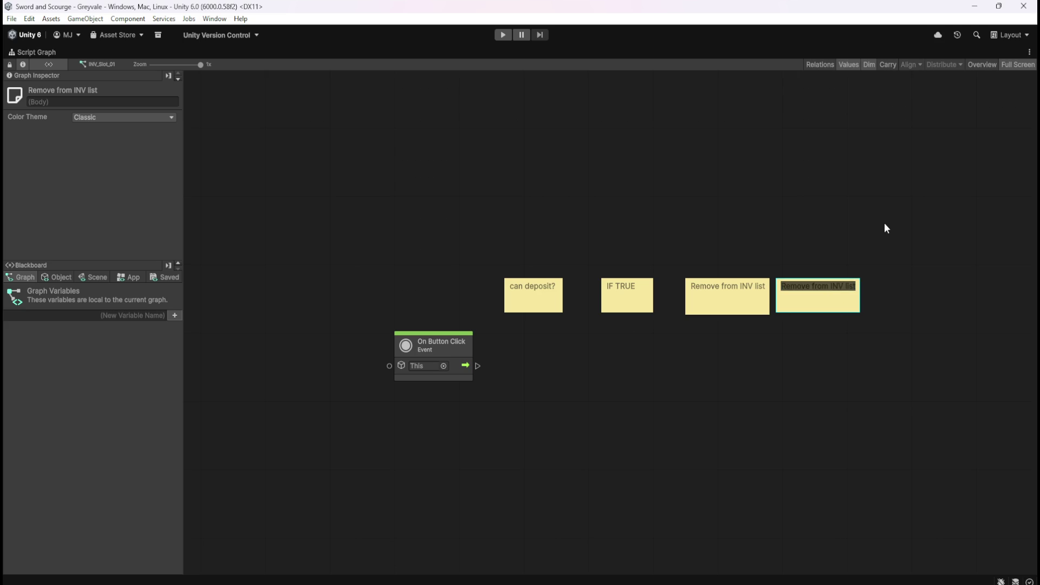
pyautogui.write('Remove s')
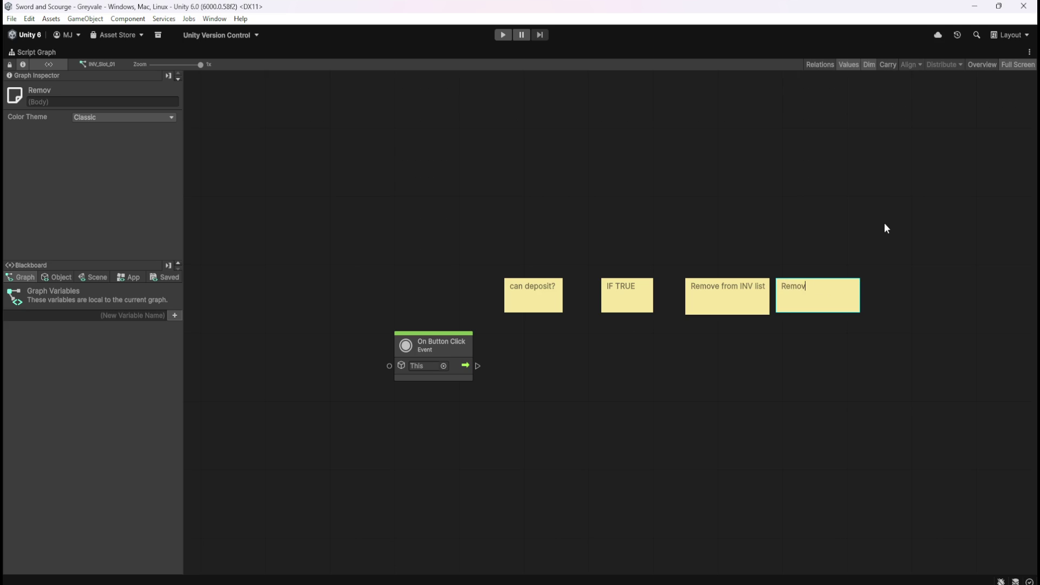
pyautogui.press('BackSpace')
pyautogui.write('SPRITE')
pyautogui.click(804, 301)
pyautogui.moveTo(819, 298)
pyautogui.mouseDown()
pyautogui.moveTo(732, 360)
pyautogui.moveTo(732, 340)
pyautogui.mouseUp()
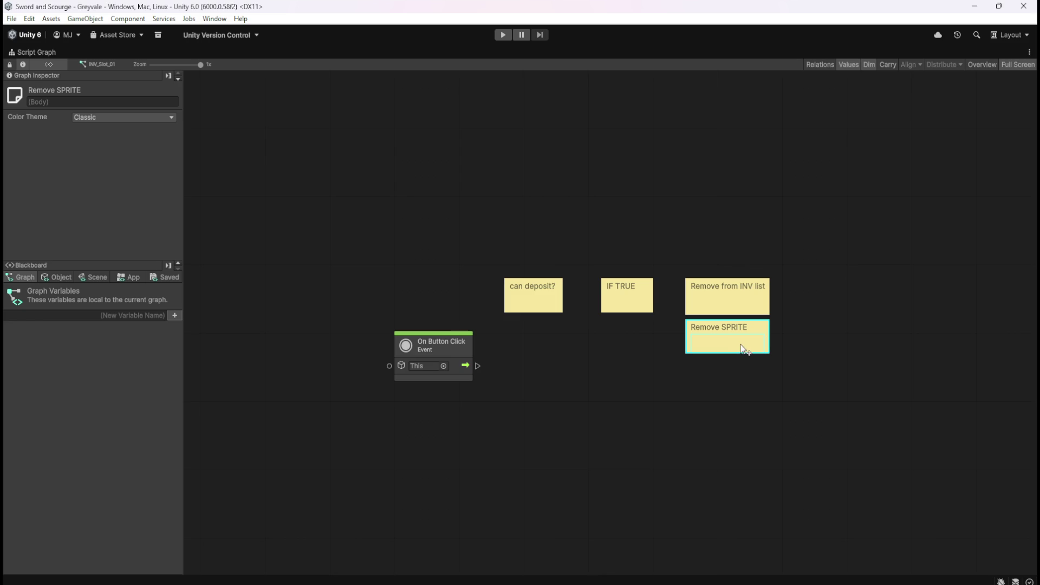
# Duplicate Remove SPRITE into a 'Set SPRITE inactive' note beneath it and recentre the graph.
pyautogui.hotkey('ctrl', 'd')
pyautogui.moveTo(615, 324); pyautogui.dragTo(731, 383)
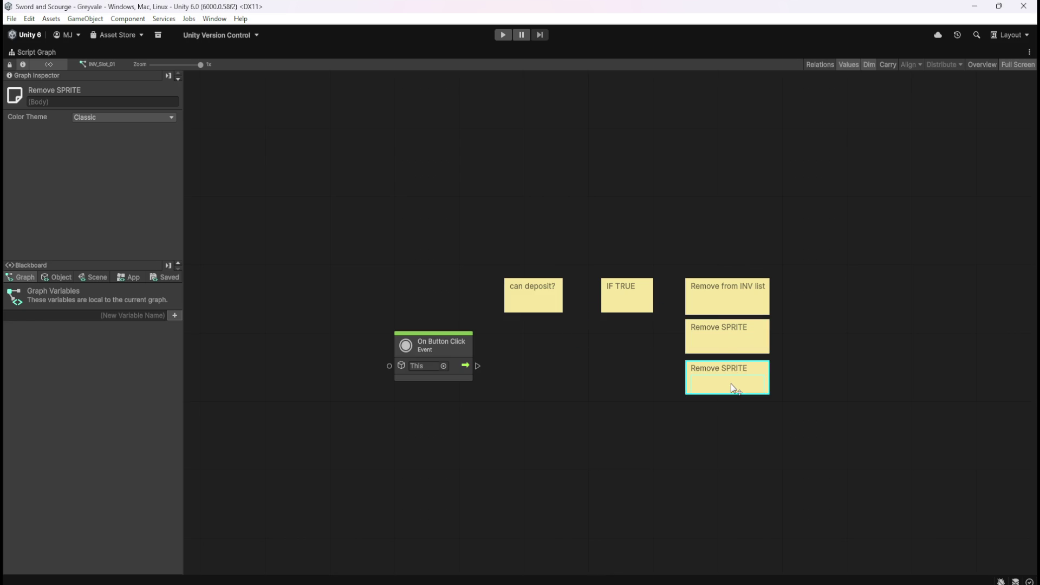
pyautogui.doubleClick(735, 371)
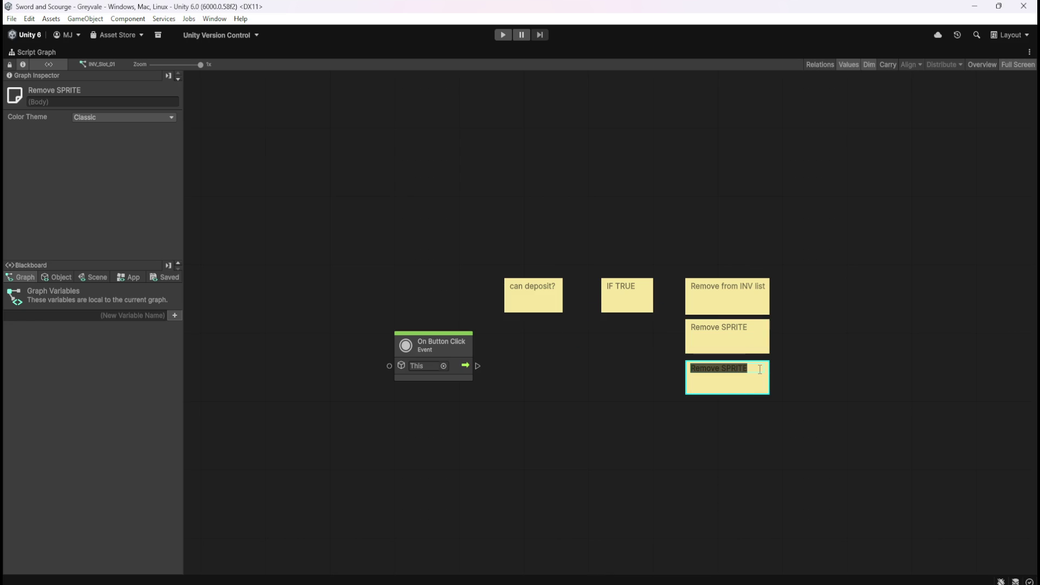
pyautogui.write('Set SPR')
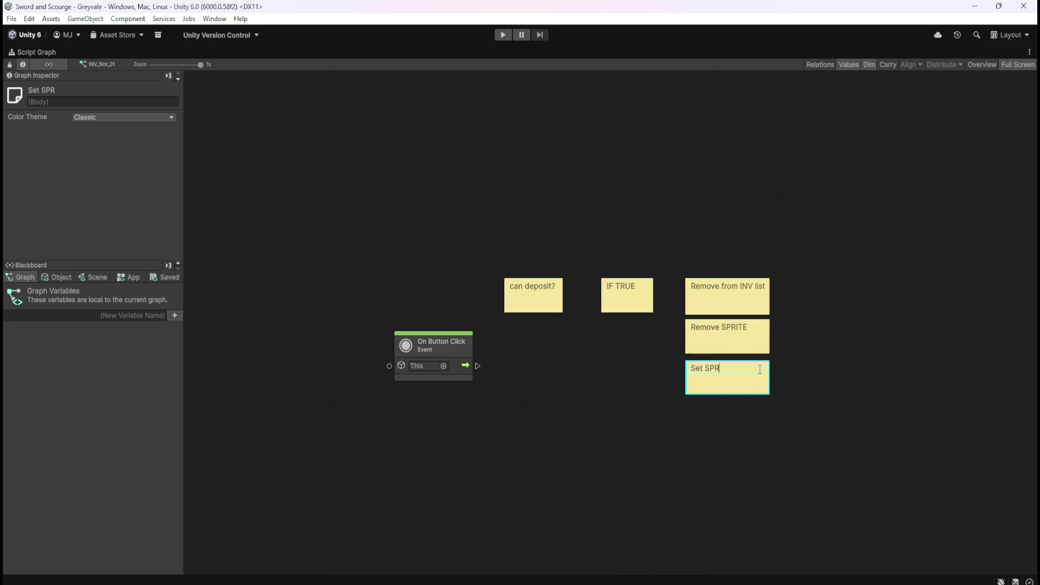
pyautogui.write('ITE inactive')
pyautogui.click(806, 366)
pyautogui.press('Home')
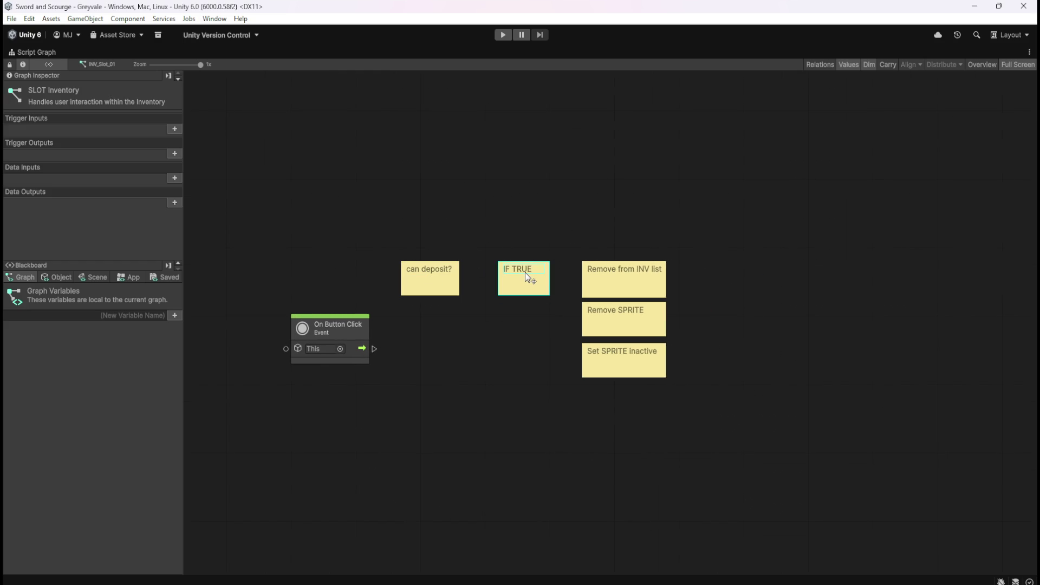
# Shift the three action notes right and back left, then check each note's placement.
pyautogui.moveTo(577, 233); pyautogui.dragTo(744, 413)
pyautogui.moveTo(624, 314)
pyautogui.mouseDown()
pyautogui.moveTo(734, 312)
pyautogui.moveTo(723, 313)
pyautogui.mouseUp()
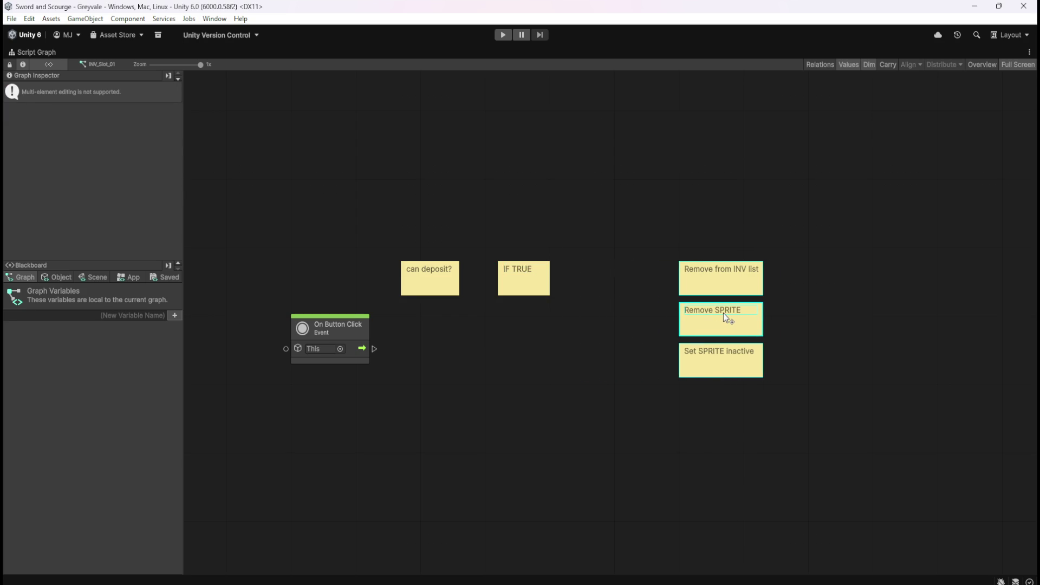
pyautogui.moveTo(724, 313); pyautogui.dragTo(658, 315)
pyautogui.click(568, 345)
pyautogui.click(423, 283)
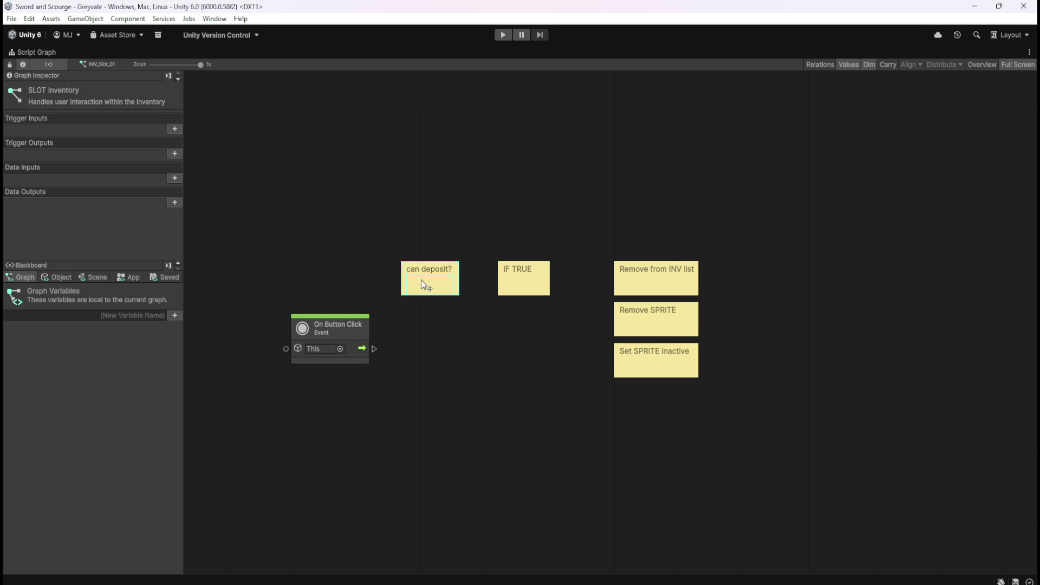
pyautogui.click(512, 286)
pyautogui.click(666, 281)
pyautogui.click(650, 314)
pyautogui.click(635, 367)
# Review the Remove SPRITE and Remove from INV list notes, then deselect everything.
pyautogui.click(671, 325)
pyautogui.click(735, 337)
pyautogui.click(630, 271)
pyautogui.click(664, 315)
pyautogui.click(727, 291)
# Rename the Set SPRITE inactive note to 'Set IMAGE inactive'.
pyautogui.click(654, 355)
pyautogui.doubleClick(659, 355)
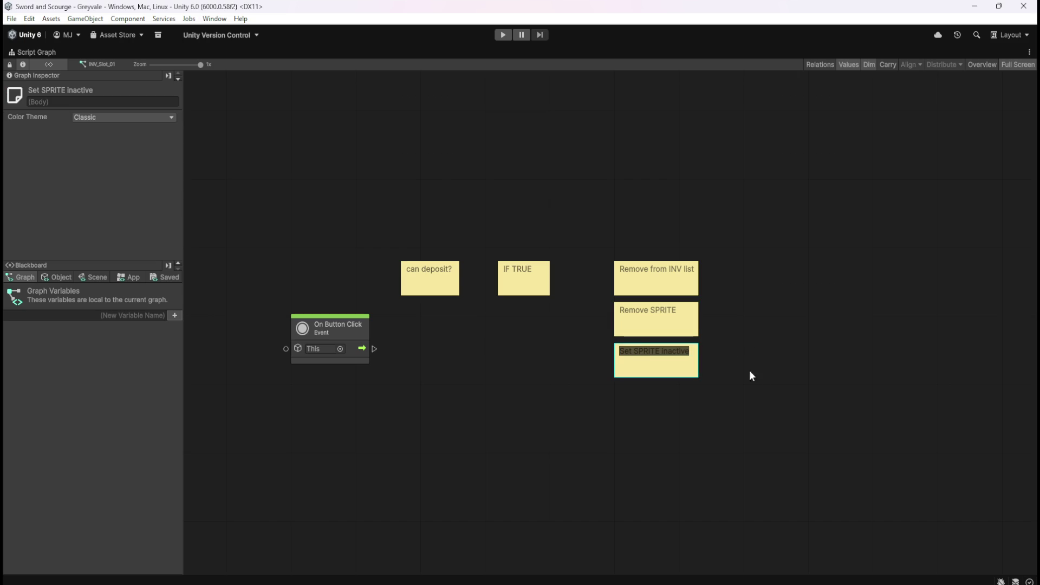
pyautogui.press('Left')
pyautogui.hotkey('ctrl', 'Right')
pyautogui.hotkey('ctrl', 'shift', 'Right')
pyautogui.write('IMAGE')
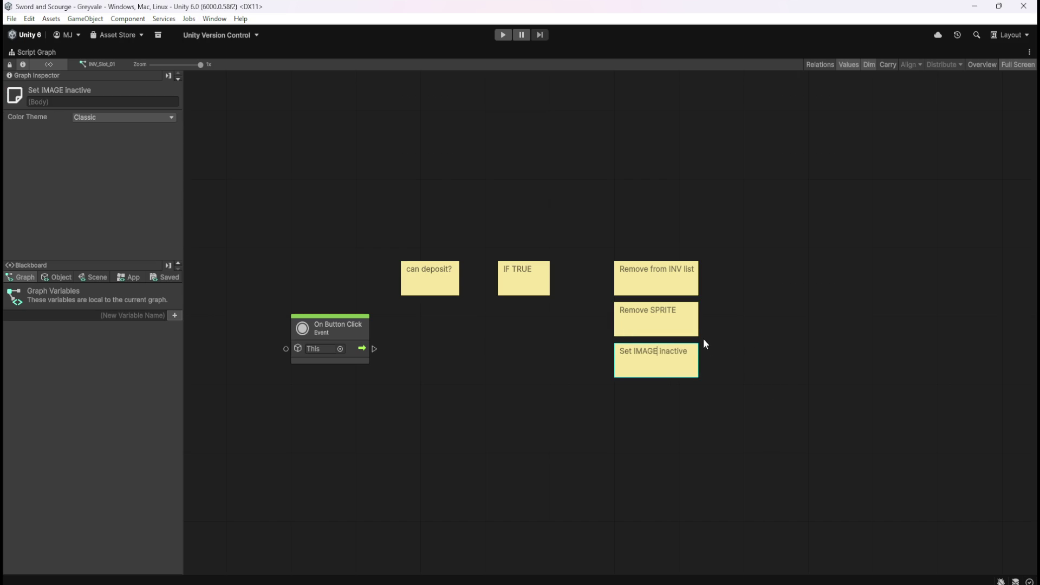
pyautogui.click(661, 307)
pyautogui.click(742, 321)
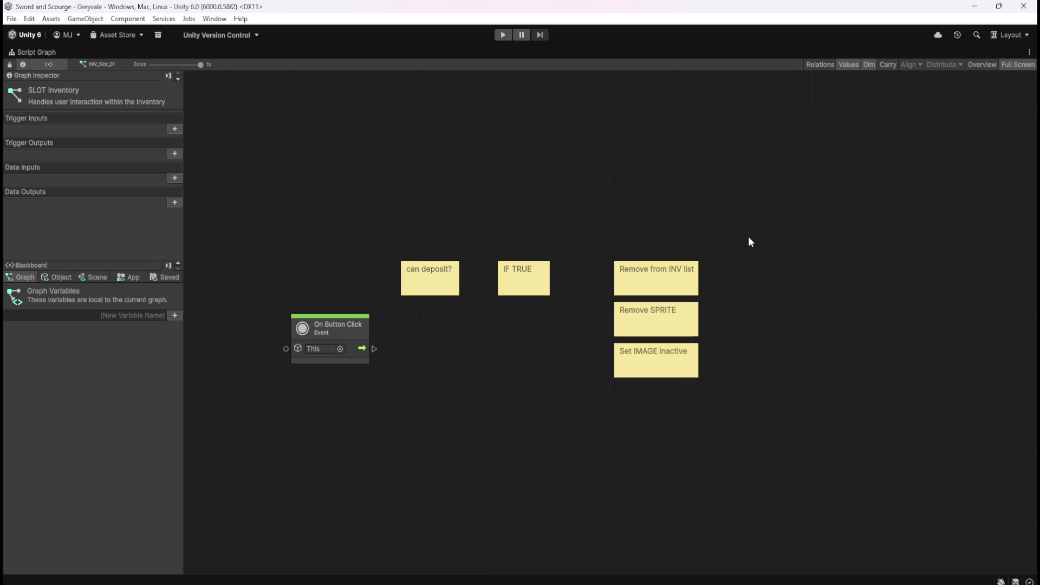
# Reopen the Remove from INV list note, pan the graph left, and select IF TRUE.
pyautogui.doubleClick(680, 274)
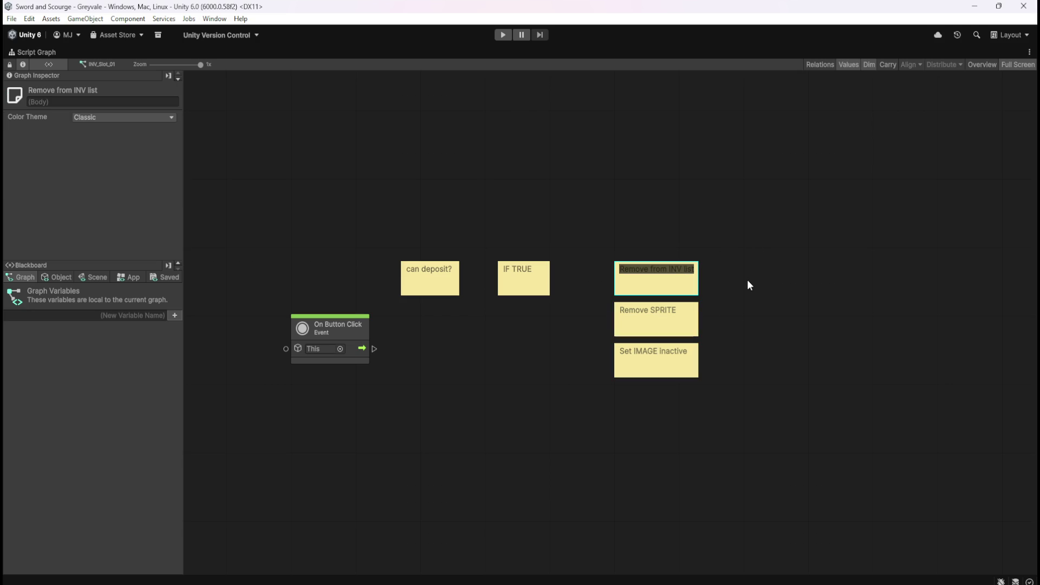
pyautogui.click(746, 332)
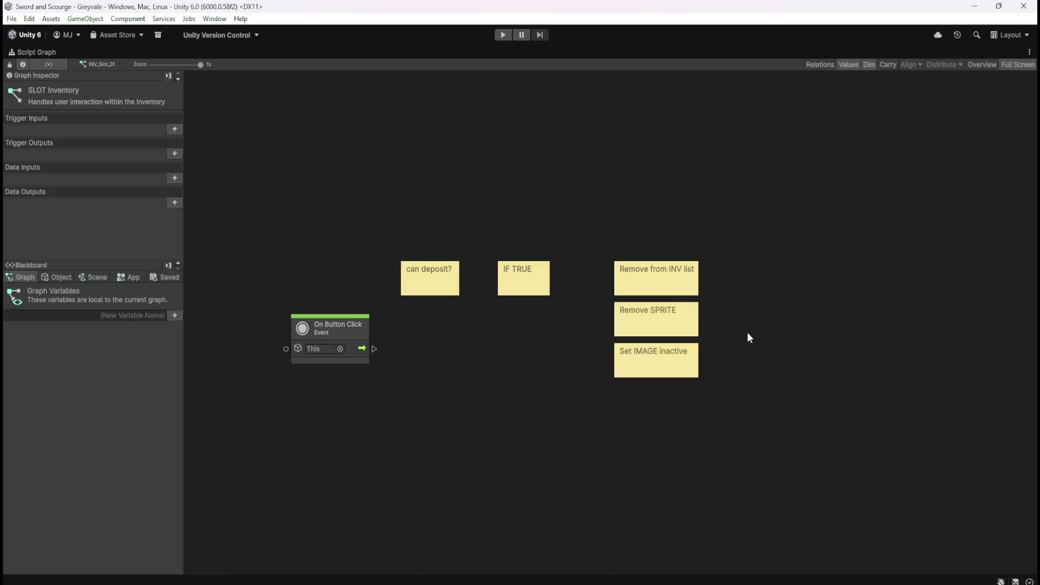
pyautogui.moveTo(763, 312)
pyautogui.mouseDown()
pyautogui.moveTo(698, 277)
pyautogui.moveTo(709, 304)
pyautogui.mouseUp()
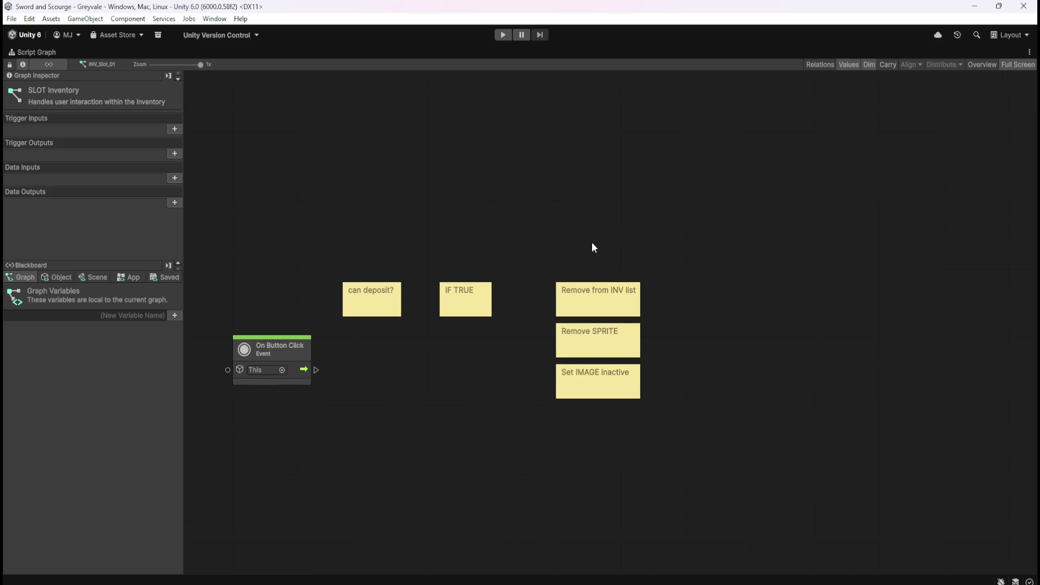
pyautogui.click(470, 301)
# Duplicate the IF TRUE note as an 'INV' heading and fit it above the Remove notes.
pyautogui.hotkey('ctrl', 'd')
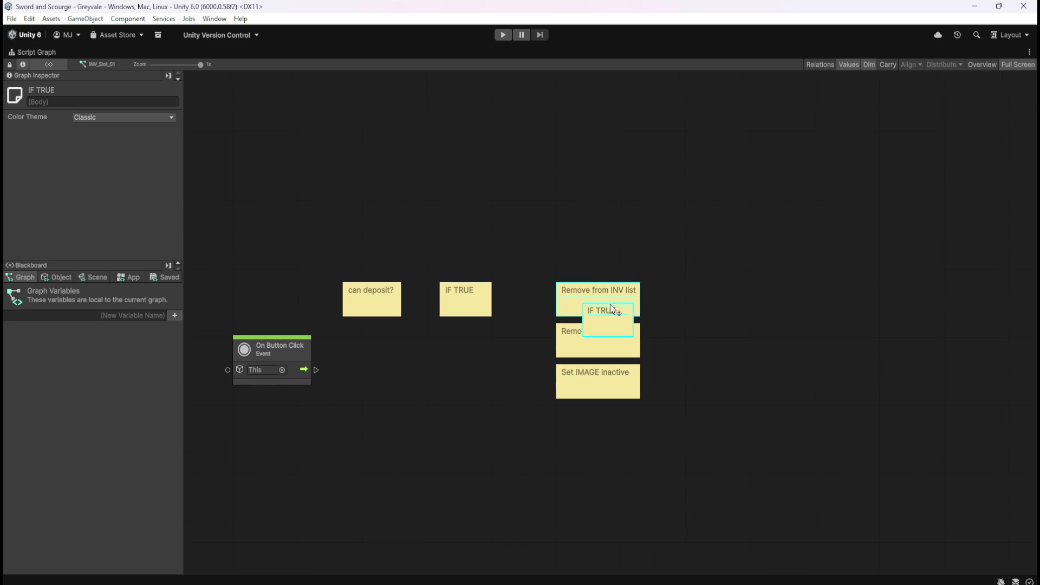
pyautogui.moveTo(610, 304); pyautogui.dragTo(588, 228)
pyautogui.write('INV')
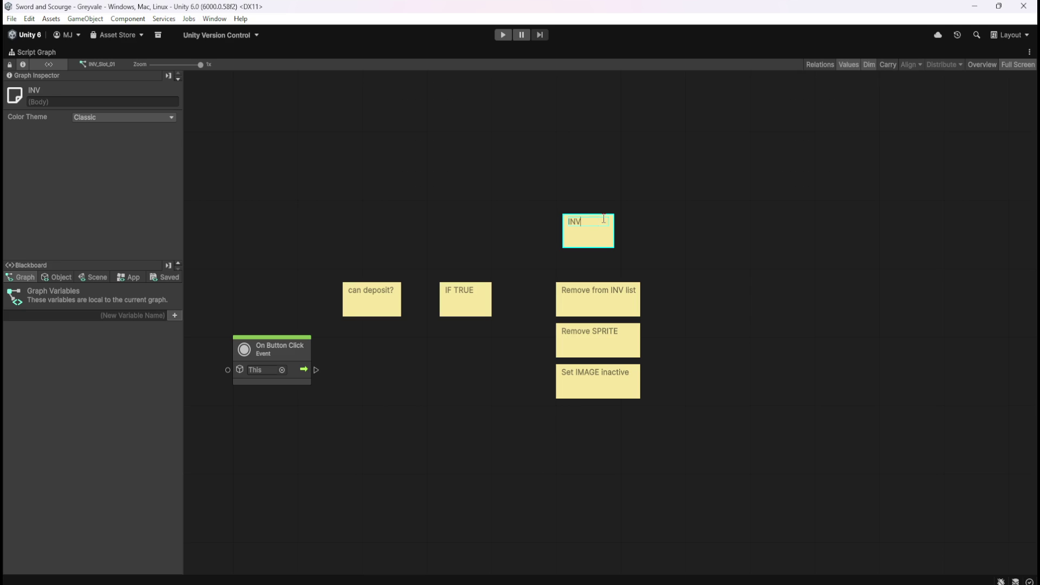
pyautogui.click(687, 275)
pyautogui.moveTo(613, 247); pyautogui.dragTo(589, 242)
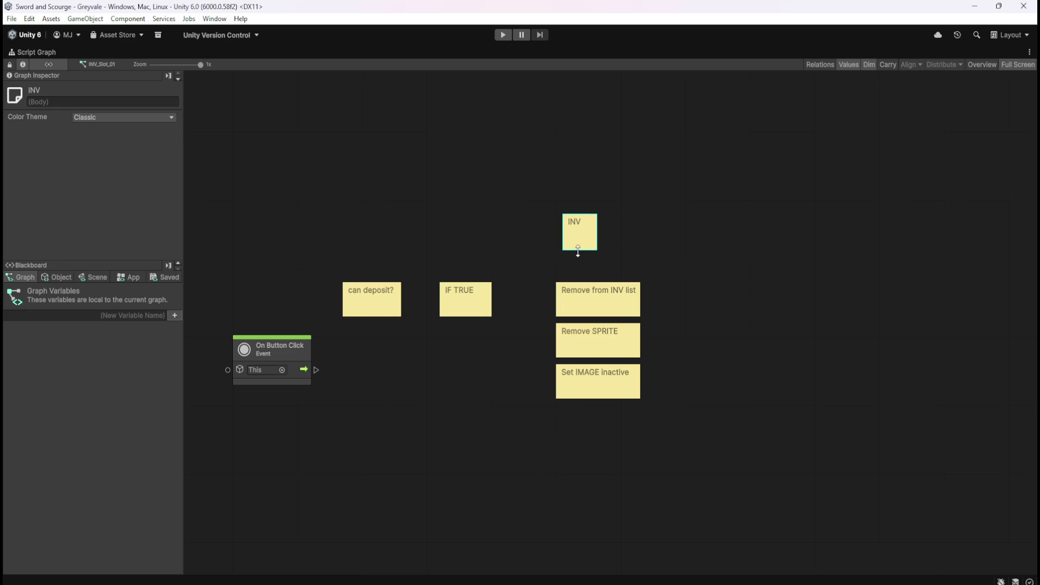
pyautogui.moveTo(586, 236); pyautogui.dragTo(592, 237)
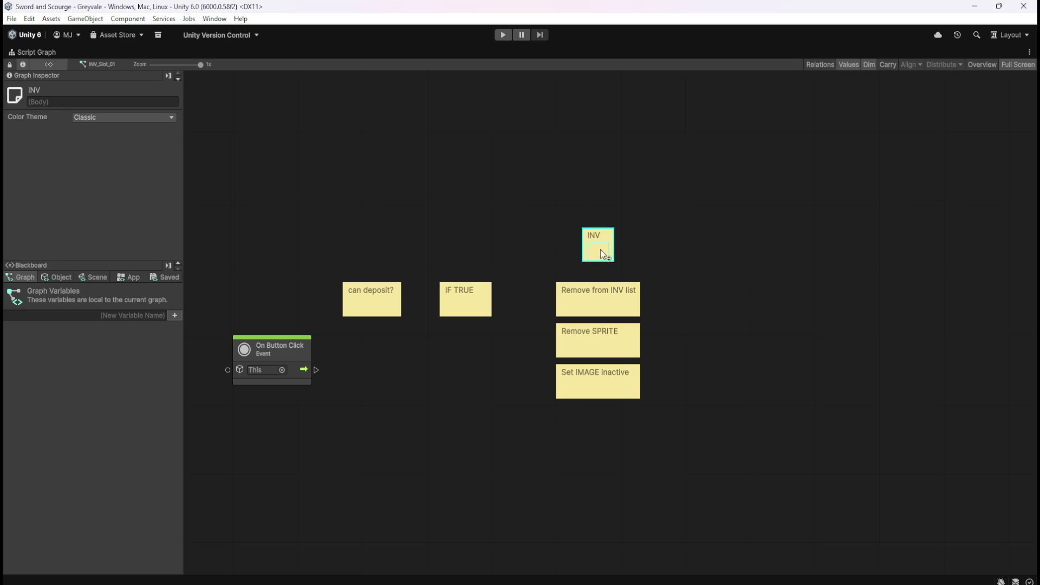
pyautogui.click(671, 250)
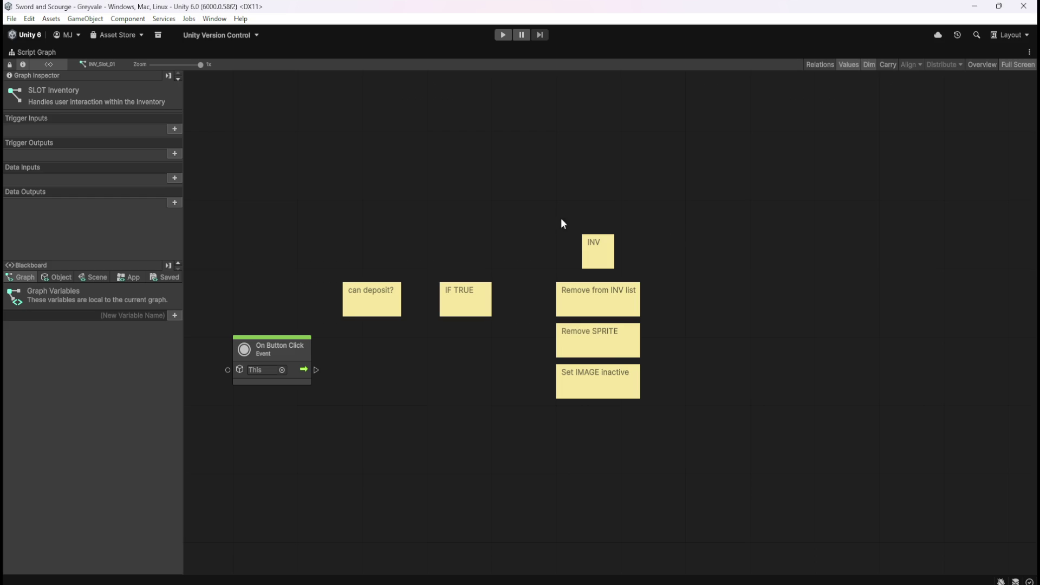
# Duplicate the INV note column to the right and retitle its heading 'STASH'.
pyautogui.moveTo(525, 203)
pyautogui.mouseDown()
pyautogui.moveTo(566, 286)
pyautogui.moveTo(690, 437)
pyautogui.mouseUp()
pyautogui.moveTo(531, 198); pyautogui.dragTo(704, 443)
pyautogui.hotkey('ctrl', 'd')
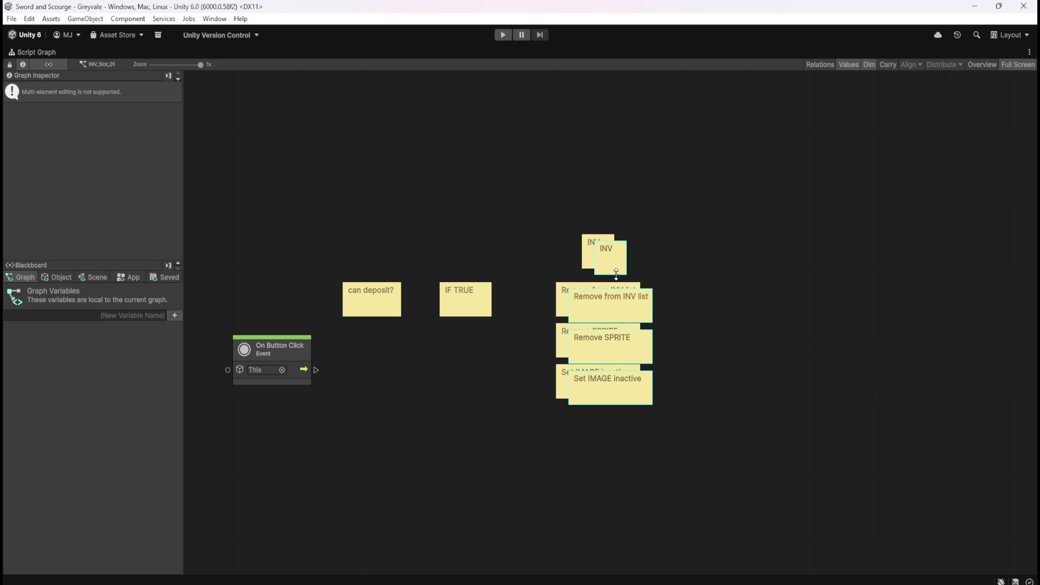
pyautogui.moveTo(619, 272); pyautogui.dragTo(732, 264)
pyautogui.doubleClick(729, 259)
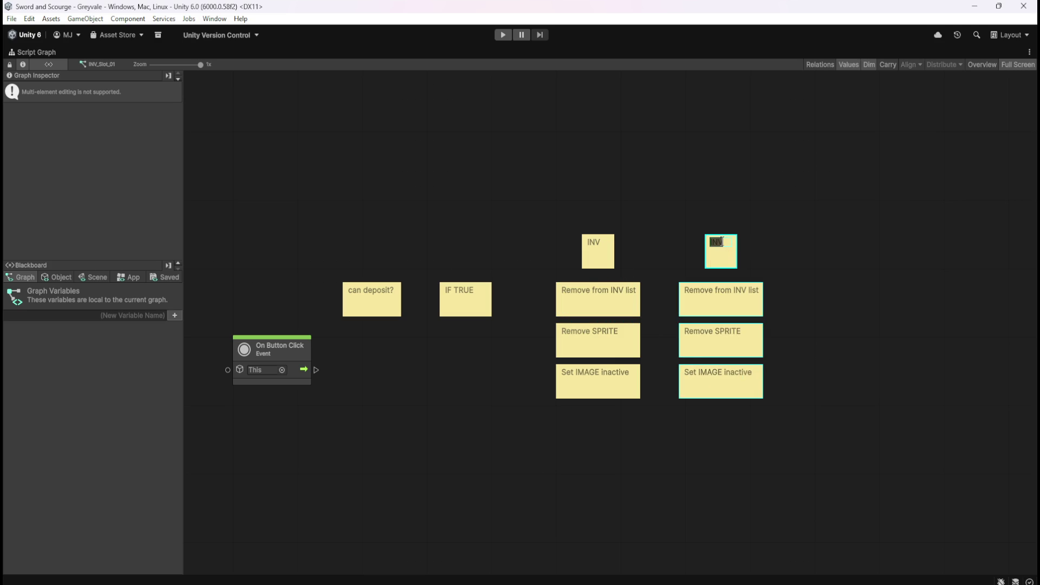
pyautogui.write('STASH')
pyautogui.click(805, 246)
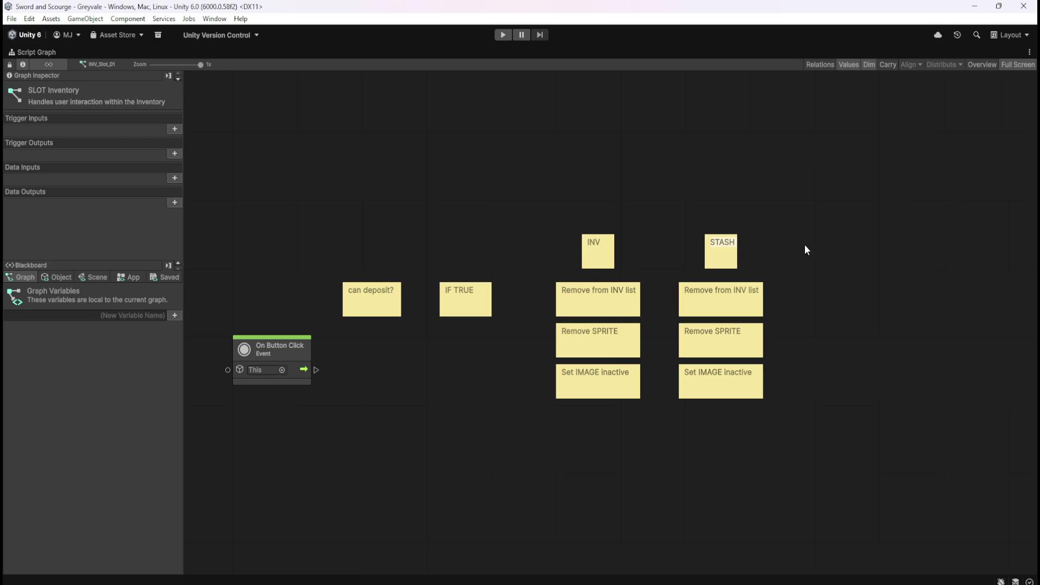
# Reword the STASH column's 'Remove from INV list' note to 'ADD to STASH list'.
pyautogui.doubleClick(711, 291)
pyautogui.press('Home')
pyautogui.hotkey('ctrl', 'shift', 'Right')
pyautogui.hotkey('shift', 'Left')
pyautogui.write('ADD')
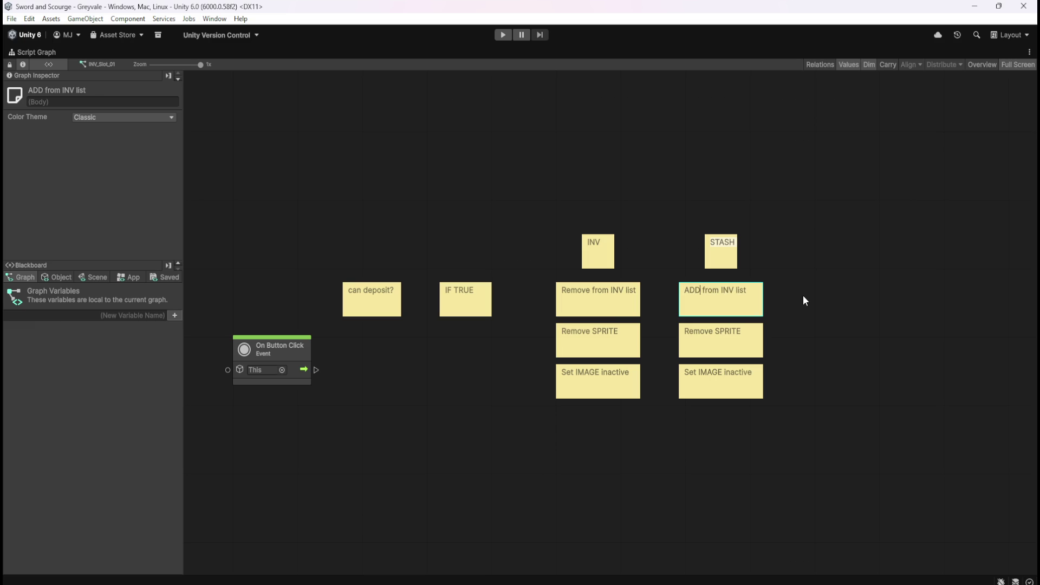
pyautogui.press('Delete')
pyautogui.press('Delete')
pyautogui.press('Delete')
pyautogui.write('to')
pyautogui.doubleClick(724, 292)
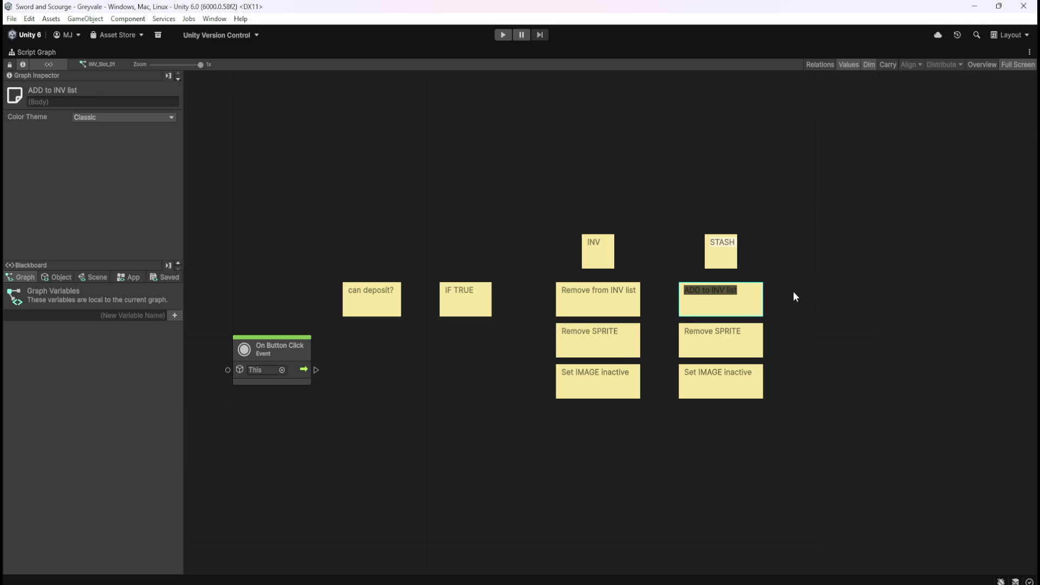
pyautogui.press('Left')
pyautogui.hotkey('ctrl', 'Right')
pyautogui.hotkey('ctrl', 'Right')
pyautogui.hotkey('ctrl', 'shift', 'Right')
pyautogui.hotkey('shift', 'Left')
pyautogui.write('STASH')
# Change the STASH column's Remove SPRITE note to 'Set SPRITE from previous'.
pyautogui.click(738, 335)
pyautogui.press('Left')
pyautogui.hotkey('ctrl', 'shift', 'Right')
pyautogui.hotkey('shift', 'Left')
pyautogui.write('Set')
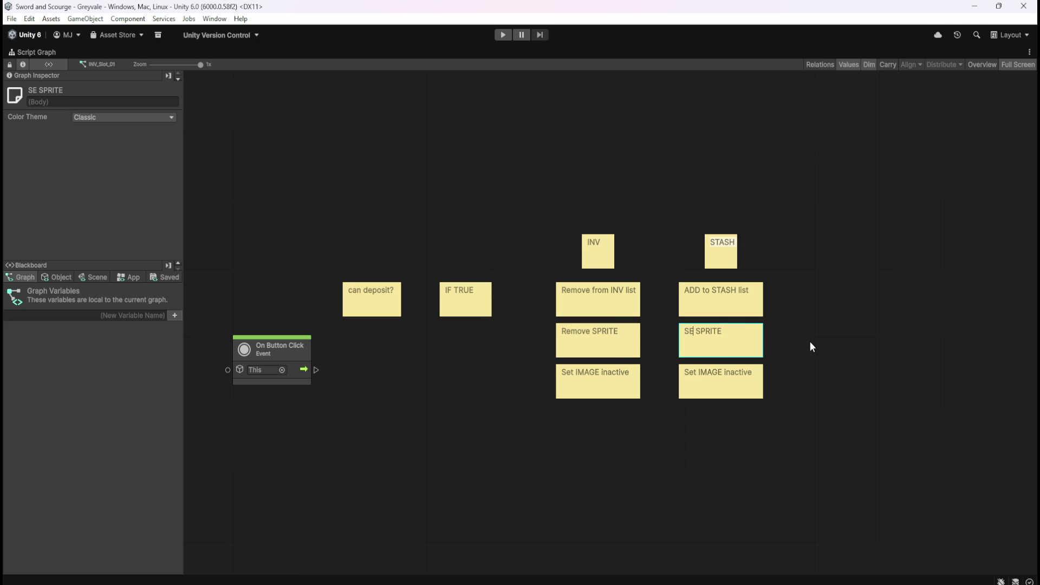
pyautogui.write(' SPRITE from previous')
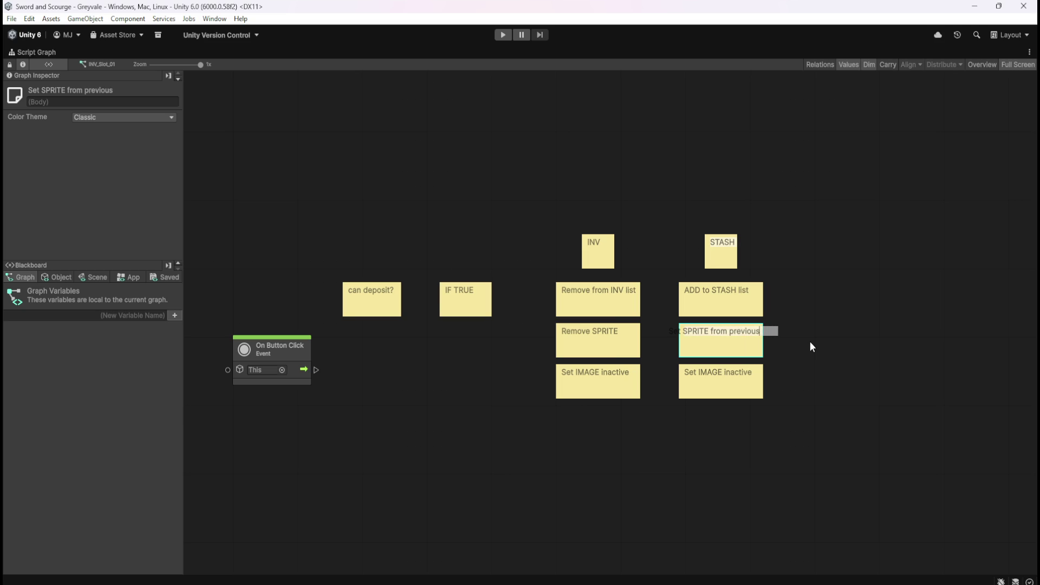
pyautogui.click(827, 343)
# Change 'Set IMAGE inactive' to 'Set IMAGE active' and widen the Set SPRITE note to fit.
pyautogui.click(750, 377)
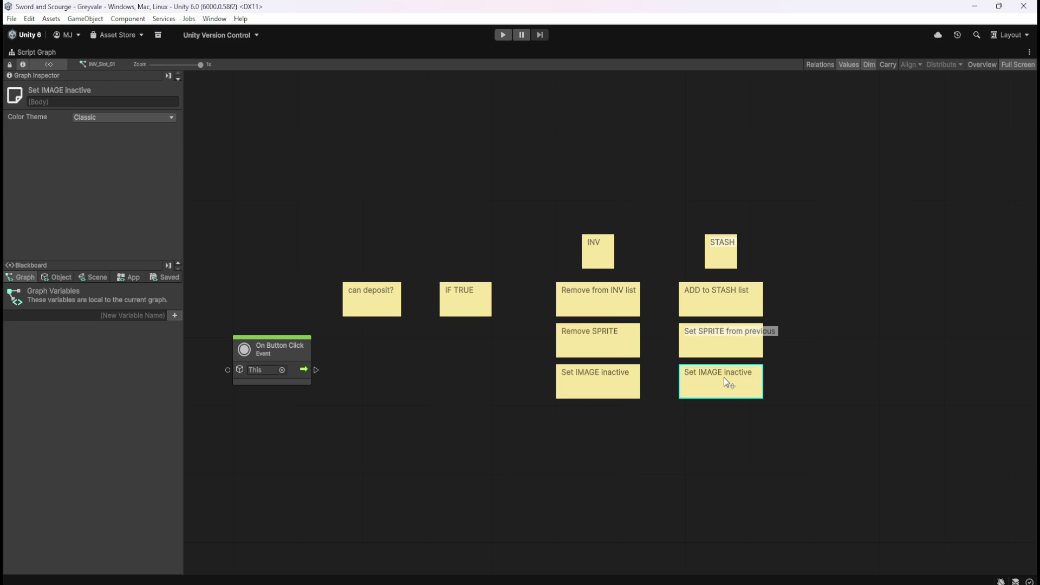
pyautogui.click(724, 377)
pyautogui.click(724, 377)
pyautogui.press('Delete')
pyautogui.press('Delete')
pyautogui.click(775, 374)
pyautogui.click(761, 350)
pyautogui.moveTo(763, 345); pyautogui.dragTo(783, 344)
pyautogui.click(780, 313)
pyautogui.click(732, 254)
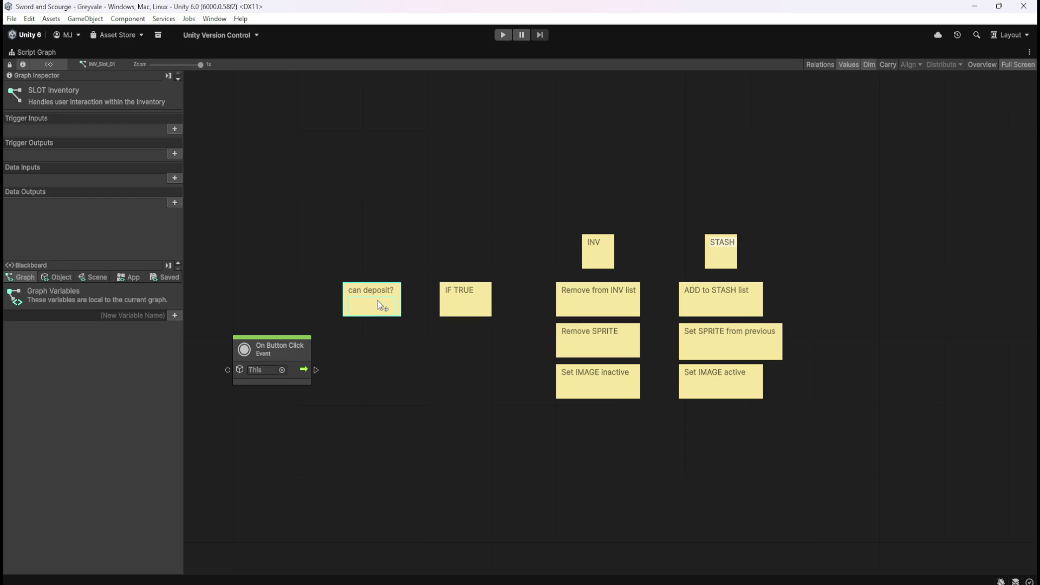
pyautogui.click(605, 293)
# Tick the CanDeposit? Object variable's Value in the Blackboard and restore the standard layout.
pyautogui.click(598, 337)
pyautogui.moveTo(424, 400); pyautogui.dragTo(438, 401)
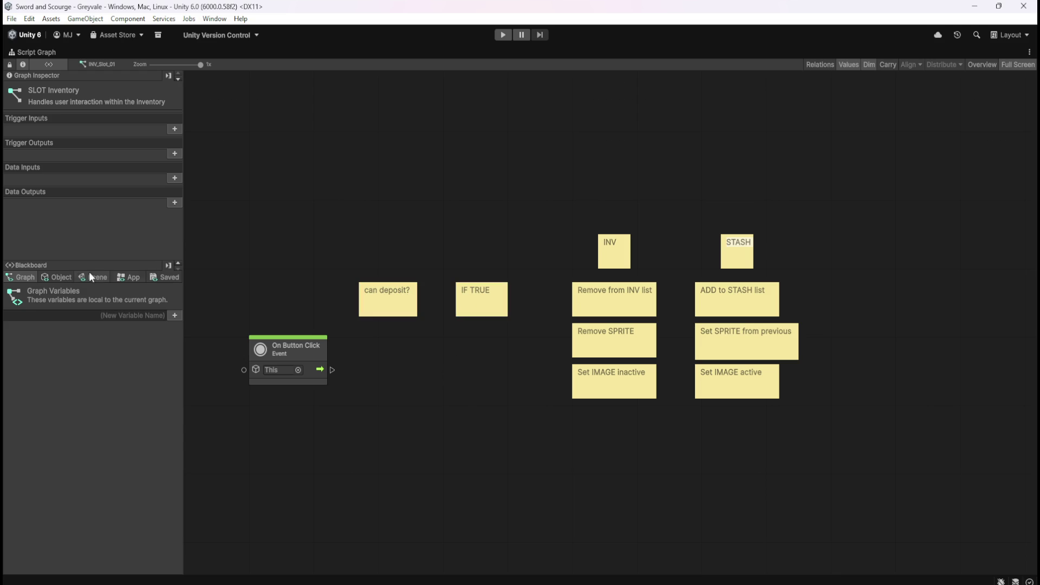
pyautogui.click(71, 278)
pyautogui.moveTo(180, 310)
pyautogui.mouseDown()
pyautogui.moveTo(191, 555)
pyautogui.moveTo(202, 514)
pyautogui.moveTo(197, 545)
pyautogui.mouseUp()
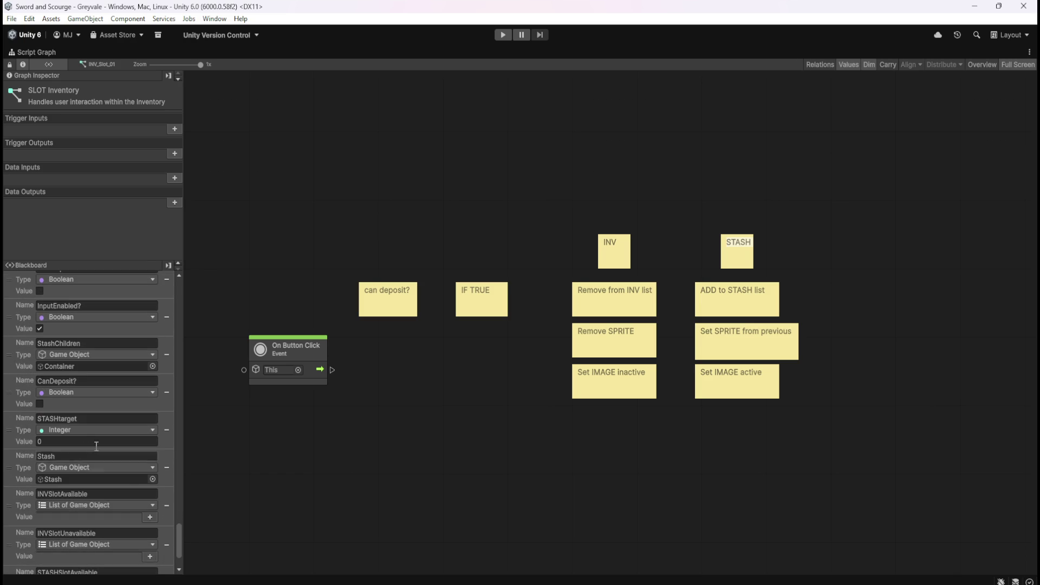
pyautogui.click(40, 404)
pyautogui.moveTo(177, 538)
pyautogui.mouseDown()
pyautogui.moveTo(182, 557)
pyautogui.moveTo(181, 532)
pyautogui.mouseUp()
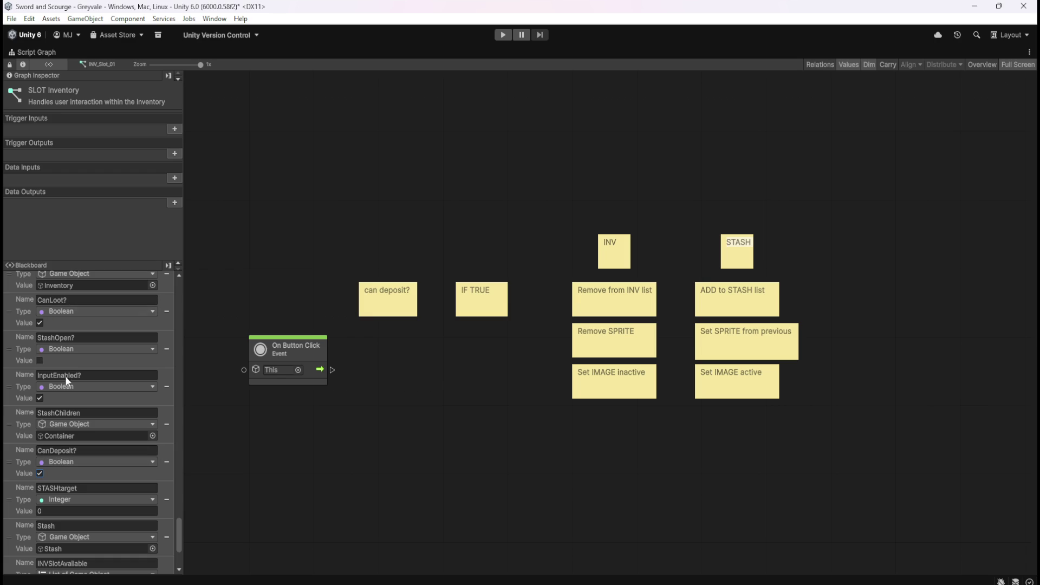
pyautogui.hotkey('shift', 'space')
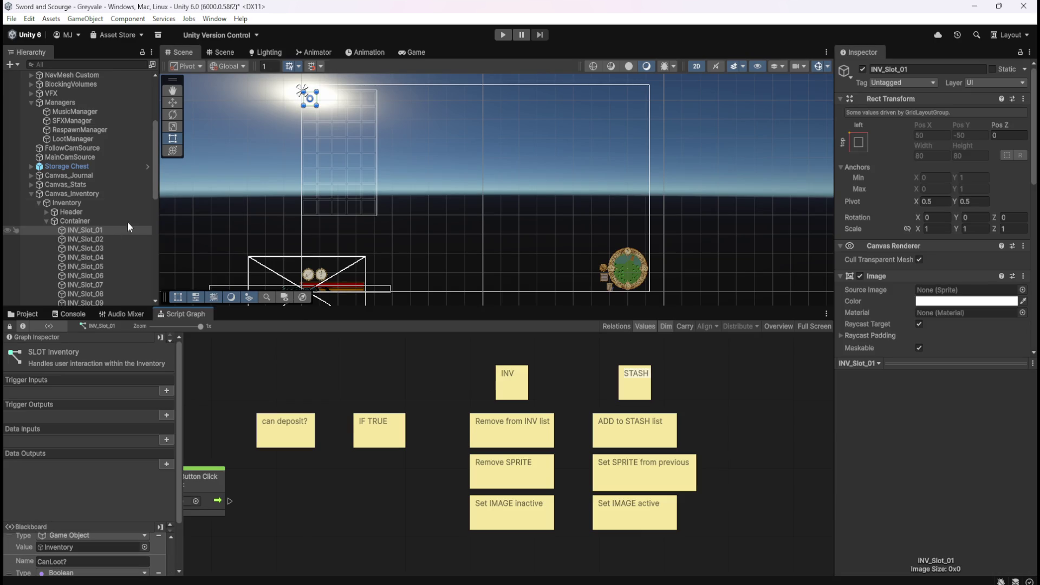
pyautogui.moveTo(155, 176); pyautogui.dragTo(149, 311)
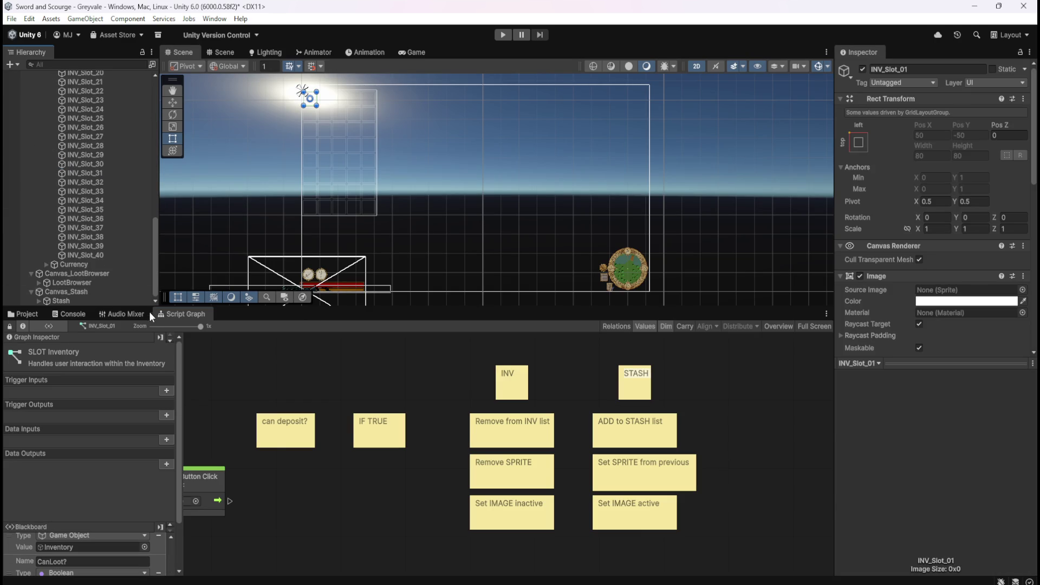
pyautogui.click(68, 301)
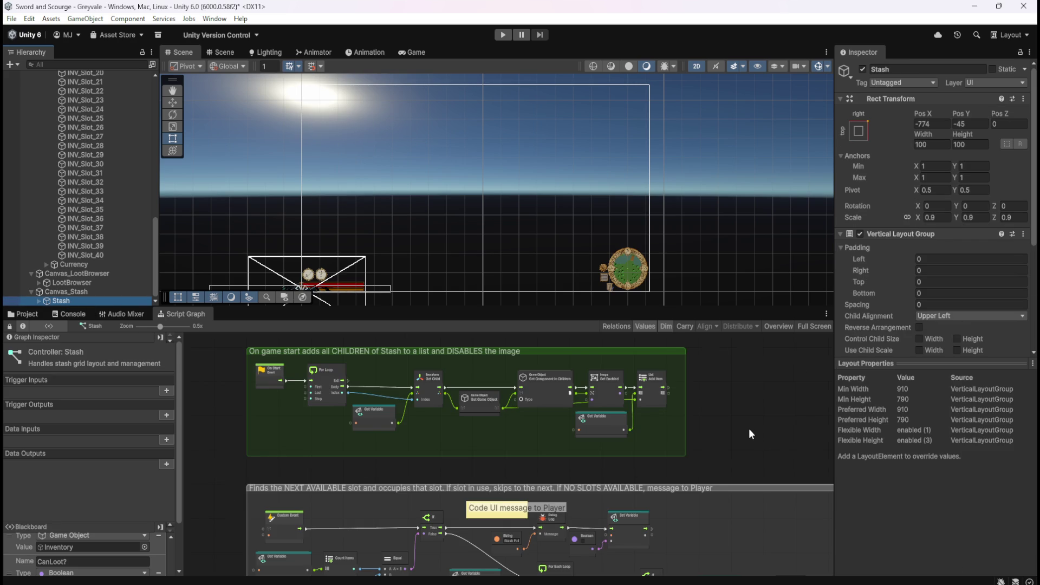
pyautogui.click(90, 285)
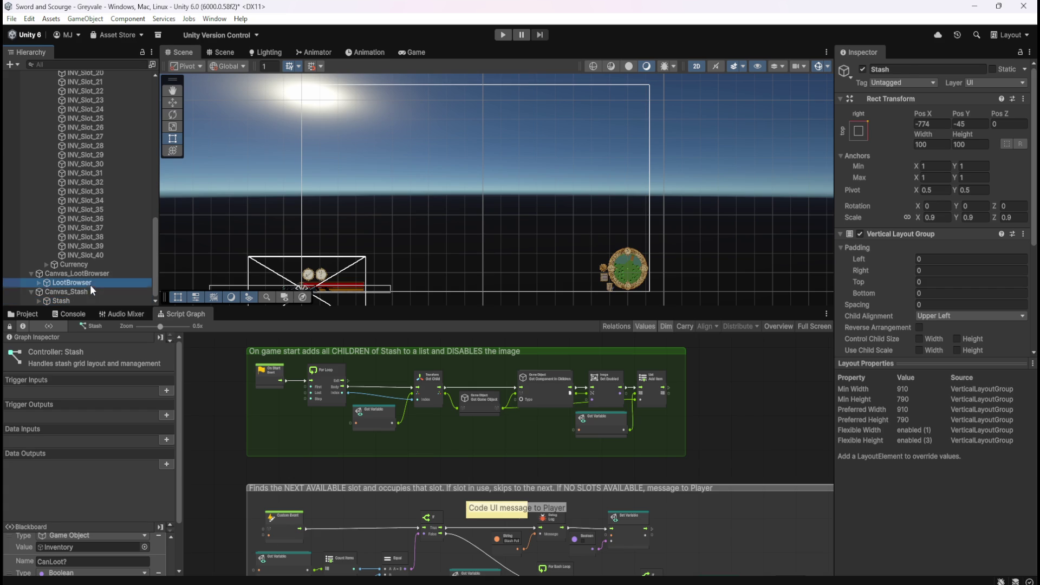
pyautogui.click(80, 300)
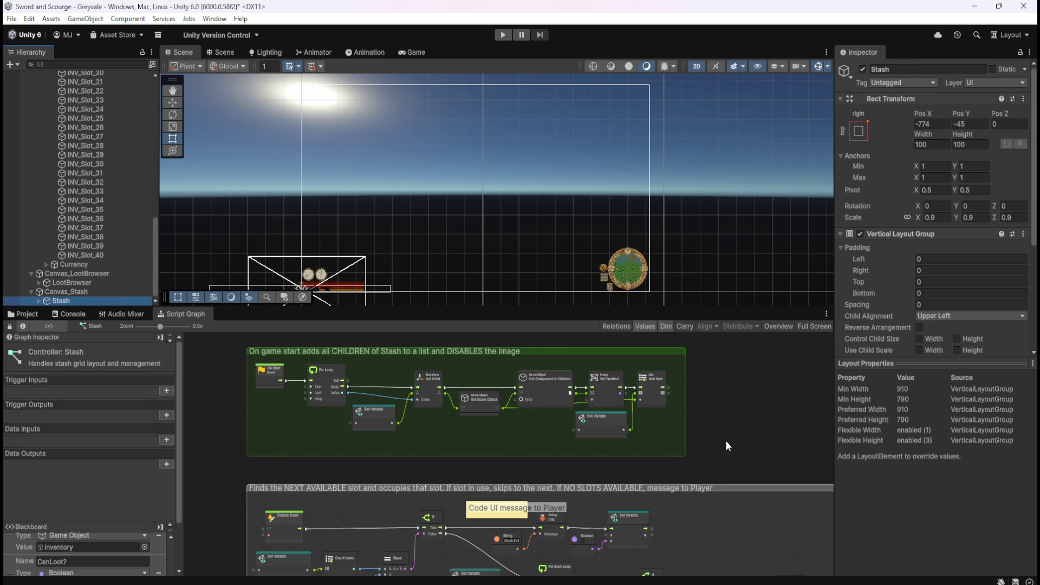
pyautogui.hotkey('shift', 'space')
pyautogui.scroll(5, 790, 539)
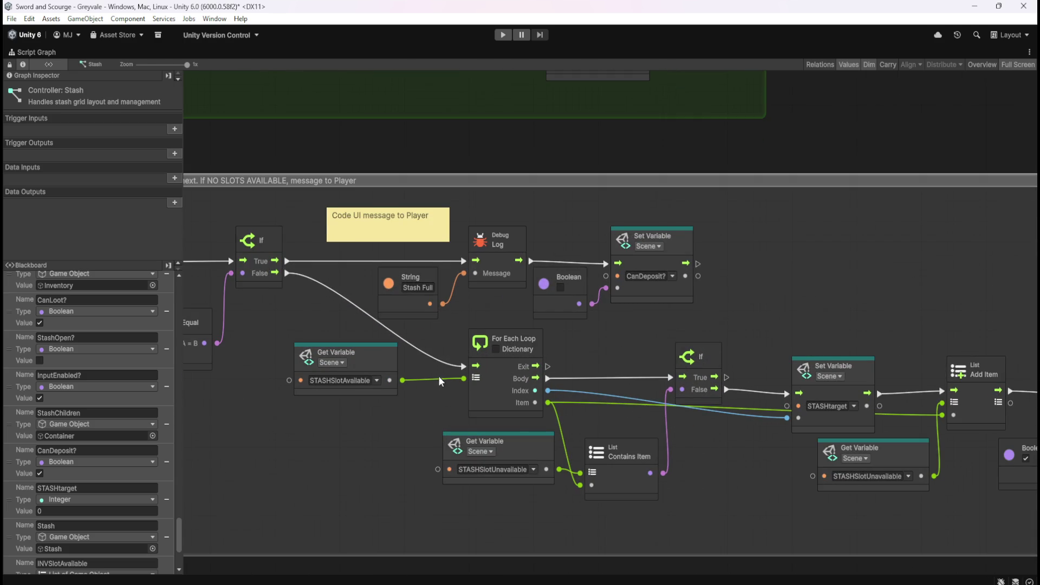
pyautogui.scroll(-2, 801, 368)
pyautogui.scroll(-3, 596, 303)
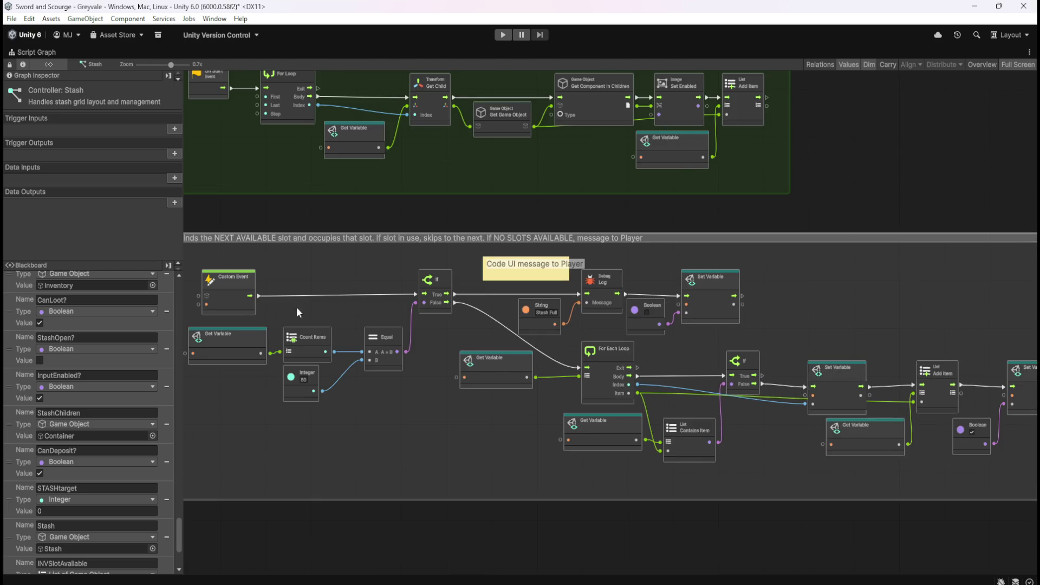
pyautogui.scroll(3, 352, 325)
pyautogui.scroll(-3, 255, 300)
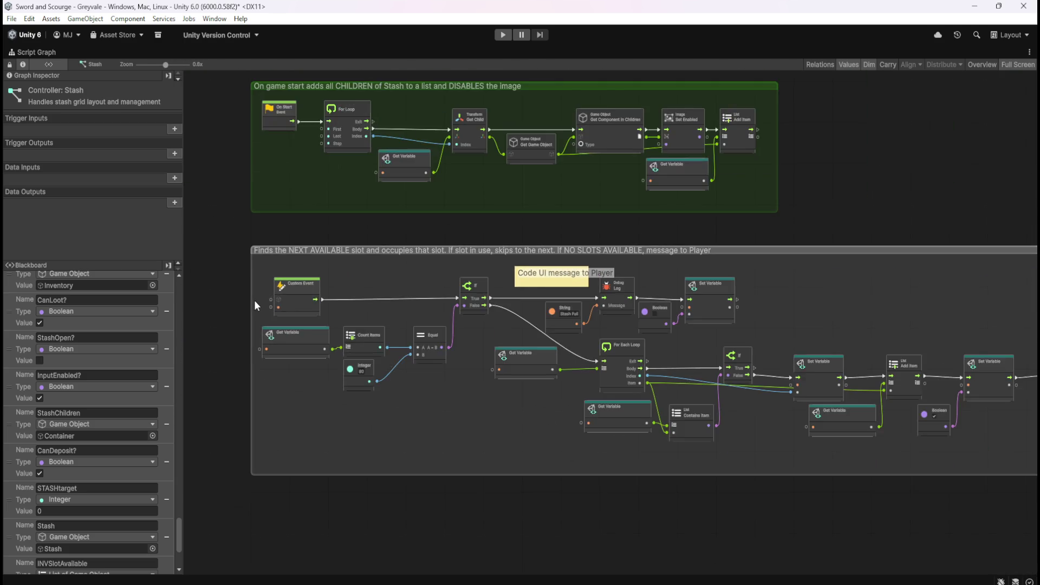
pyautogui.scroll(4, 645, 369)
pyautogui.scroll(-2, 443, 358)
pyautogui.scroll(2, 860, 358)
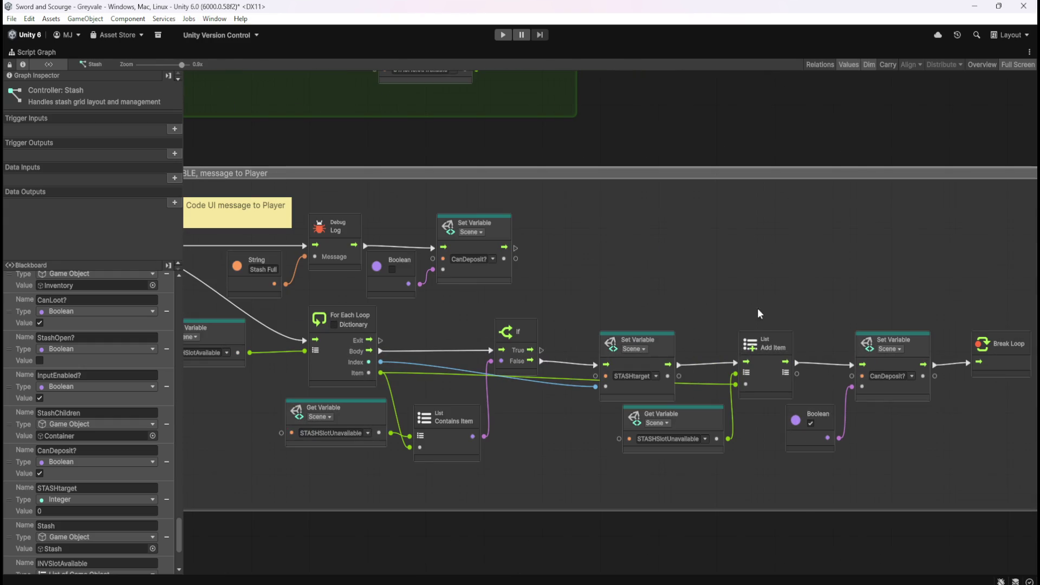
pyautogui.moveTo(612, 267); pyautogui.dragTo(965, 330)
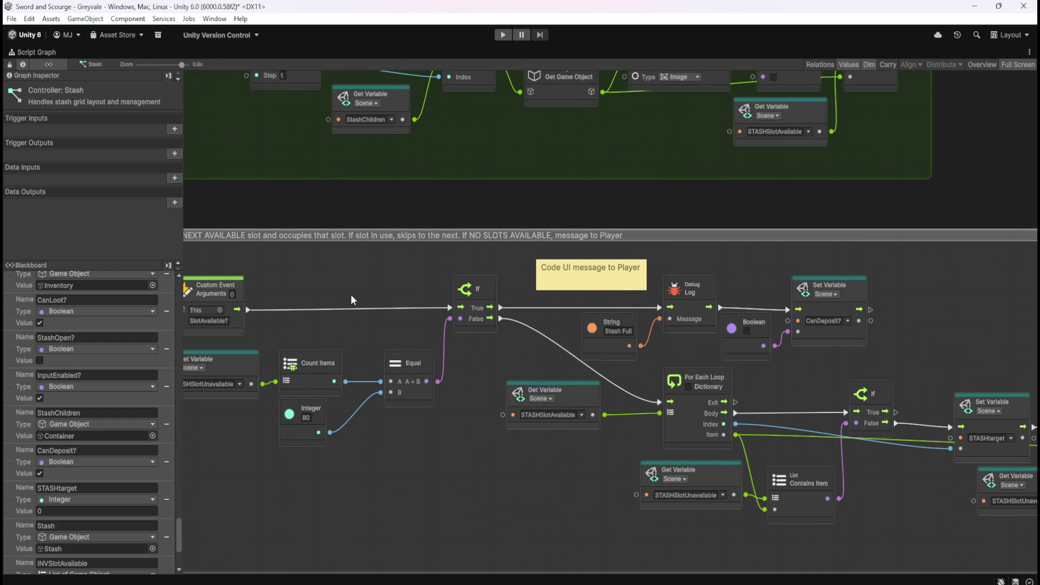
pyautogui.hotkey('shift', 'space')
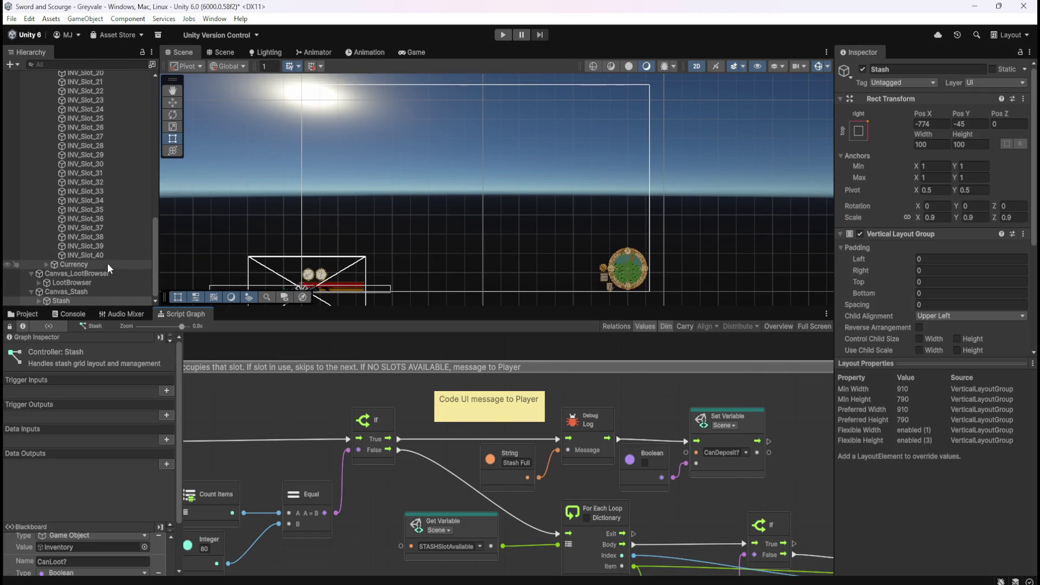
pyautogui.moveTo(154, 246)
pyautogui.mouseDown()
pyautogui.moveTo(164, 163)
pyautogui.moveTo(105, 188)
pyautogui.mouseUp()
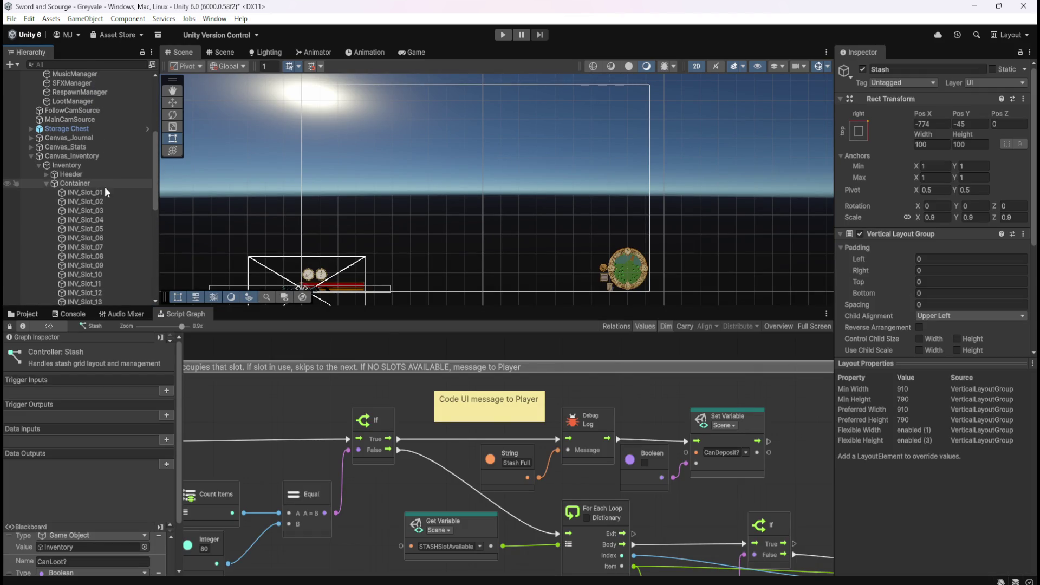
pyautogui.click(101, 192)
pyautogui.hotkey('shift', 'space')
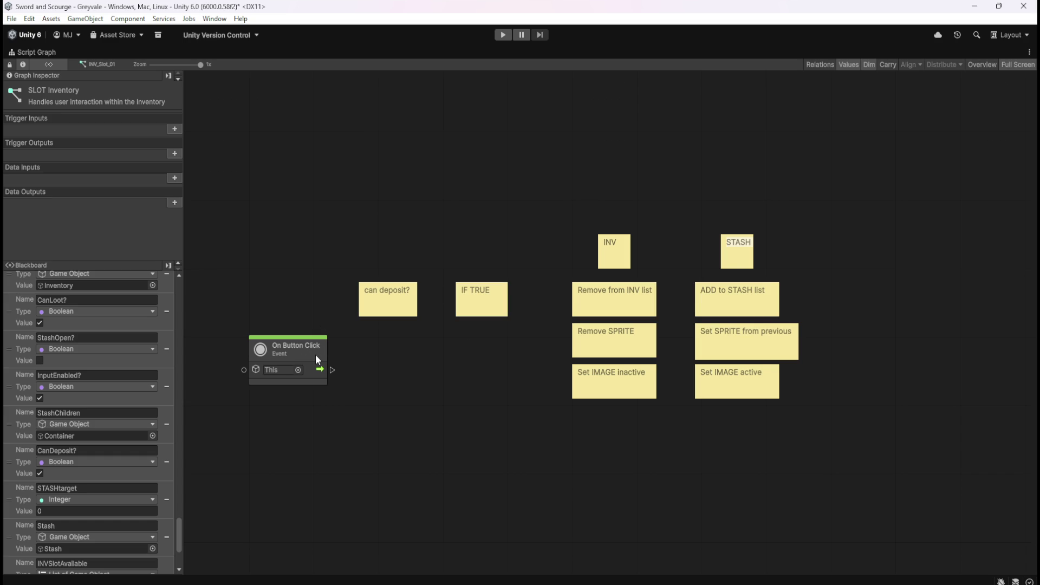
# Move the INV note column right of STASH and the STASH column next to IF TRUE.
pyautogui.click(391, 313)
pyautogui.click(448, 297)
pyautogui.moveTo(542, 175)
pyautogui.mouseDown()
pyautogui.moveTo(648, 423)
pyautogui.moveTo(671, 444)
pyautogui.mouseUp()
pyautogui.moveTo(619, 247)
pyautogui.mouseDown()
pyautogui.moveTo(786, 284)
pyautogui.moveTo(873, 248)
pyautogui.moveTo(904, 247)
pyautogui.mouseUp()
pyautogui.click(654, 225)
pyautogui.moveTo(646, 195); pyautogui.dragTo(815, 437)
pyautogui.moveTo(739, 246); pyautogui.dragTo(616, 253)
pyautogui.click(658, 308)
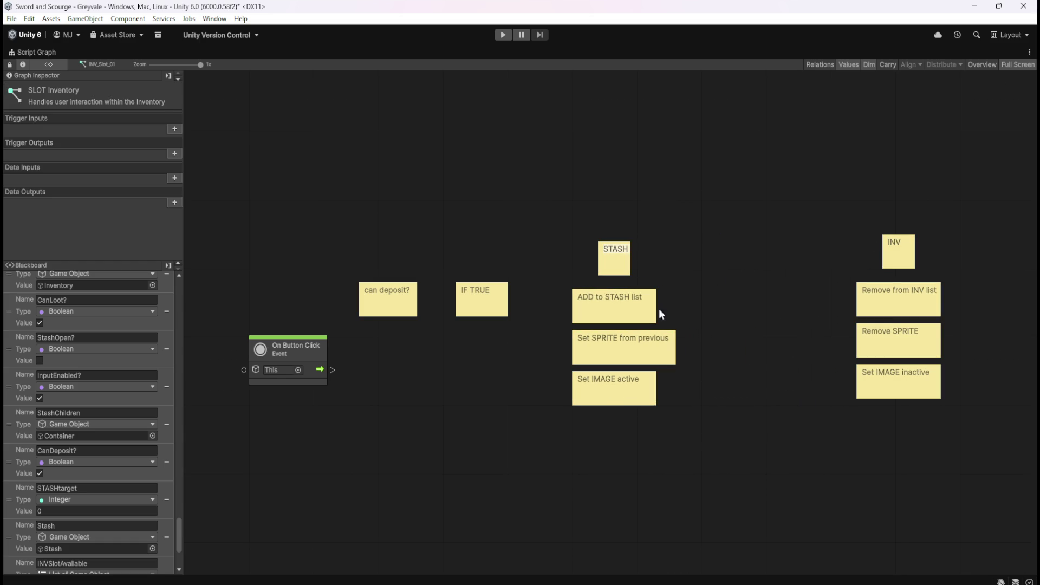
# Pull the INV column in closer beside STASH, save the project, and restore the layout.
pyautogui.click(626, 339)
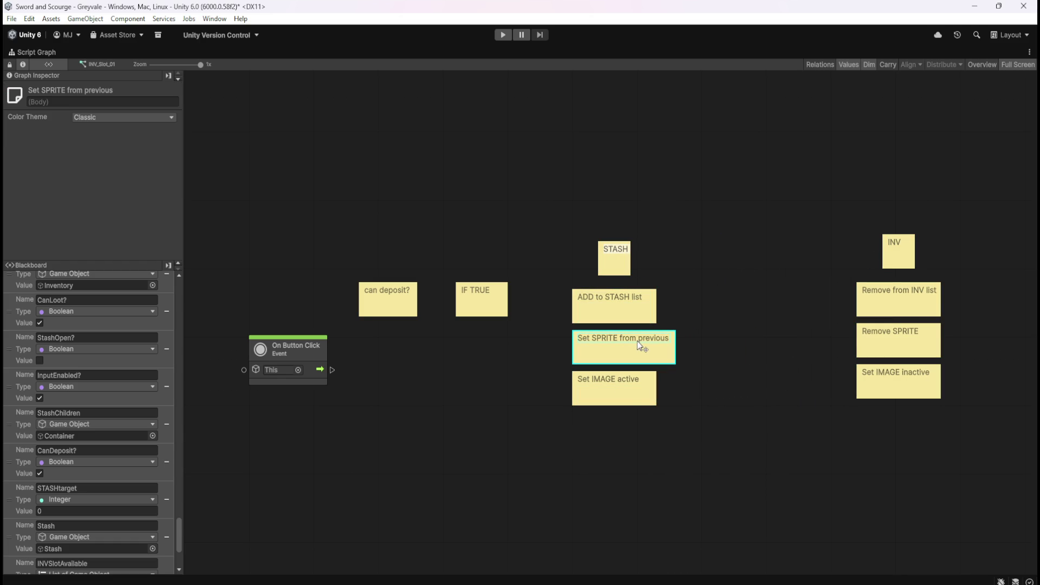
pyautogui.moveTo(794, 184); pyautogui.dragTo(980, 499)
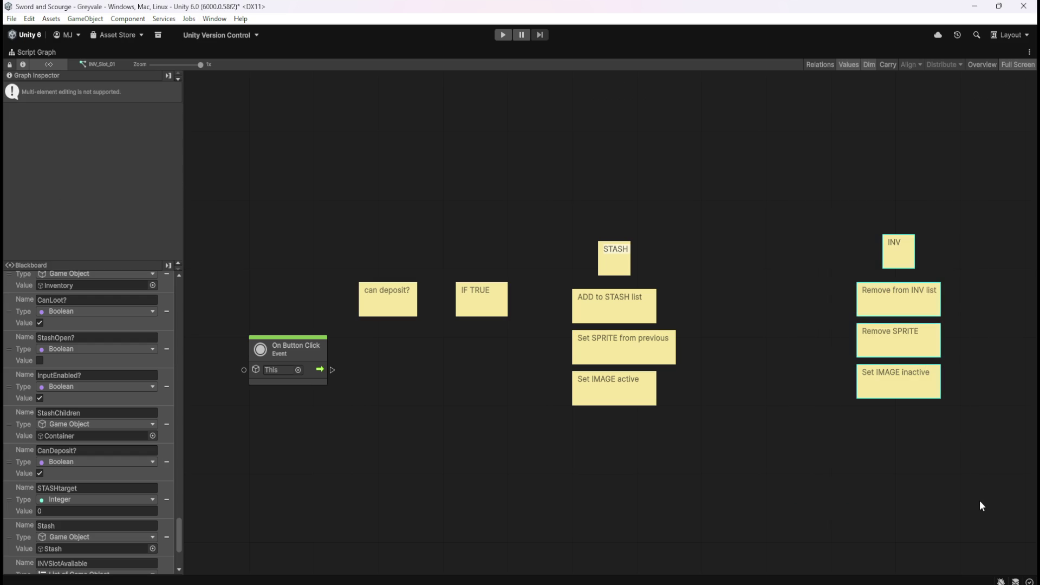
pyautogui.click(808, 409)
pyautogui.click(888, 333)
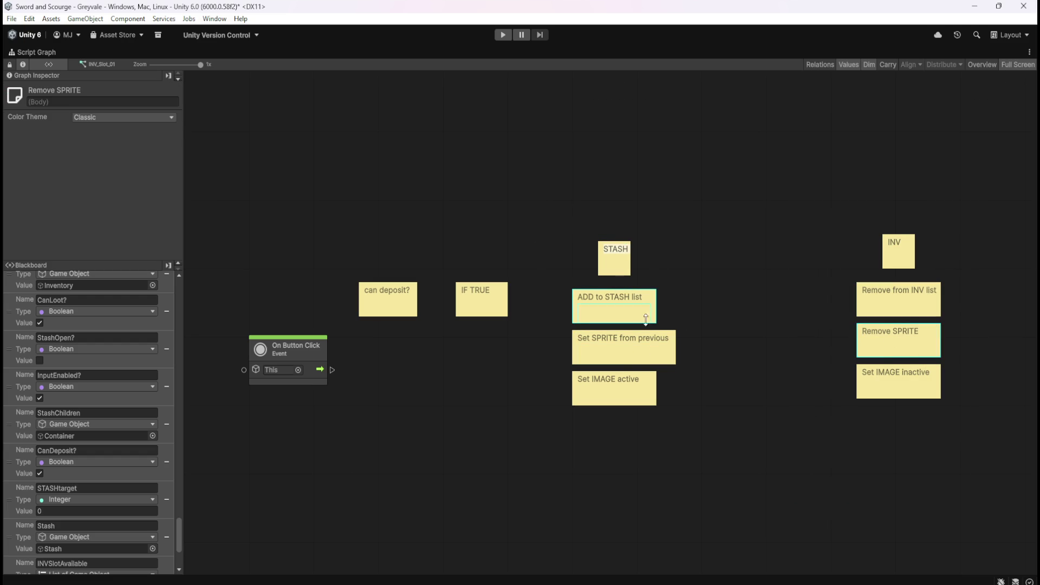
pyautogui.click(731, 325)
pyautogui.moveTo(538, 198)
pyautogui.mouseDown()
pyautogui.moveTo(661, 341)
pyautogui.moveTo(723, 463)
pyautogui.mouseUp()
pyautogui.press('Escape')
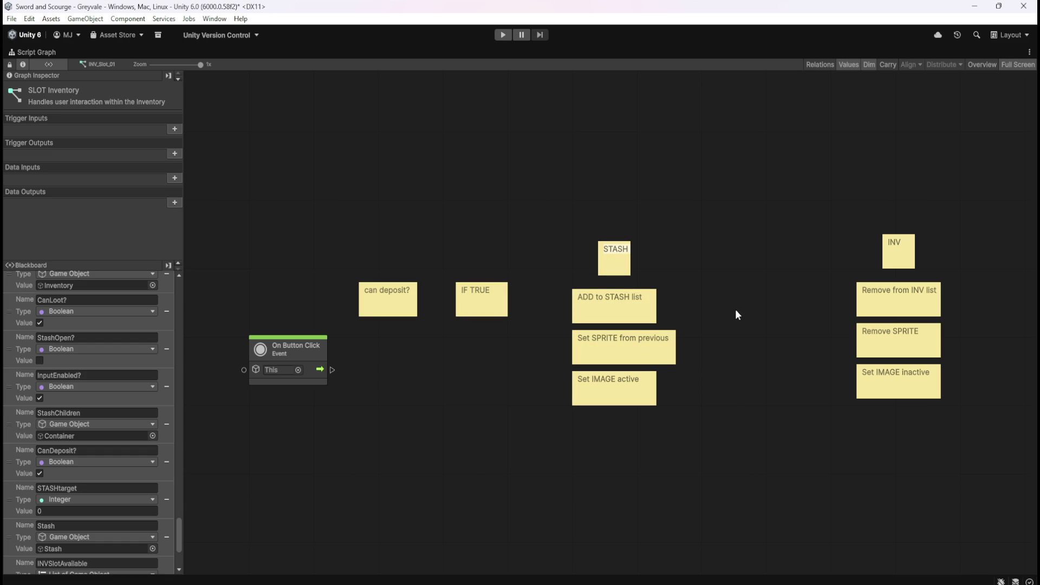
pyautogui.moveTo(768, 184); pyautogui.dragTo(975, 424)
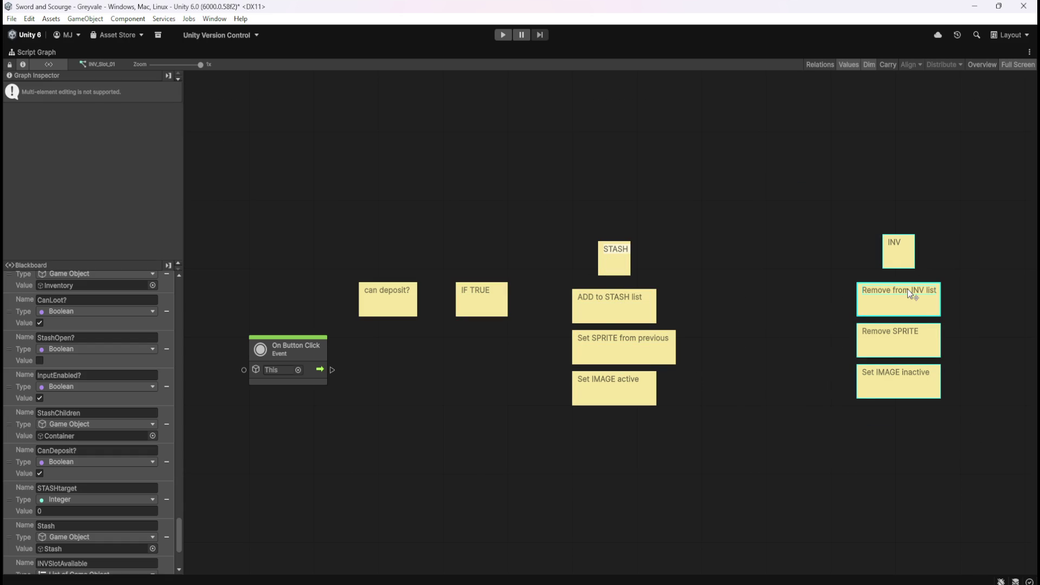
pyautogui.moveTo(905, 291); pyautogui.dragTo(769, 293)
pyautogui.click(701, 233)
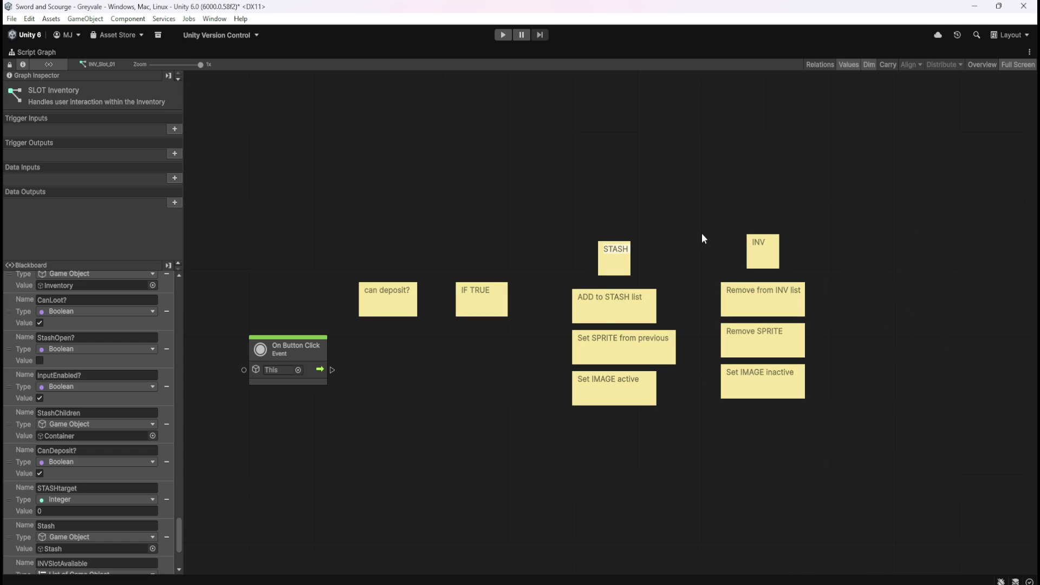
pyautogui.hotkey('ctrl', 's')
pyautogui.hotkey('shift', 'space')
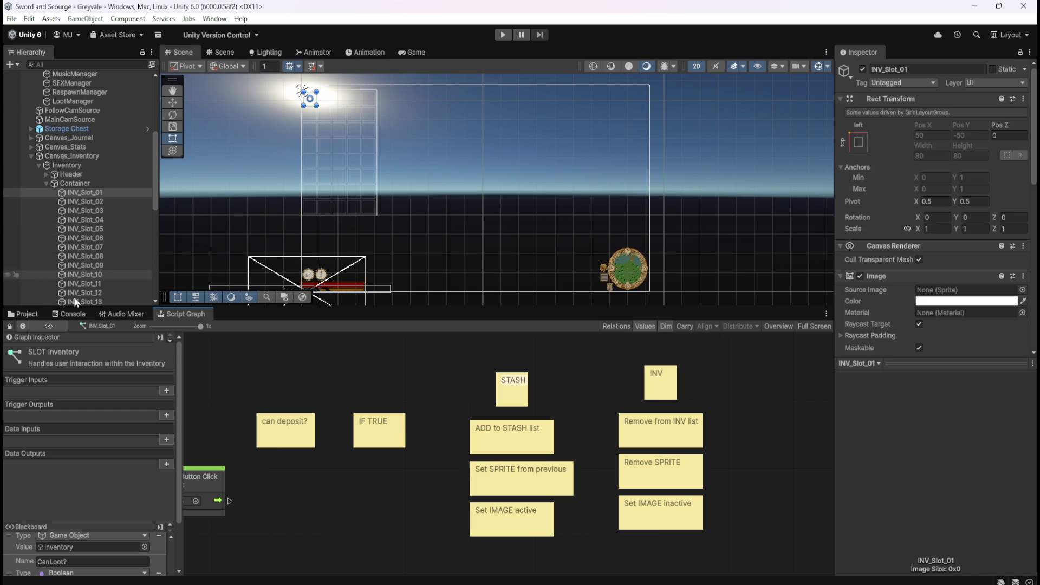
# Open the Bone Stack loot graph full-window and centre its CHECK Inventory has space section.
pyautogui.click(24, 311)
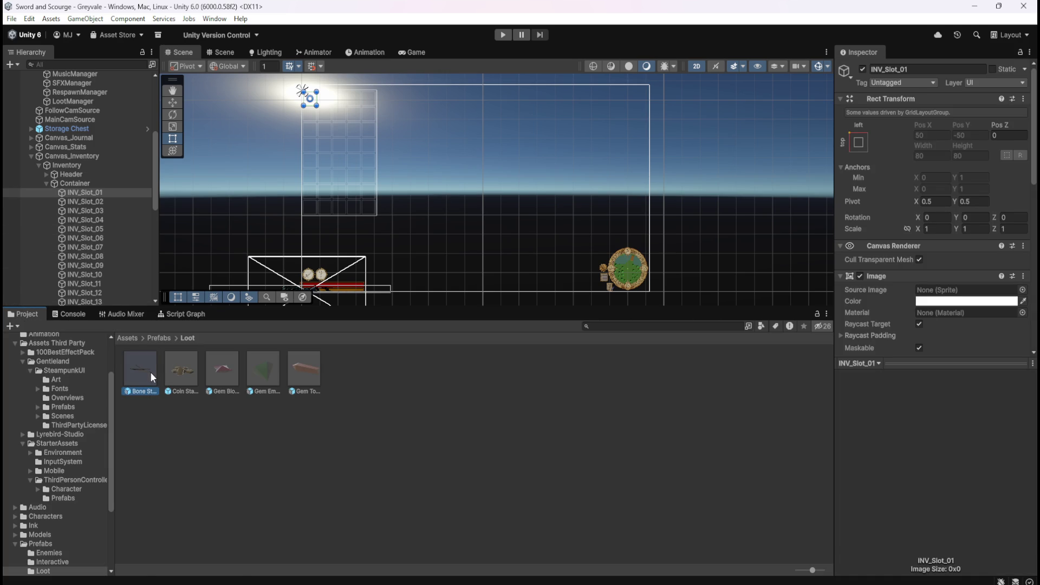
pyautogui.click(191, 315)
pyautogui.hotkey('shift', 'space')
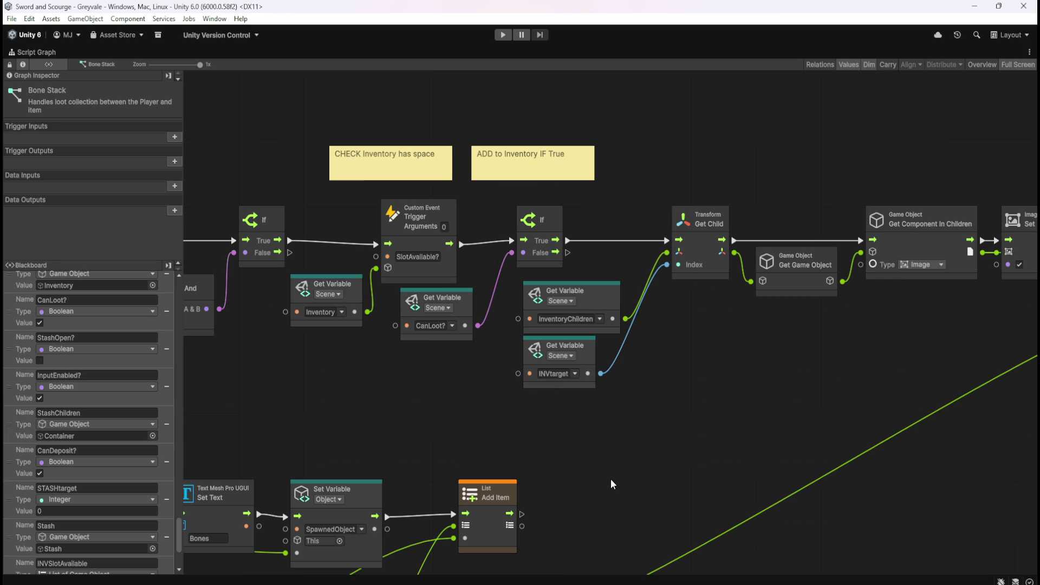
pyautogui.moveTo(558, 420); pyautogui.dragTo(834, 415)
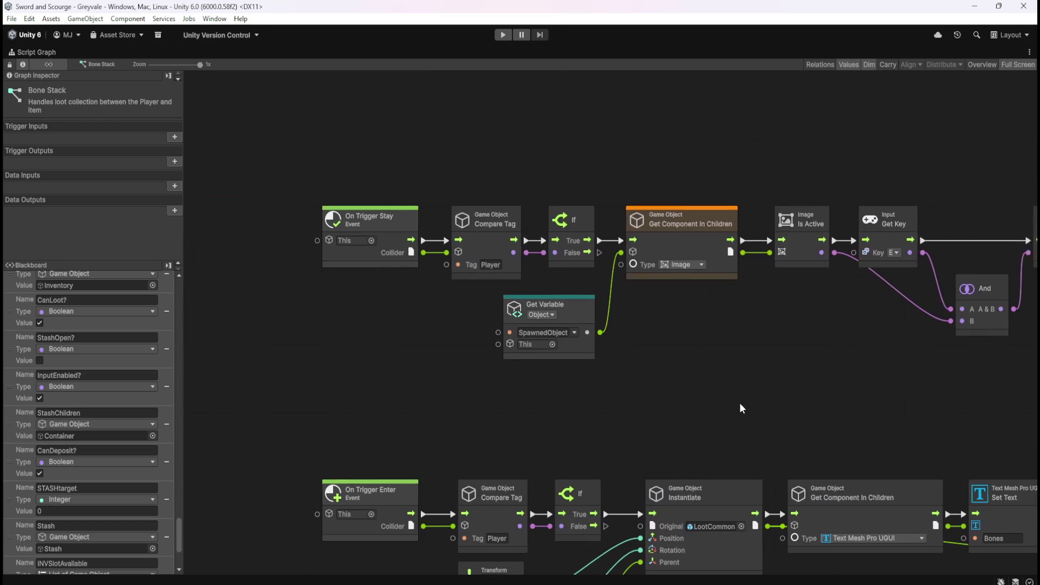
pyautogui.moveTo(741, 402); pyautogui.dragTo(650, 409)
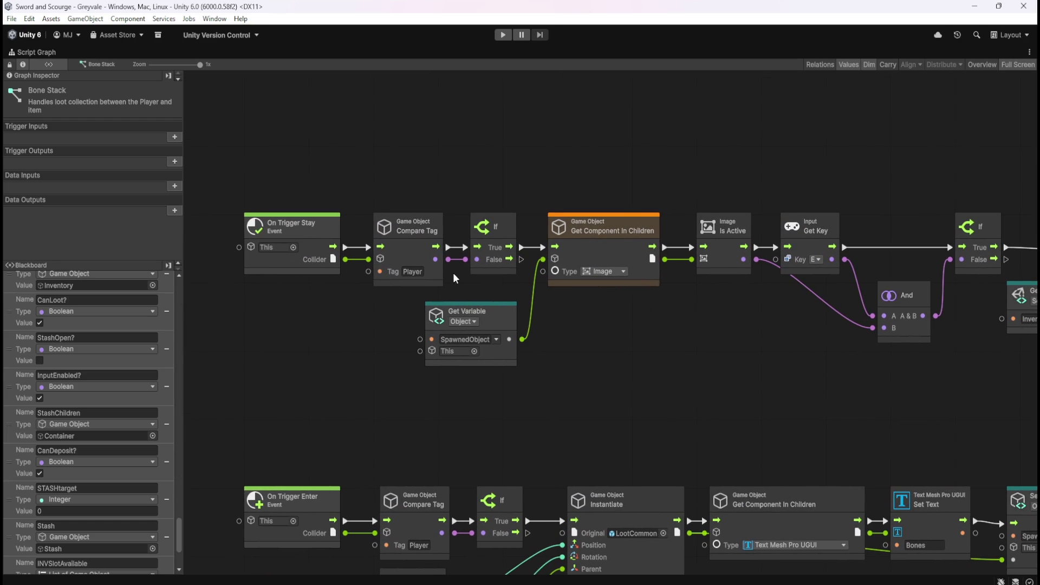
pyautogui.moveTo(740, 368); pyautogui.dragTo(553, 367)
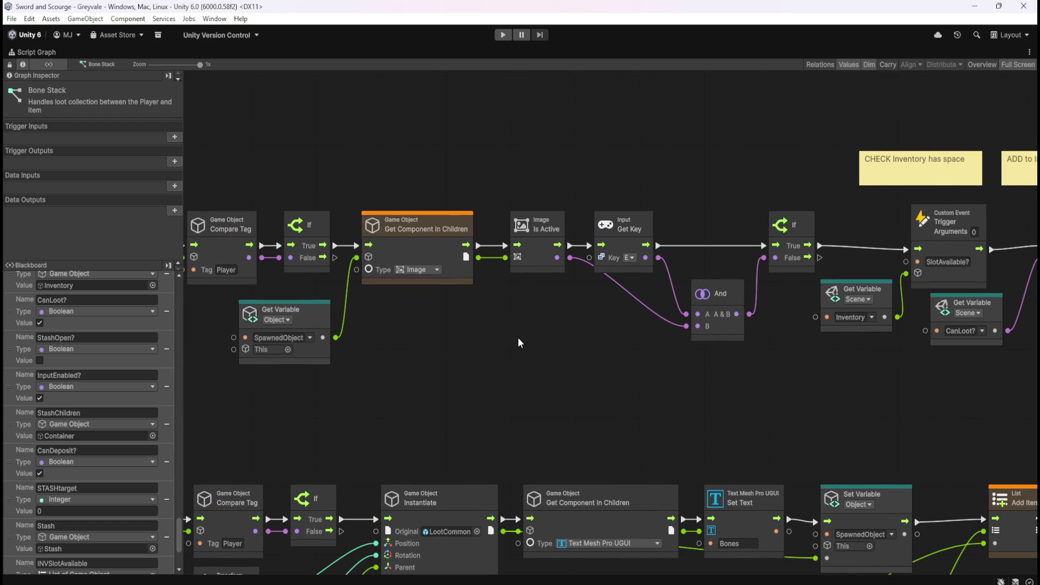
pyautogui.moveTo(508, 362)
pyautogui.mouseDown()
pyautogui.moveTo(623, 341)
pyautogui.moveTo(755, 342)
pyautogui.mouseUp()
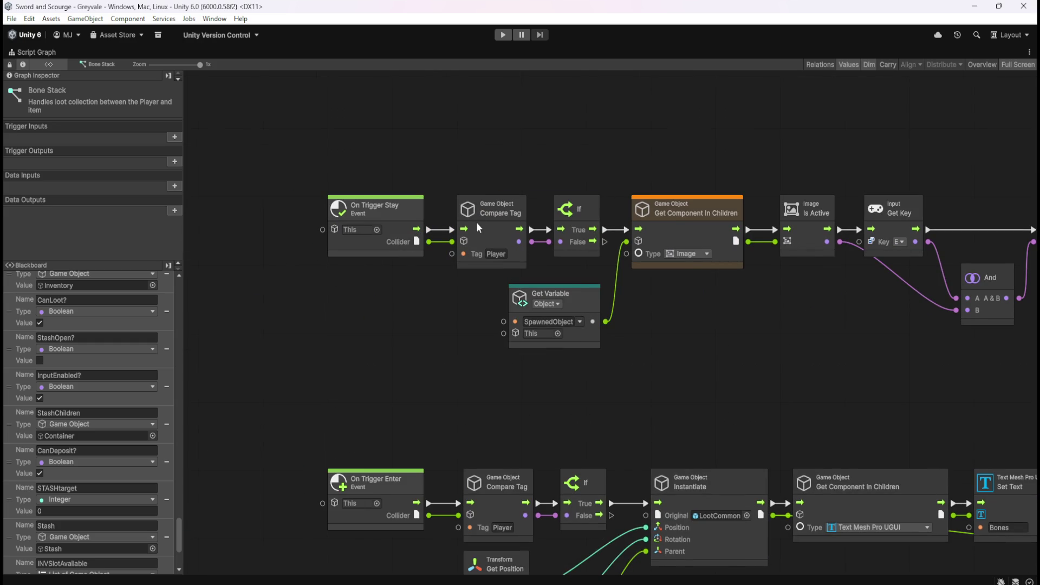
pyautogui.moveTo(766, 329); pyautogui.dragTo(529, 334)
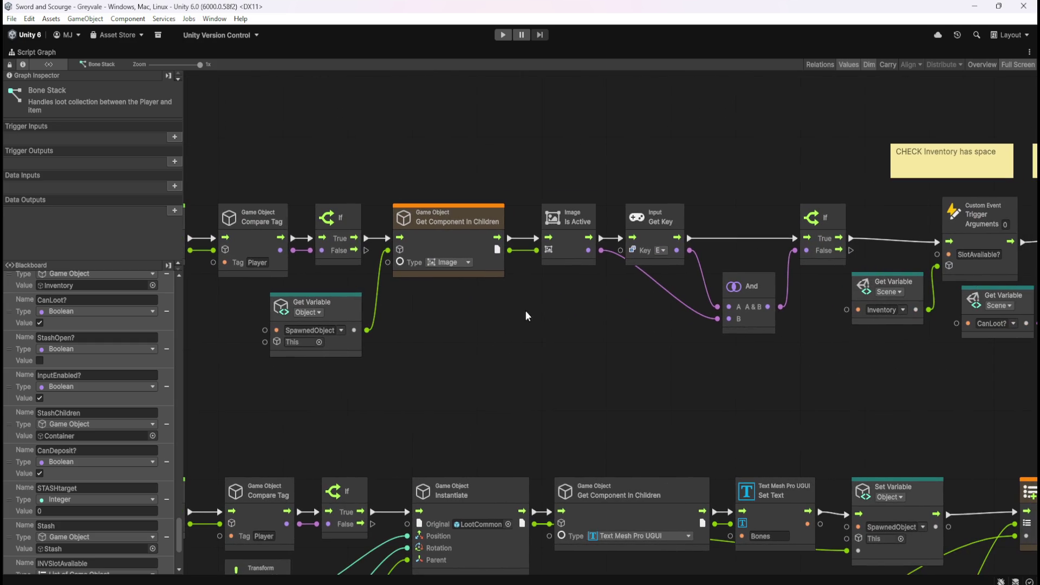
pyautogui.moveTo(844, 280); pyautogui.dragTo(567, 284)
pyautogui.moveTo(701, 372); pyautogui.dragTo(569, 402)
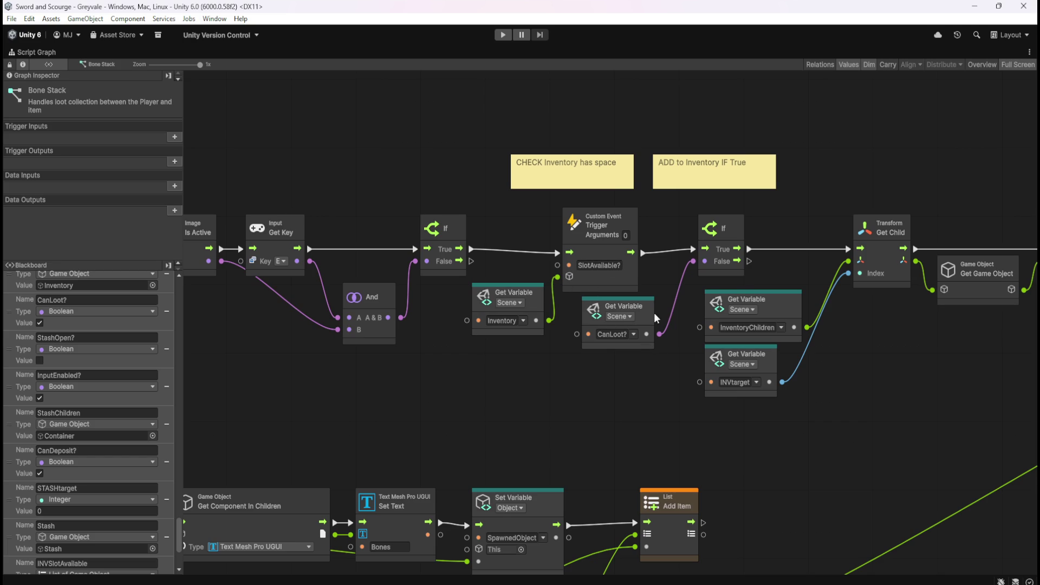
pyautogui.moveTo(564, 391); pyautogui.dragTo(473, 383)
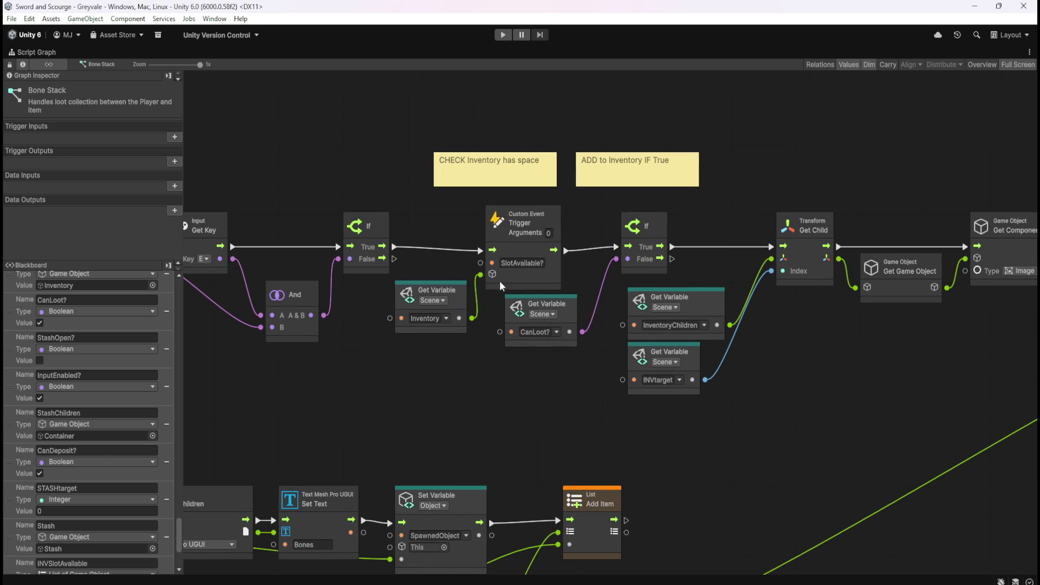
# Select the SlotAvailable? event, Inventory and CanLoot? variables, and If branch for copying.
pyautogui.click(534, 250)
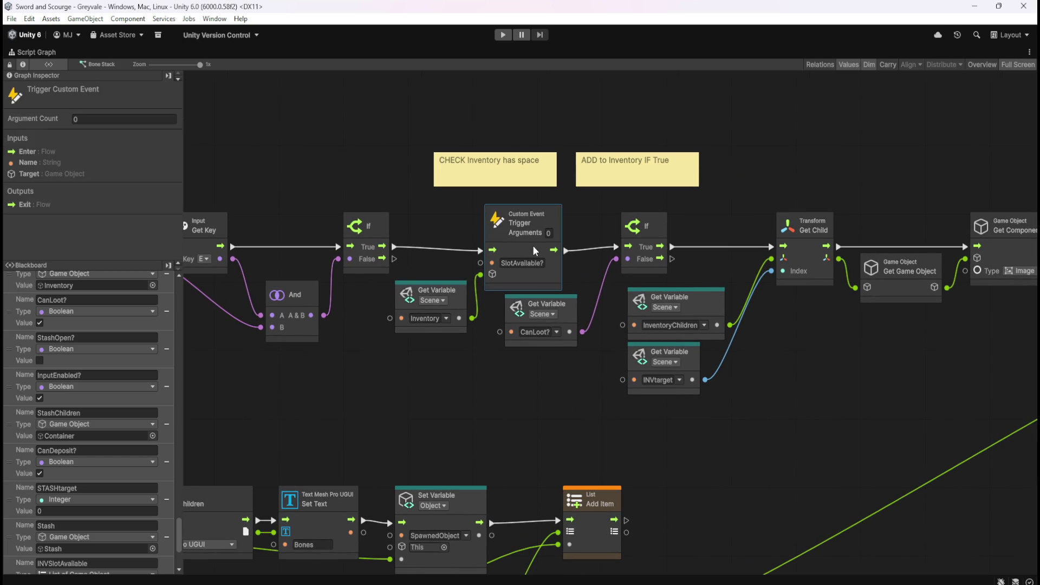
pyautogui.keyDown('ctrl'); pyautogui.click(462, 301); pyautogui.keyUp('ctrl')
pyautogui.keyDown('ctrl'); pyautogui.click(571, 313); pyautogui.keyUp('ctrl')
pyautogui.keyDown('ctrl'); pyautogui.click(664, 230); pyautogui.keyUp('ctrl')
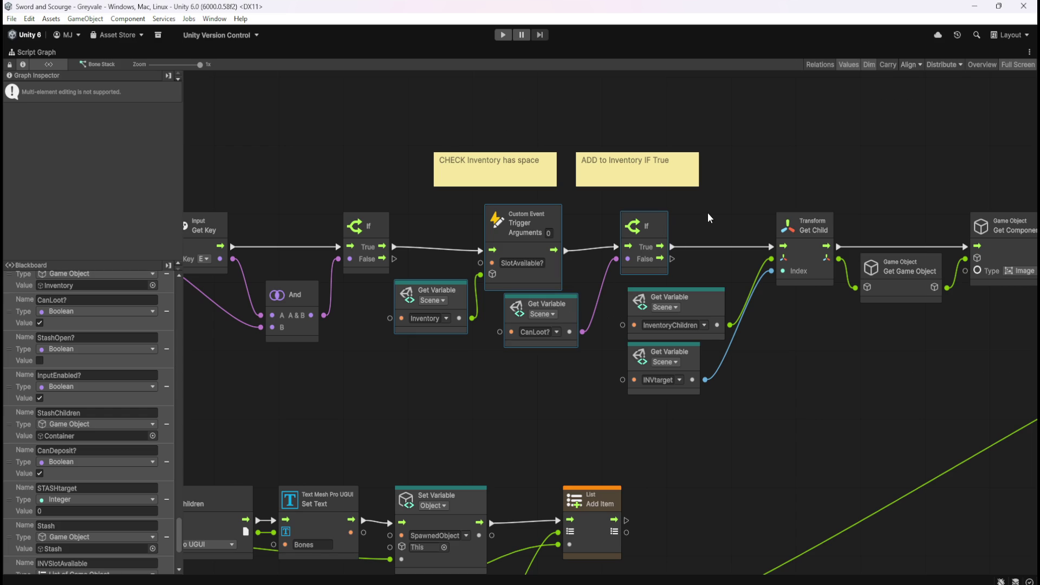
pyautogui.hotkey('shift', 'space')
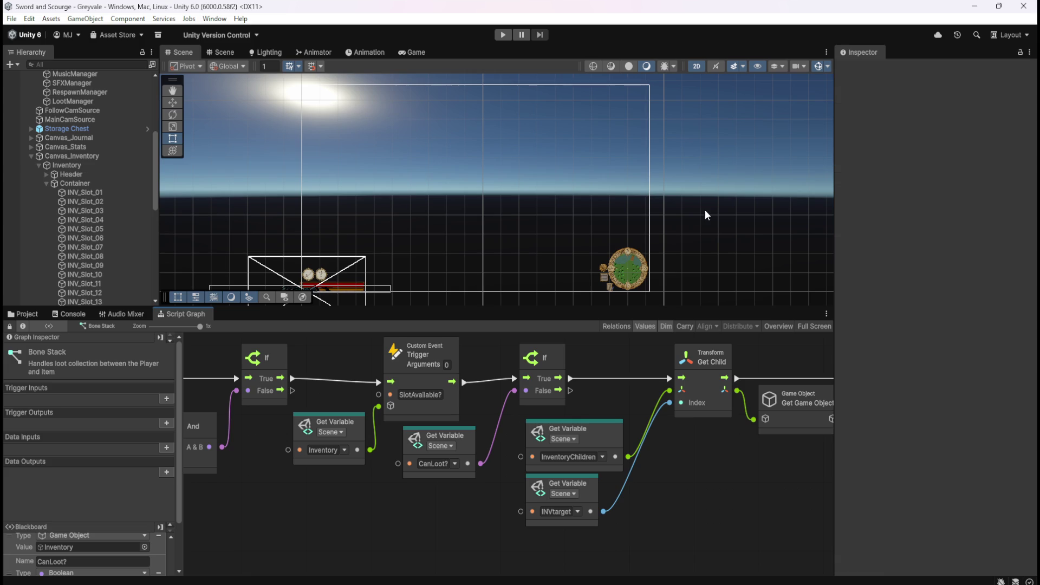
# Paste the copied check nodes into INV_Slot_01's graph beneath the On Button Click event.
pyautogui.click(103, 193)
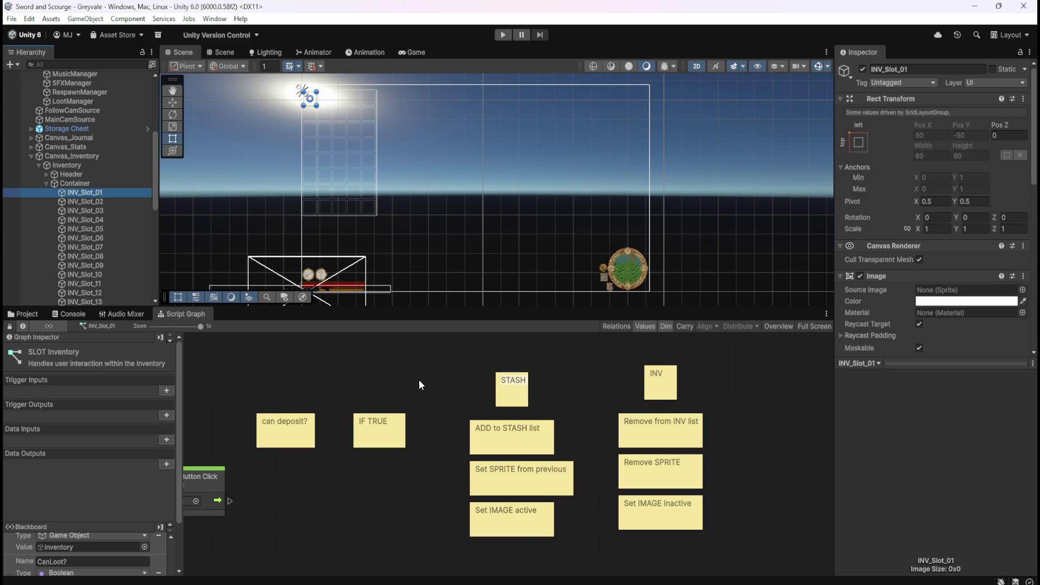
pyautogui.hotkey('shift', 'space')
pyautogui.hotkey('ctrl', 'v')
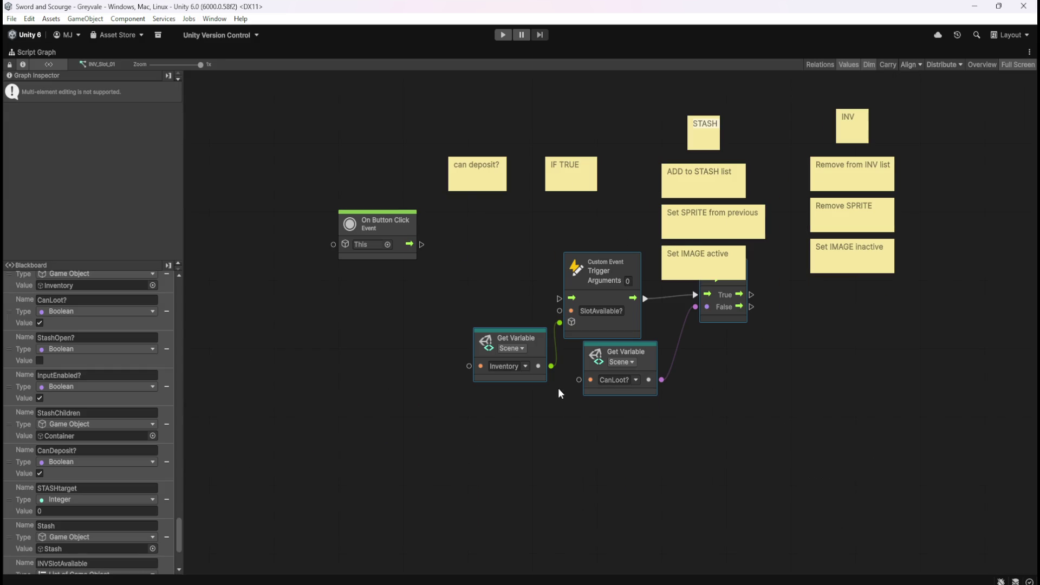
pyautogui.moveTo(614, 336); pyautogui.dragTo(484, 364)
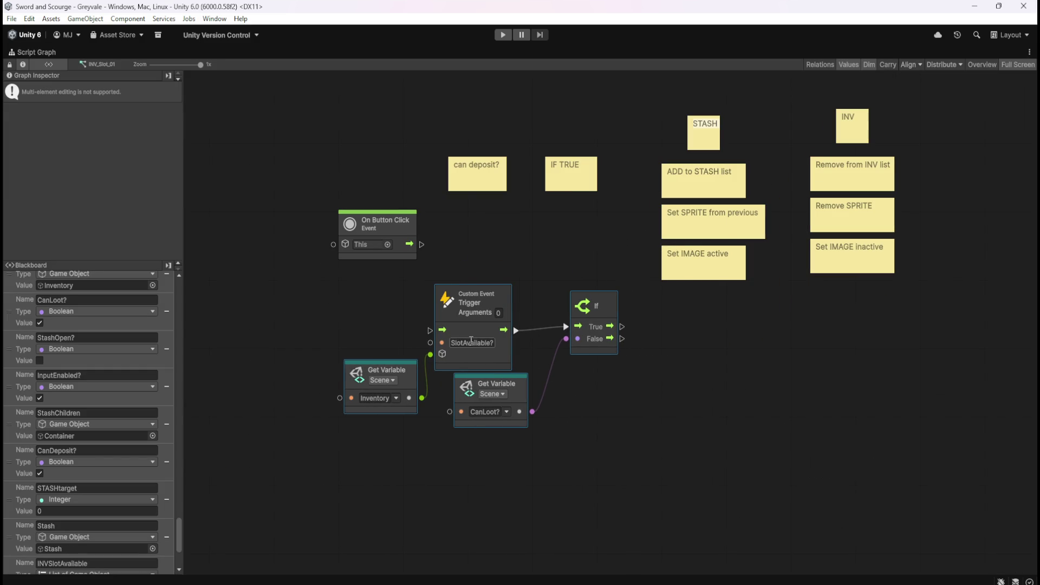
pyautogui.hotkey('shift', 'space')
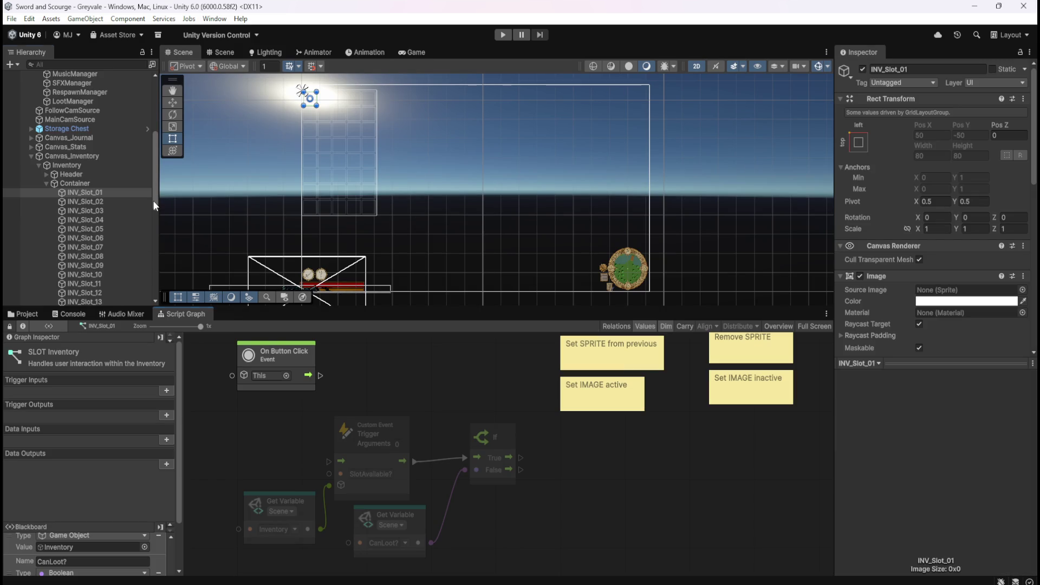
# Inspect the Stash controller's SlotAvailable? event, then return to INV_Slot_01's graph full-window.
pyautogui.moveTo(153, 200); pyautogui.dragTo(162, 306)
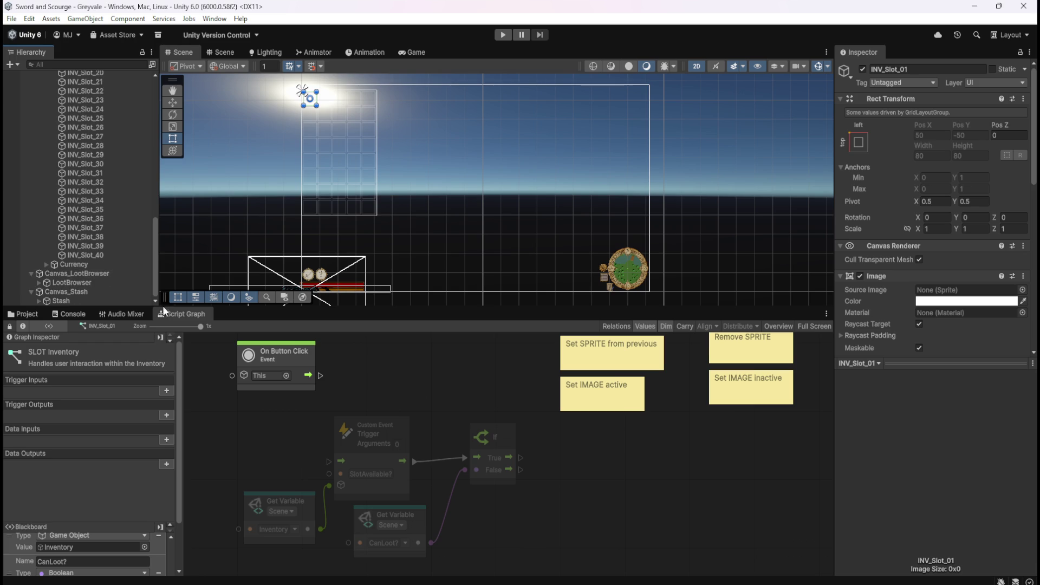
pyautogui.click(93, 298)
pyautogui.moveTo(681, 439); pyautogui.dragTo(632, 431)
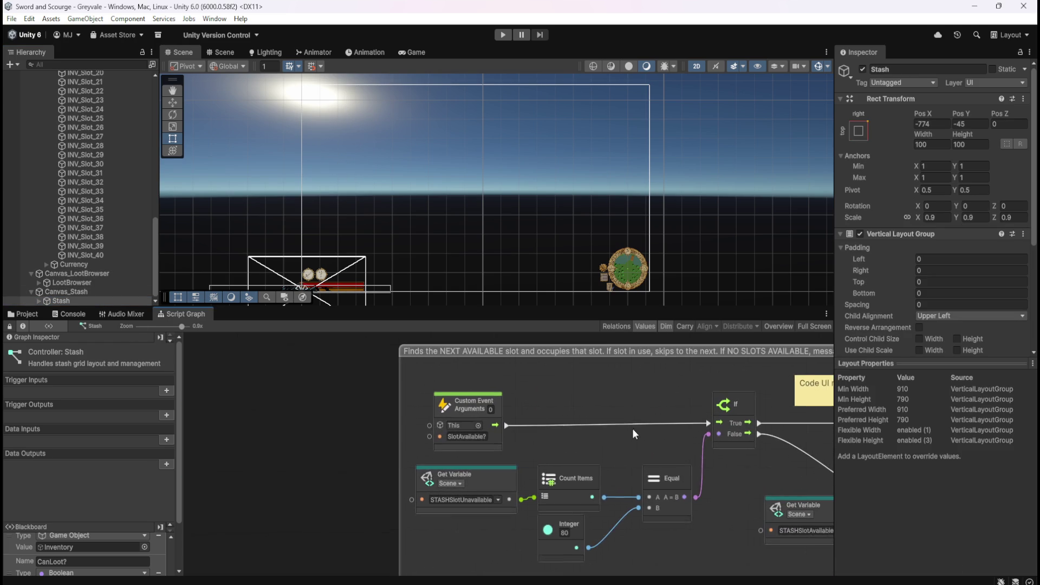
pyautogui.click(465, 435)
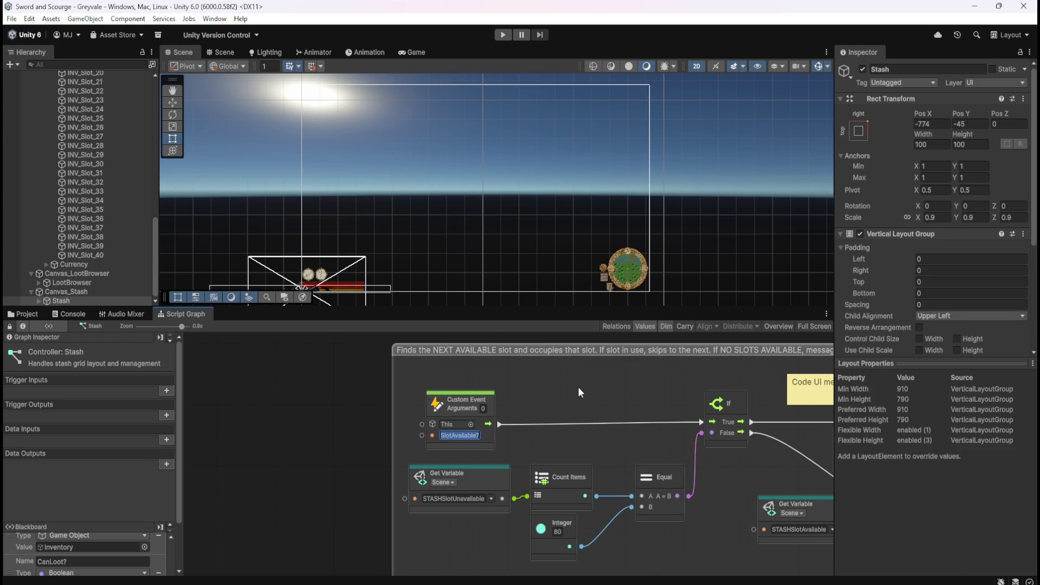
pyautogui.scroll(8, 100, 163)
pyautogui.click(84, 105)
pyautogui.hotkey('shift', 'space')
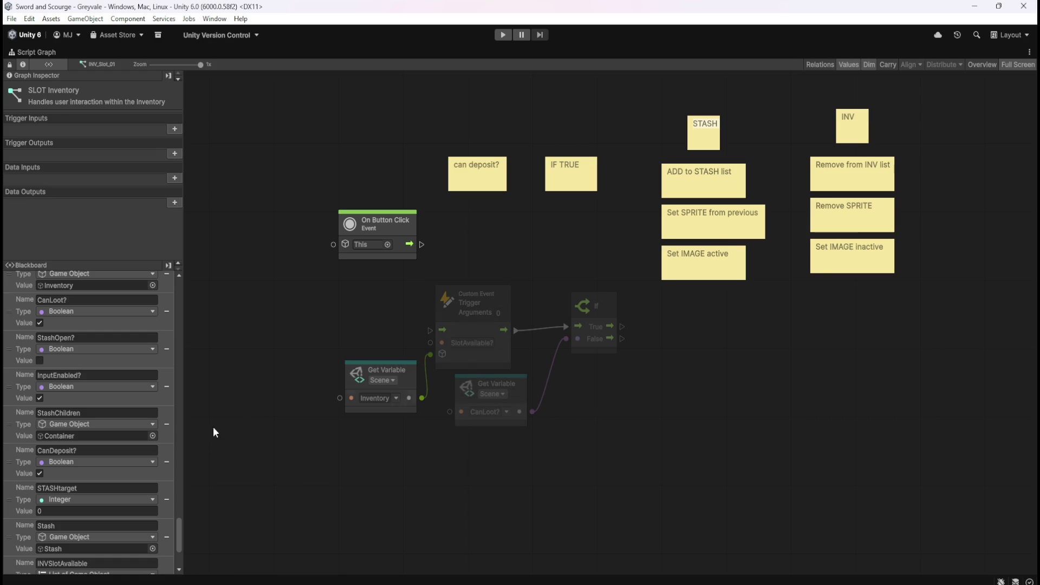
# Switch the pasted Get Variable nodes from Inventory to Stash and CanLoot? to CanDeposit?
pyautogui.scroll(-5, 142, 522)
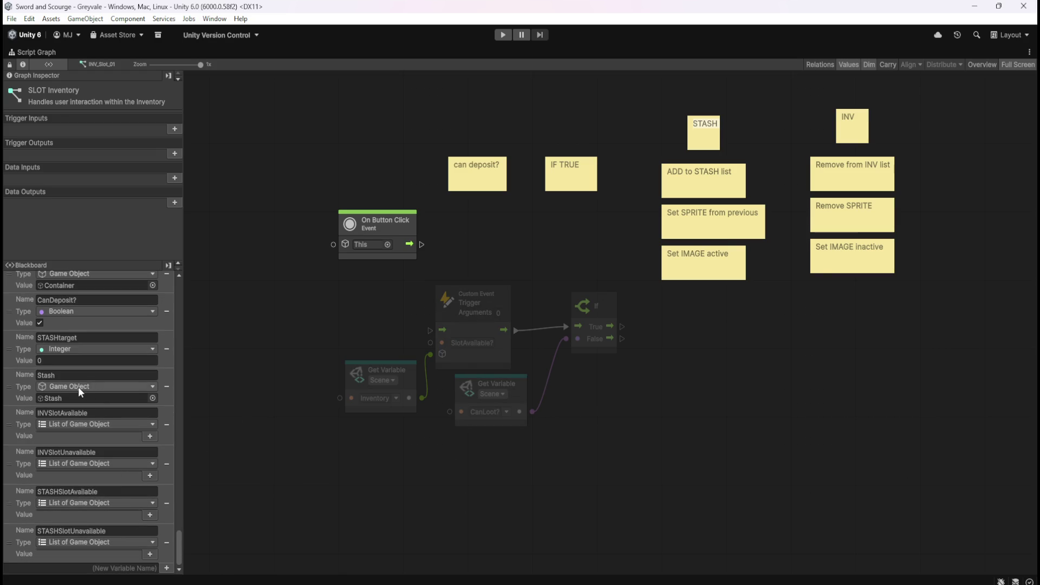
pyautogui.click(395, 399)
pyautogui.scroll(-5, 452, 298)
pyautogui.scroll(-6, 452, 298)
pyautogui.scroll(-1, 423, 518)
pyautogui.click(422, 518)
pyautogui.click(507, 413)
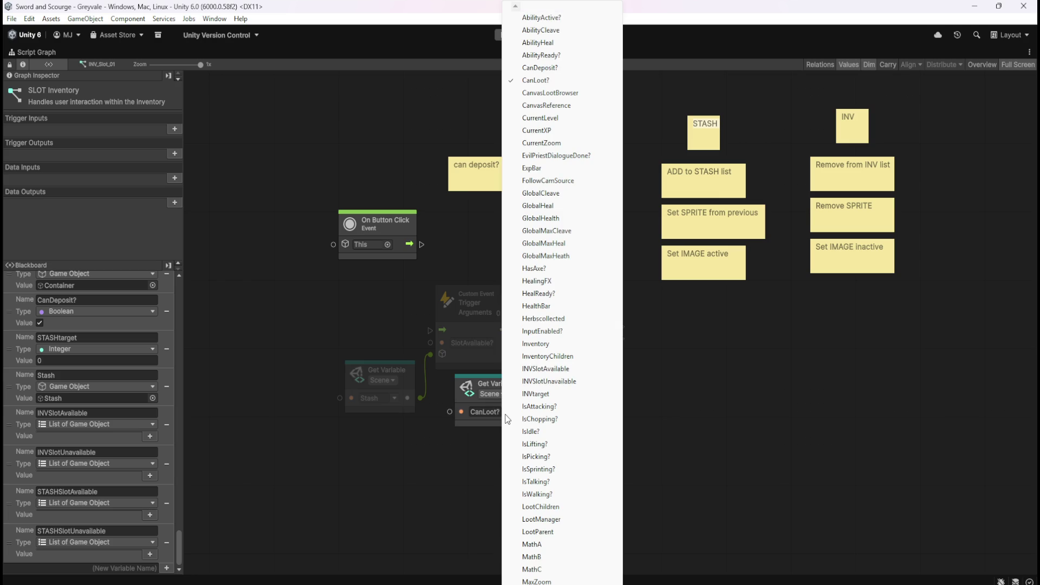
pyautogui.click(540, 67)
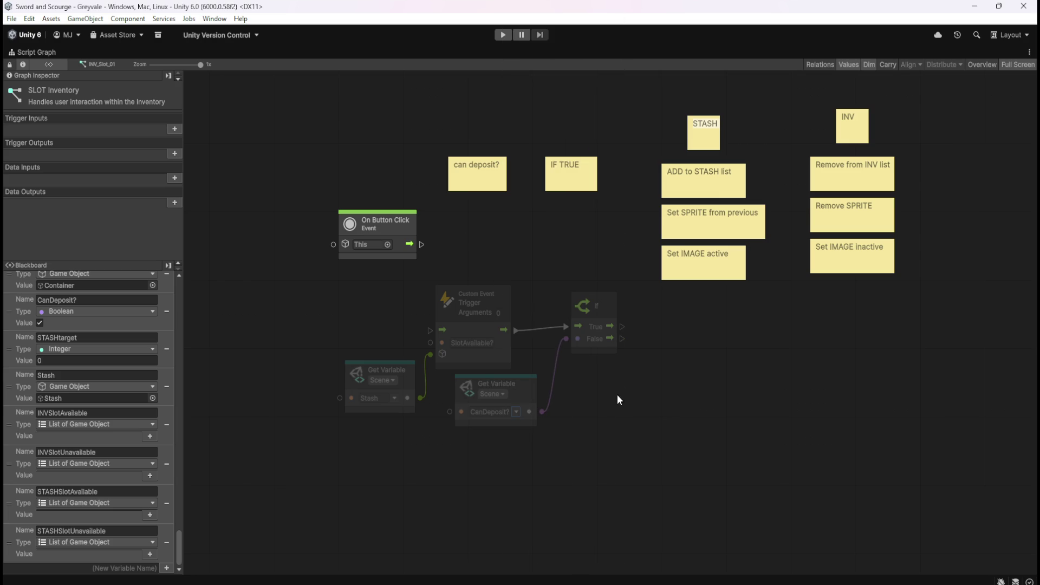
# Connect On Button Click to the SlotAvailable? trigger and line up the nodes.
pyautogui.click(613, 304)
pyautogui.moveTo(611, 306); pyautogui.dragTo(611, 316)
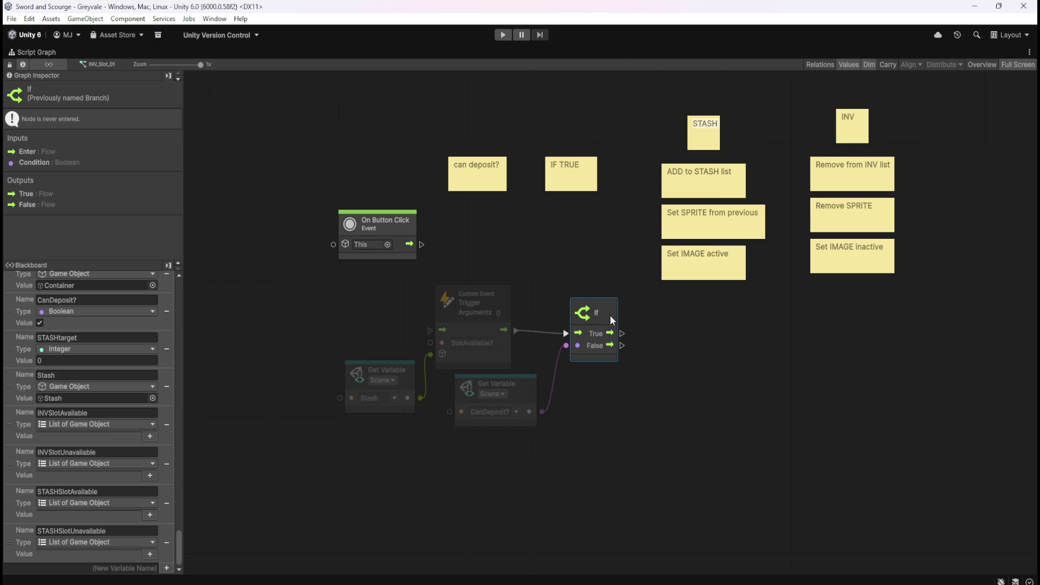
pyautogui.click(386, 310)
pyautogui.moveTo(424, 245)
pyautogui.mouseDown()
pyautogui.moveTo(421, 326)
pyautogui.moveTo(430, 330)
pyautogui.mouseUp()
pyautogui.moveTo(396, 235)
pyautogui.mouseDown()
pyautogui.moveTo(373, 323)
pyautogui.moveTo(316, 326)
pyautogui.moveTo(319, 309)
pyautogui.moveTo(710, 477)
pyautogui.mouseUp()
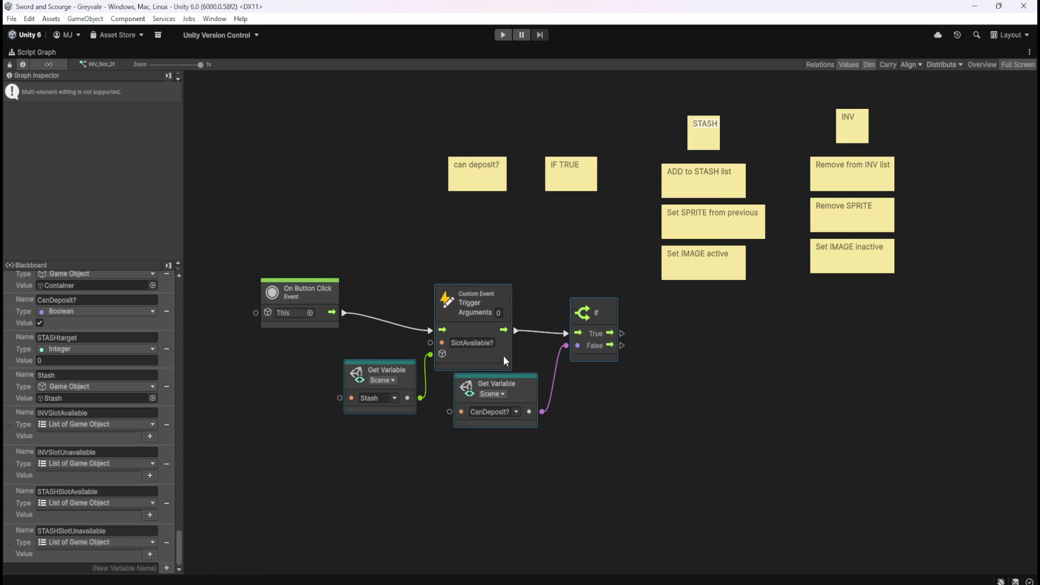
pyautogui.moveTo(503, 355); pyautogui.dragTo(498, 345)
pyautogui.click(567, 389)
pyautogui.moveTo(326, 303); pyautogui.dragTo(326, 317)
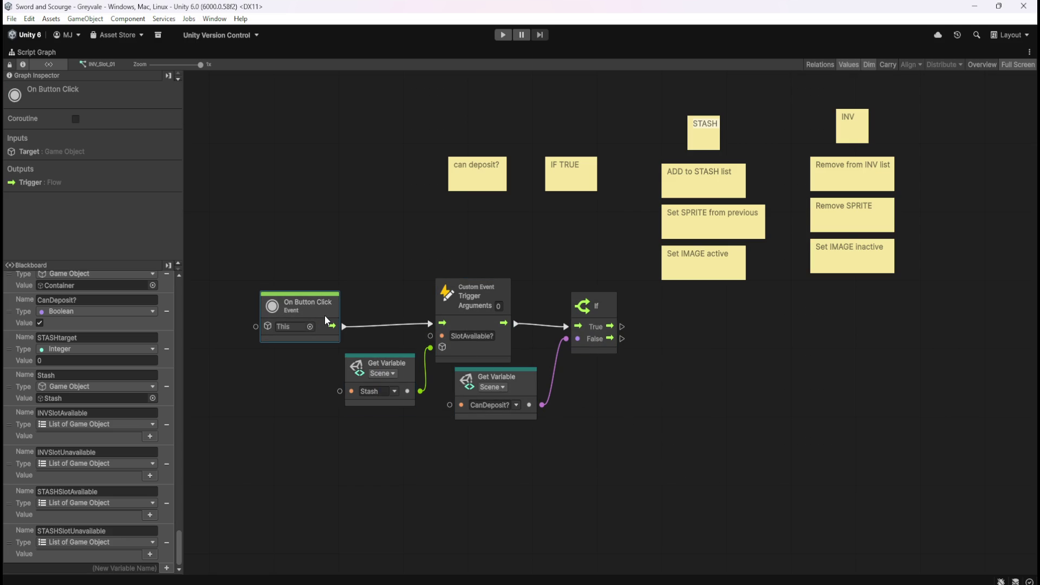
pyautogui.click(315, 444)
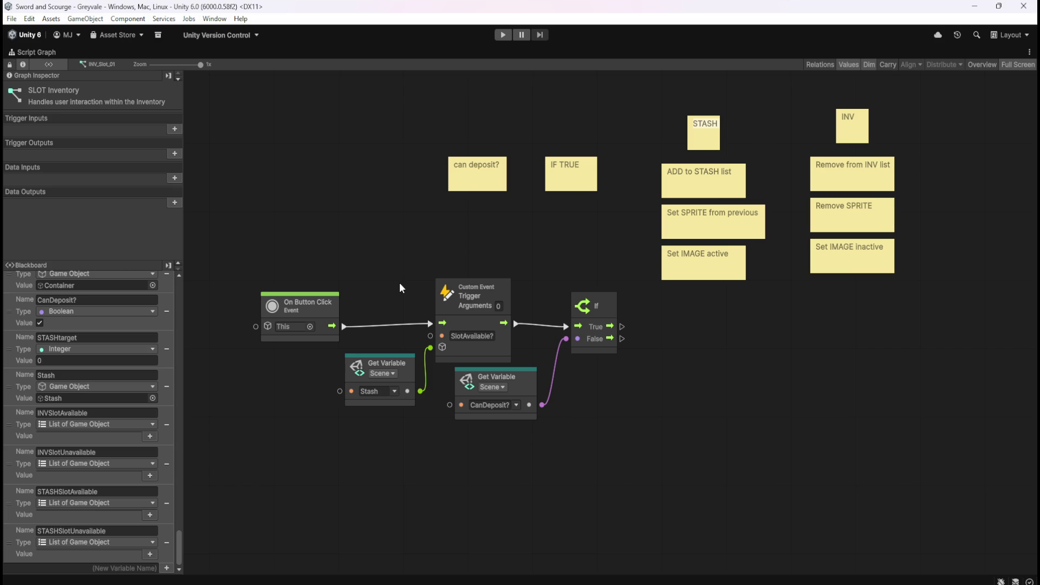
# Review the new On Button Click logic in the enlarged graph, then redock it.
pyautogui.hotkey('shift', 'space')
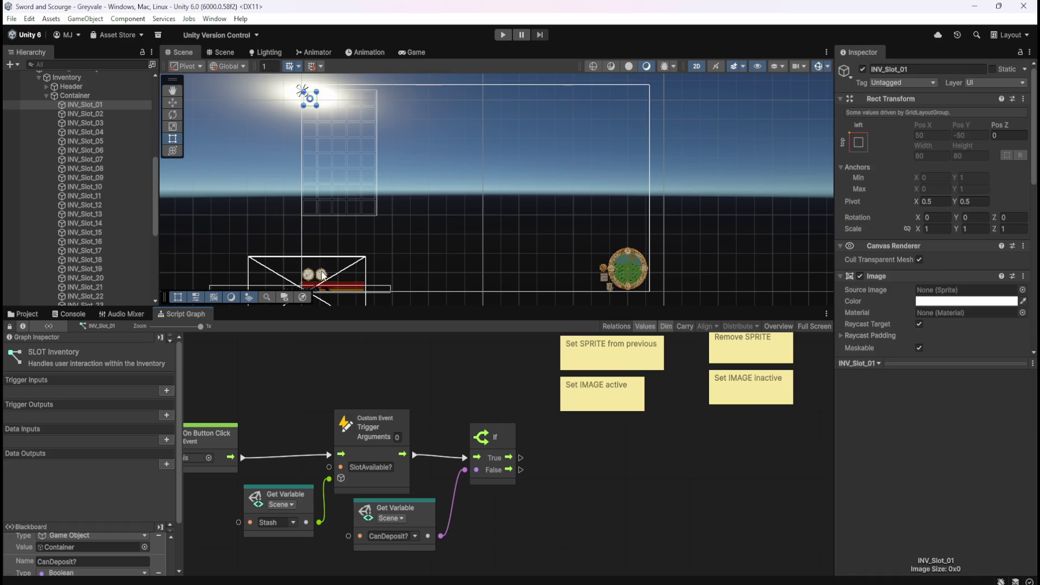
pyautogui.hotkey('shift', 'space')
pyautogui.moveTo(434, 248); pyautogui.dragTo(558, 234)
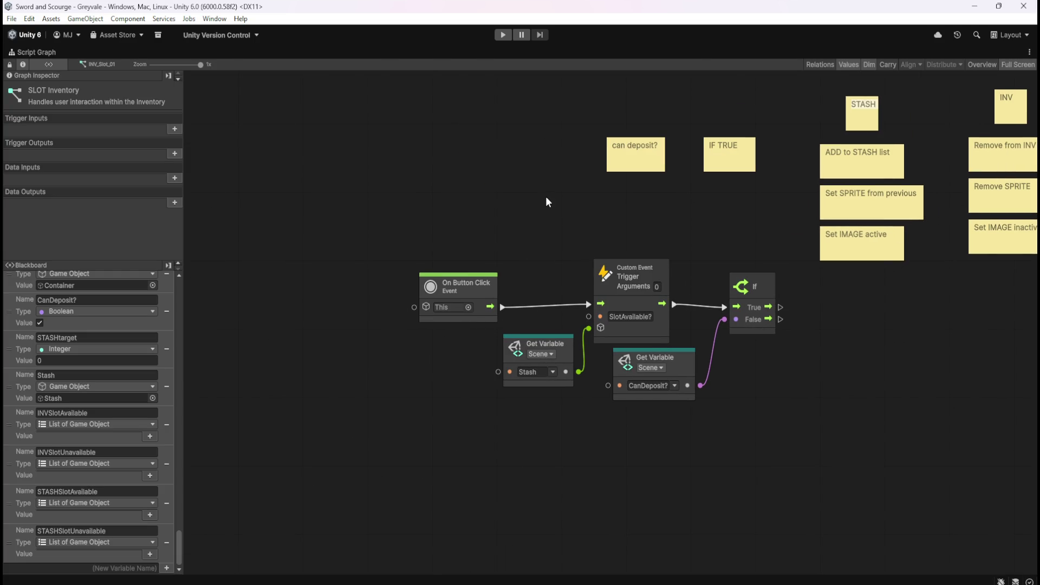
pyautogui.hotkey('shift', 'space')
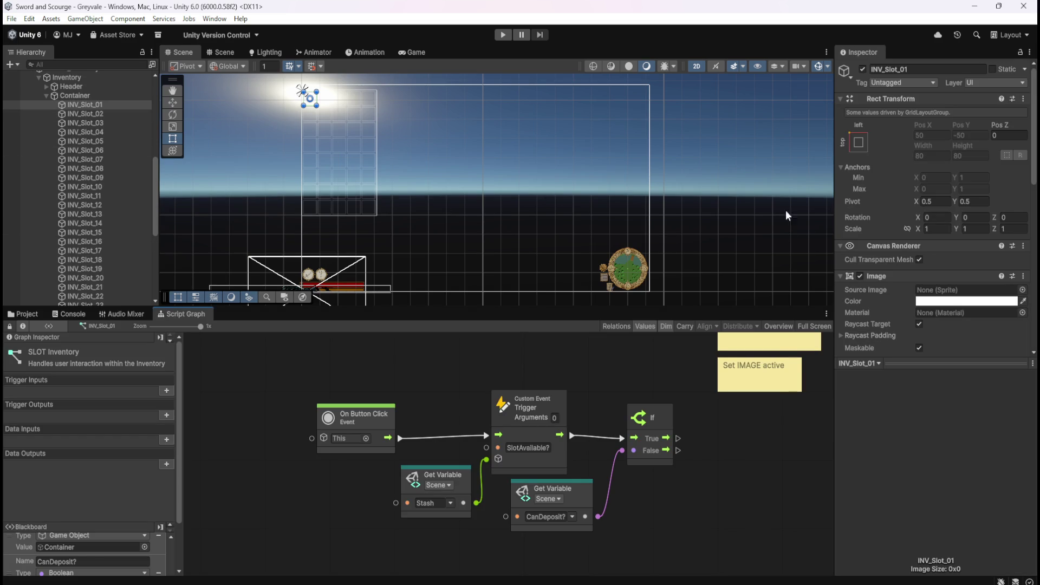
# Glance at INV_Slot_04, then open the LootBrowser controller graph filling the editor.
pyautogui.click(95, 132)
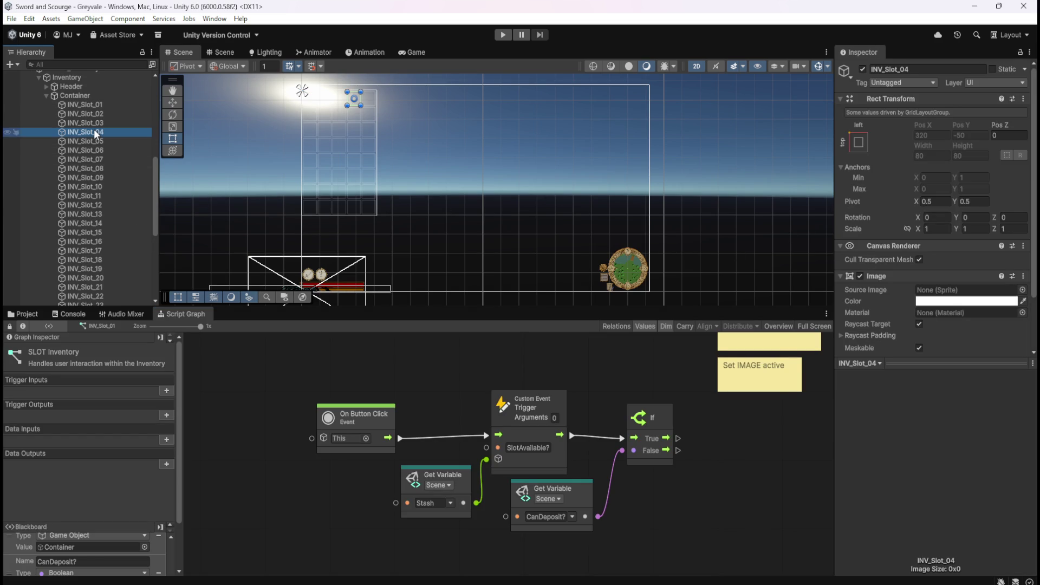
pyautogui.scroll(-3, 888, 300)
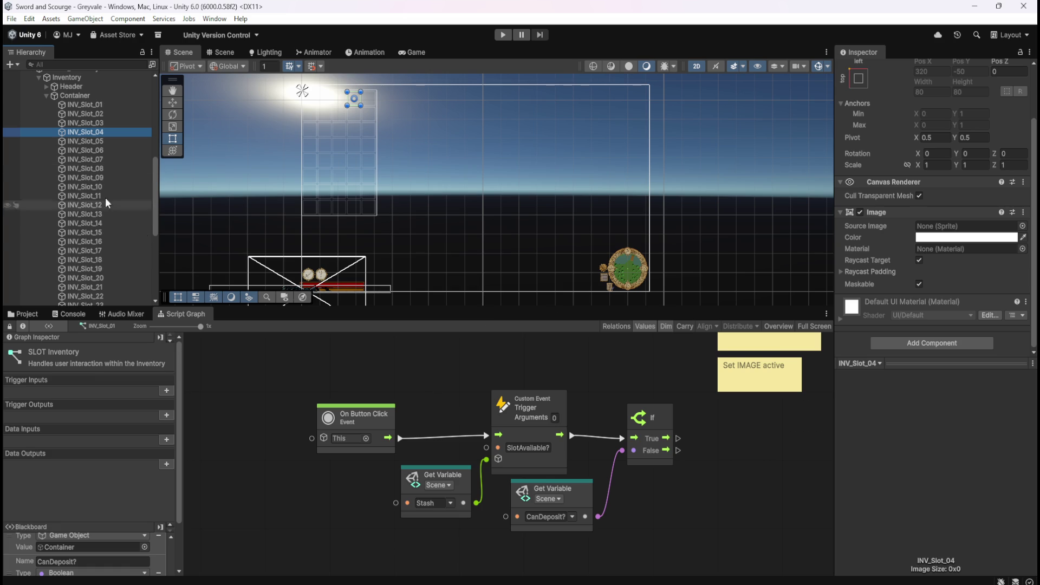
pyautogui.scroll(-8, 109, 240)
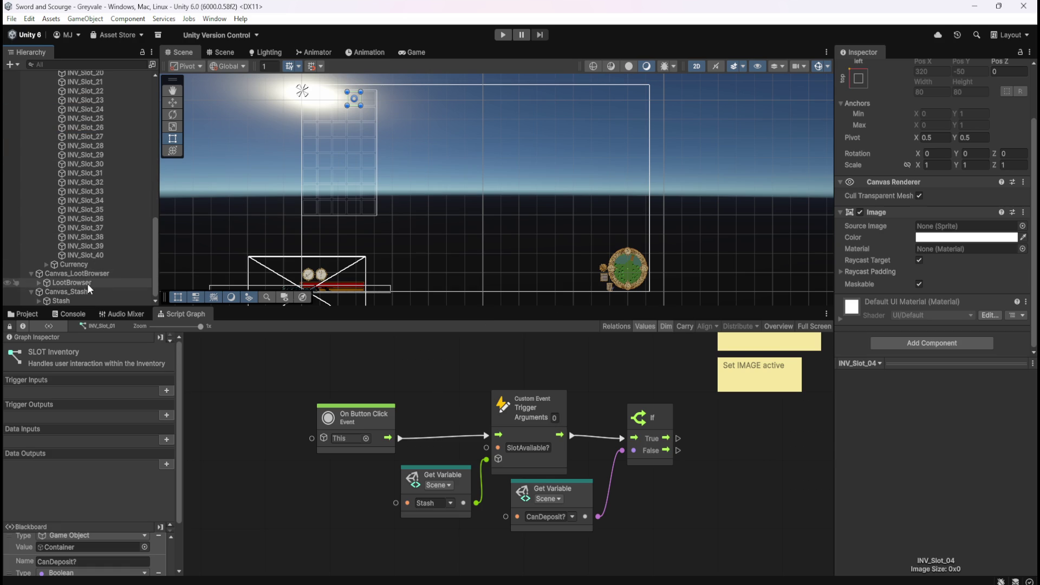
pyautogui.click(87, 284)
pyautogui.hotkey('shift', 'space')
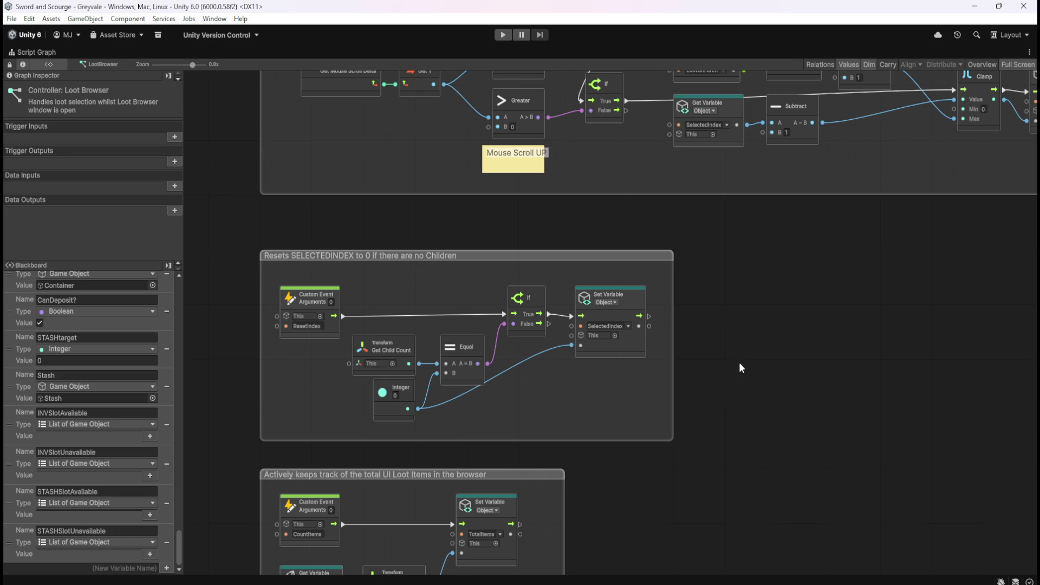
# Open the Bone Stack loot prefab's script graph full-window.
pyautogui.moveTo(796, 249); pyautogui.dragTo(704, 473)
pyautogui.scroll(-4, 704, 472)
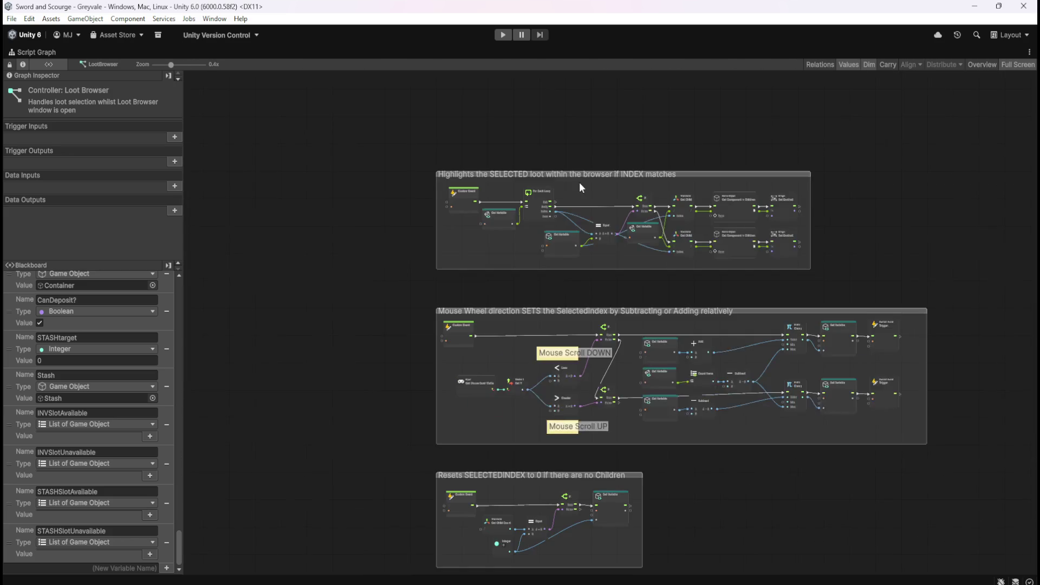
pyautogui.scroll(6, 579, 182)
pyautogui.scroll(-1, 578, 360)
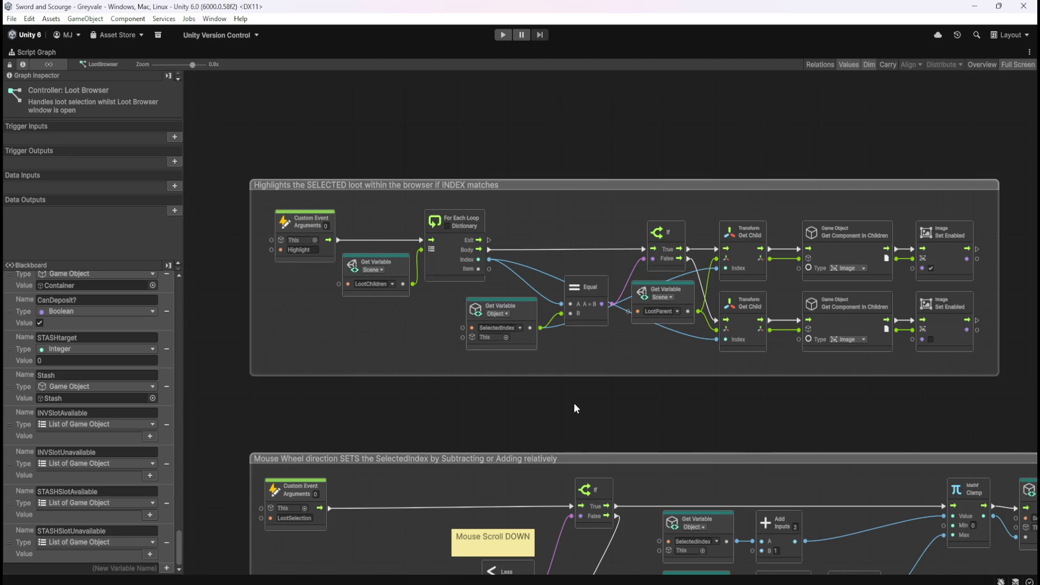
pyautogui.hotkey('shift', 'space')
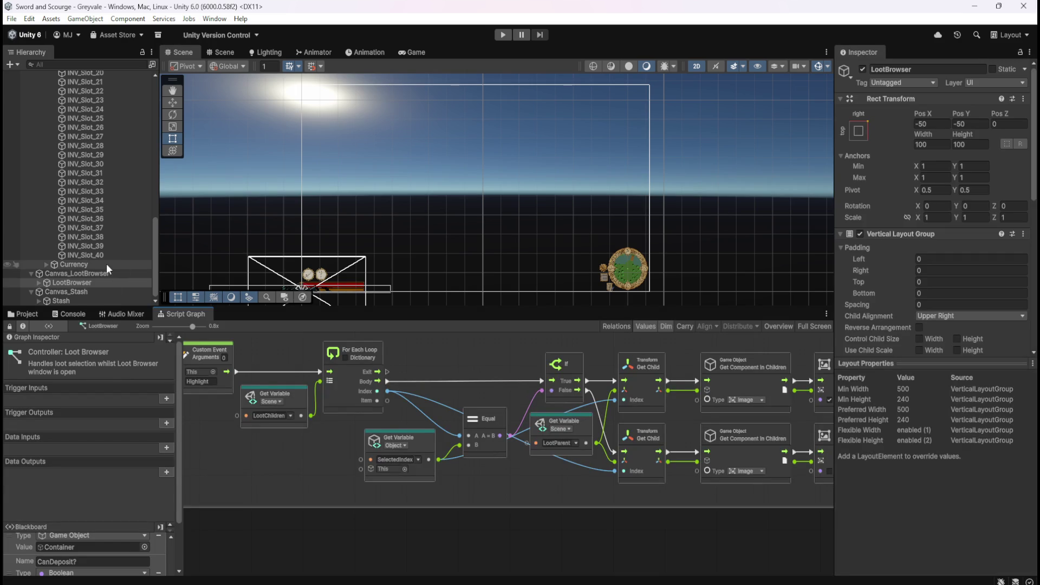
pyautogui.click(25, 313)
pyautogui.click(141, 368)
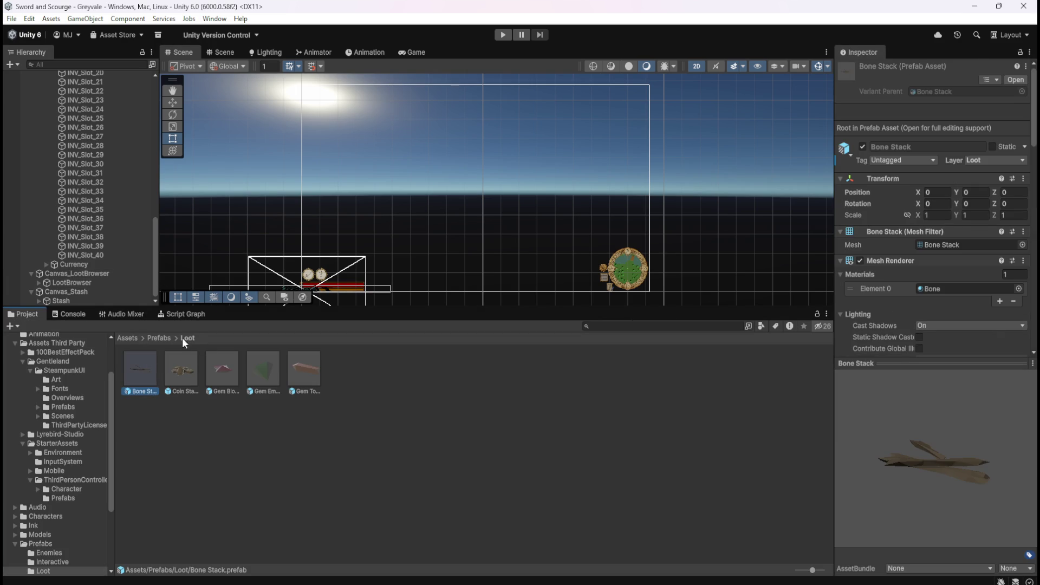
pyautogui.click(196, 313)
pyautogui.hotkey('shift', 'space')
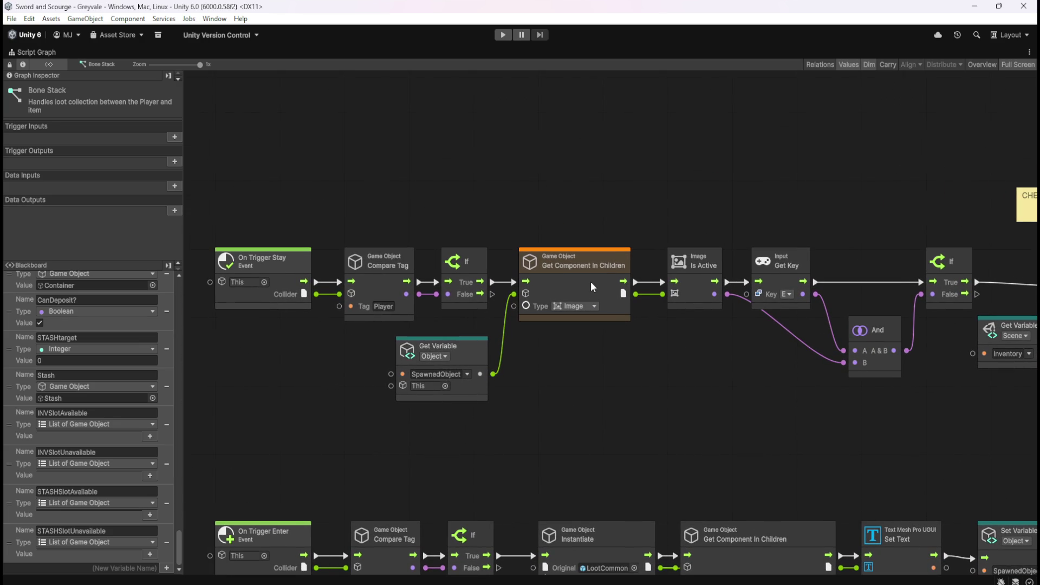
# Select the Get Component In Children, Image Is Active and If check nodes in Bone Stack's graph.
pyautogui.click(591, 282)
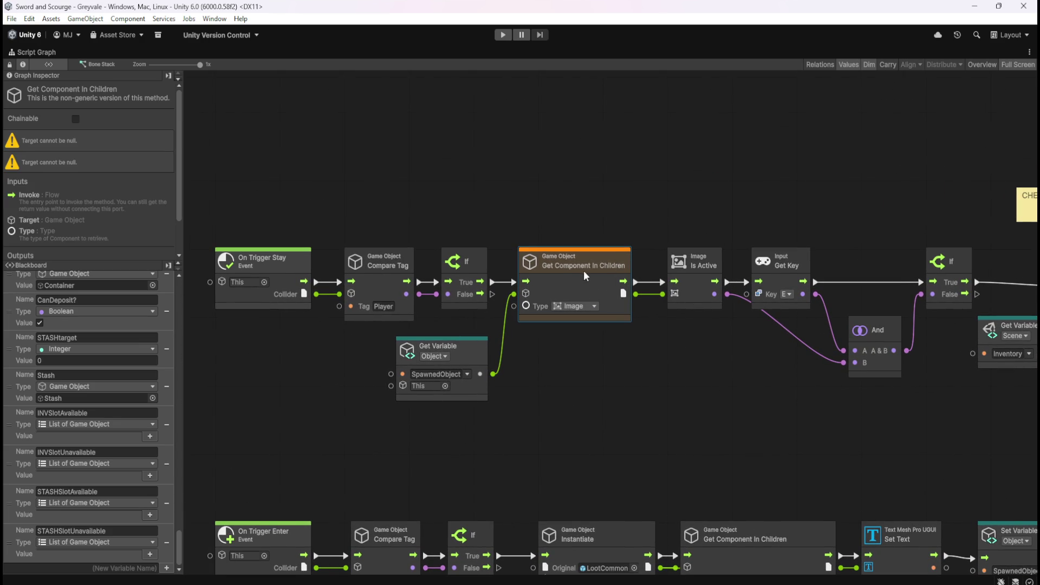
pyautogui.click(633, 388)
pyautogui.click(591, 282)
pyautogui.keyDown('ctrl'); pyautogui.click(692, 298); pyautogui.keyUp('ctrl')
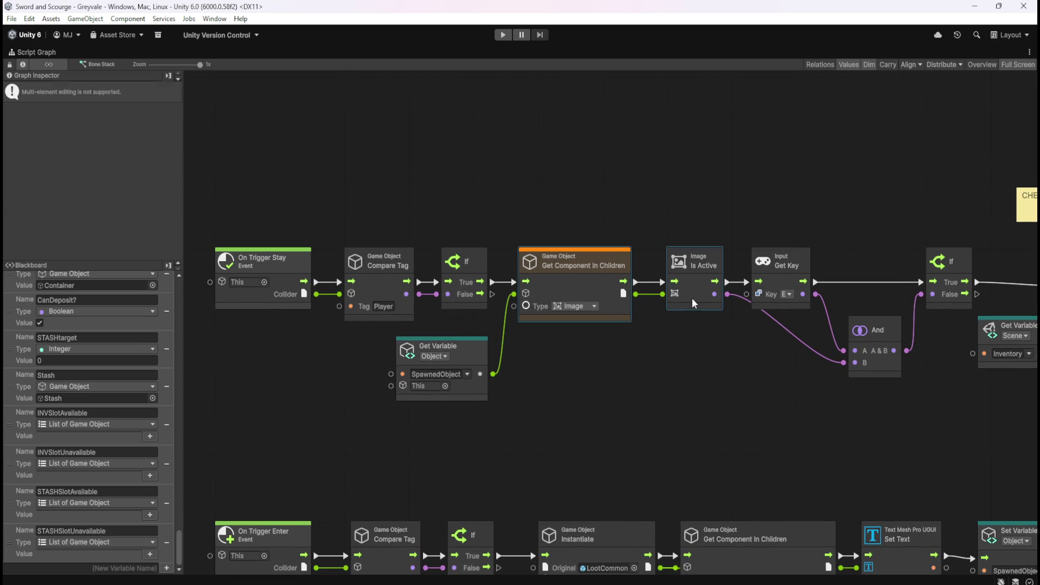
pyautogui.keyDown('ctrl'); pyautogui.click(963, 266); pyautogui.keyUp('ctrl')
pyautogui.click(607, 397)
# Return to the normal layout with INV_Slot_01's SLOT Inventory graph shown.
pyautogui.hotkey('shift', 'space')
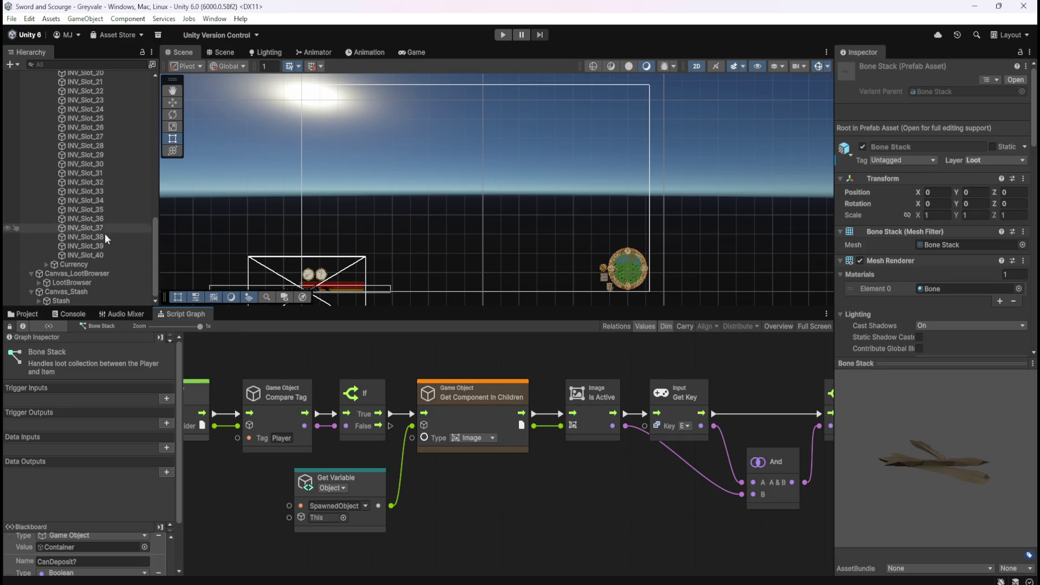
pyautogui.scroll(2, 95, 238)
pyautogui.scroll(3, 86, 242)
pyautogui.click(109, 140)
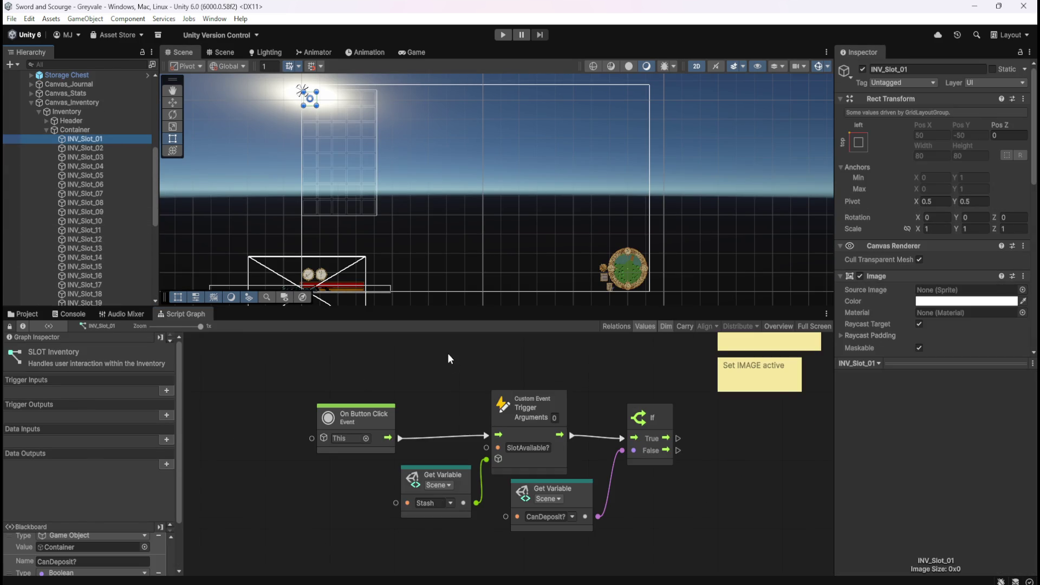
# Paste the copied check nodes into the full-window SLOT Inventory graph.
pyautogui.hotkey('shift', 'space')
pyautogui.press('f')
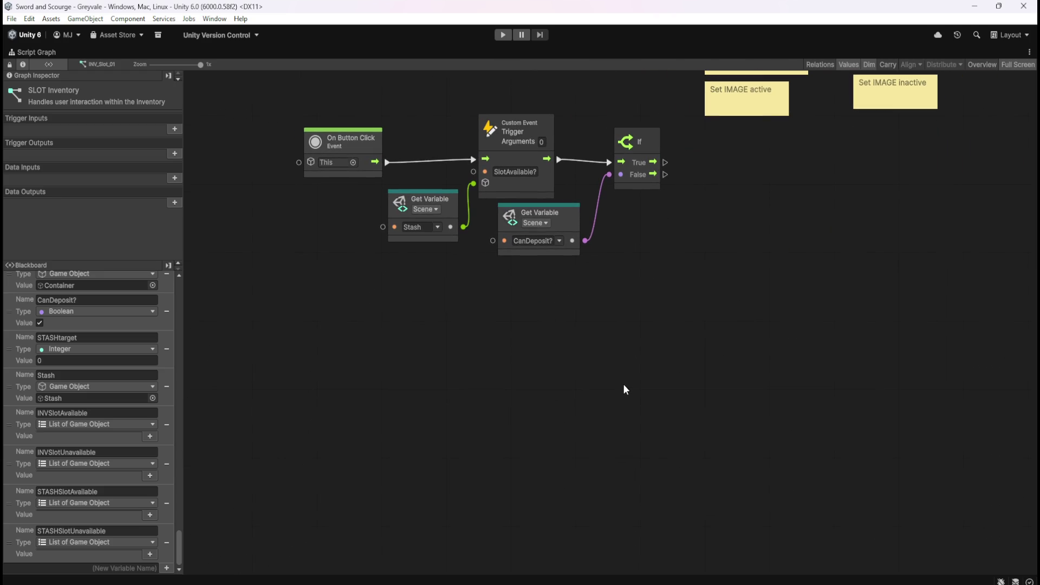
pyautogui.click(730, 285)
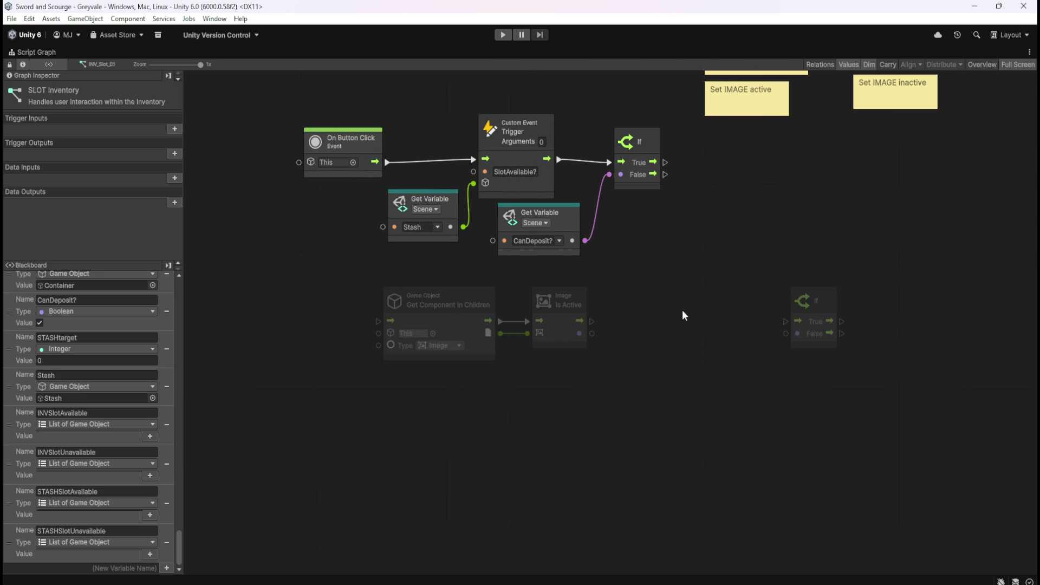
# Move the On Button Click node further to the left.
pyautogui.moveTo(471, 424)
pyautogui.mouseDown()
pyautogui.moveTo(635, 479)
pyautogui.moveTo(517, 484)
pyautogui.mouseUp()
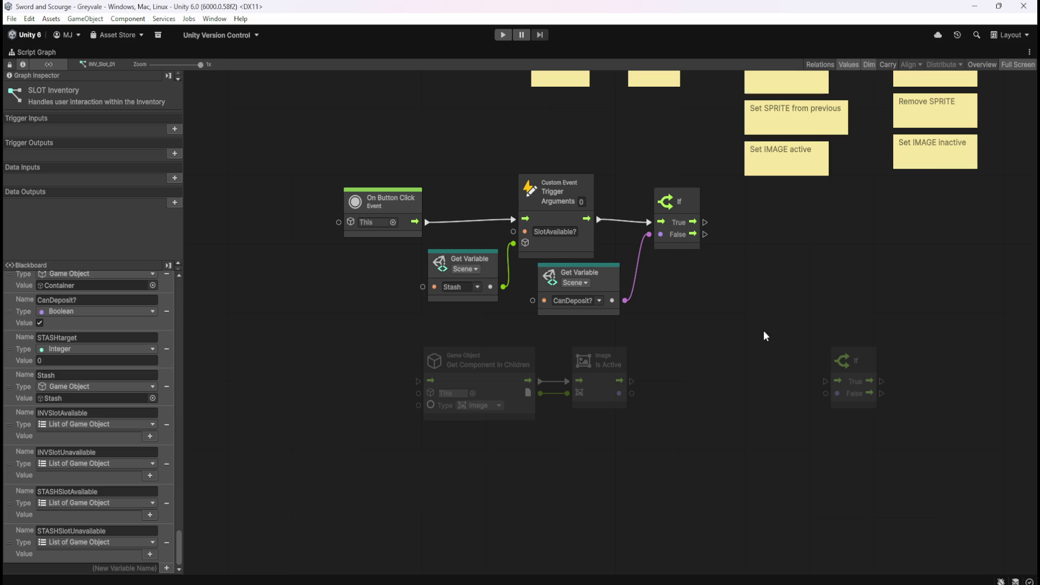
pyautogui.moveTo(356, 242); pyautogui.dragTo(469, 302)
pyautogui.click(510, 282)
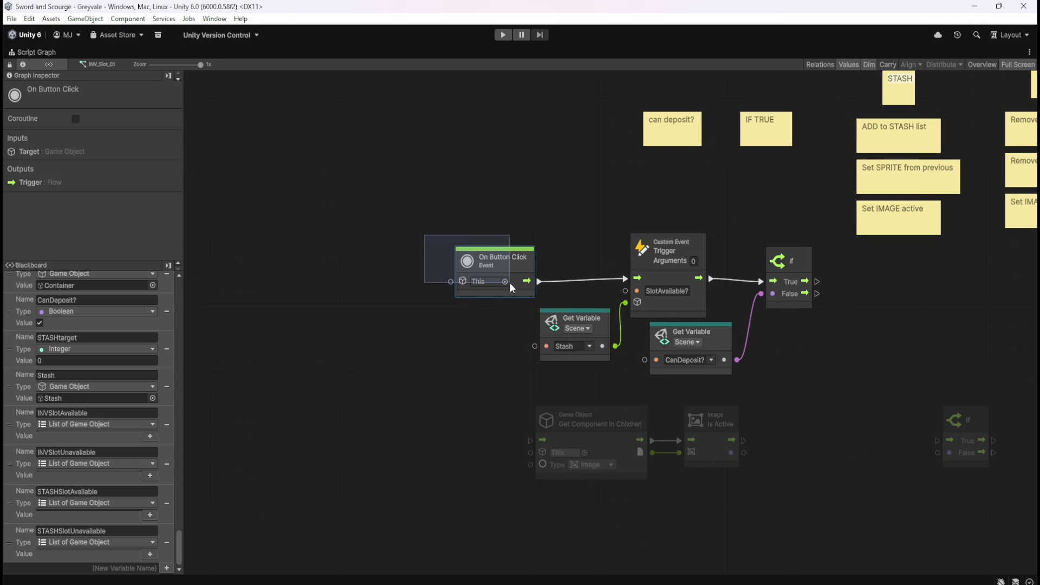
pyautogui.moveTo(511, 265)
pyautogui.mouseDown()
pyautogui.moveTo(365, 281)
pyautogui.moveTo(261, 278)
pyautogui.mouseUp()
pyautogui.moveTo(284, 346)
pyautogui.mouseDown()
pyautogui.moveTo(432, 280)
pyautogui.moveTo(375, 270)
pyautogui.mouseUp()
# Shift the pasted nodes left, place If beside Image Is Active and wire them together.
pyautogui.moveTo(625, 409)
pyautogui.mouseDown()
pyautogui.moveTo(396, 355)
pyautogui.moveTo(965, 450)
pyautogui.mouseUp()
pyautogui.moveTo(467, 462); pyautogui.dragTo(624, 470)
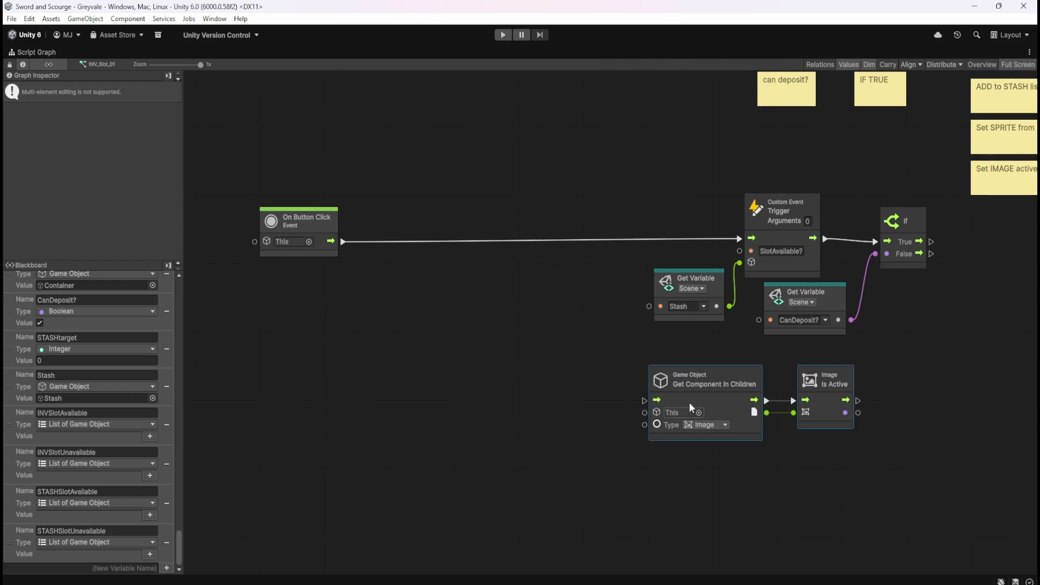
pyautogui.moveTo(715, 375); pyautogui.dragTo(340, 353)
pyautogui.click(447, 415)
pyautogui.click(701, 374)
pyautogui.moveTo(676, 362); pyautogui.dragTo(529, 357)
pyautogui.moveTo(462, 378); pyautogui.dragTo(498, 378)
# Restore the normal layout with INV_Slot_01 selected in the hierarchy.
pyautogui.click(371, 304)
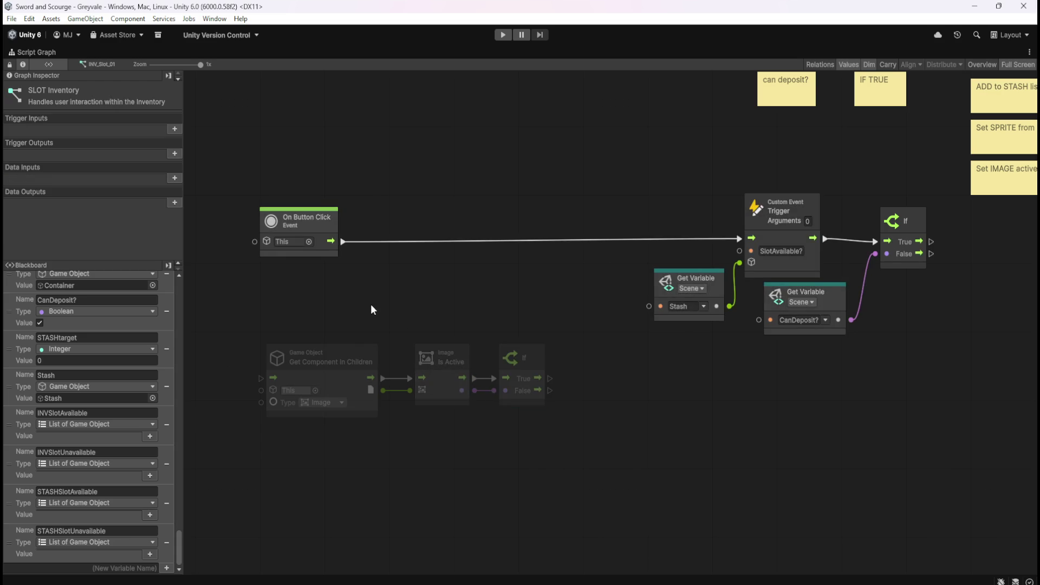
pyautogui.moveTo(370, 304); pyautogui.dragTo(503, 297)
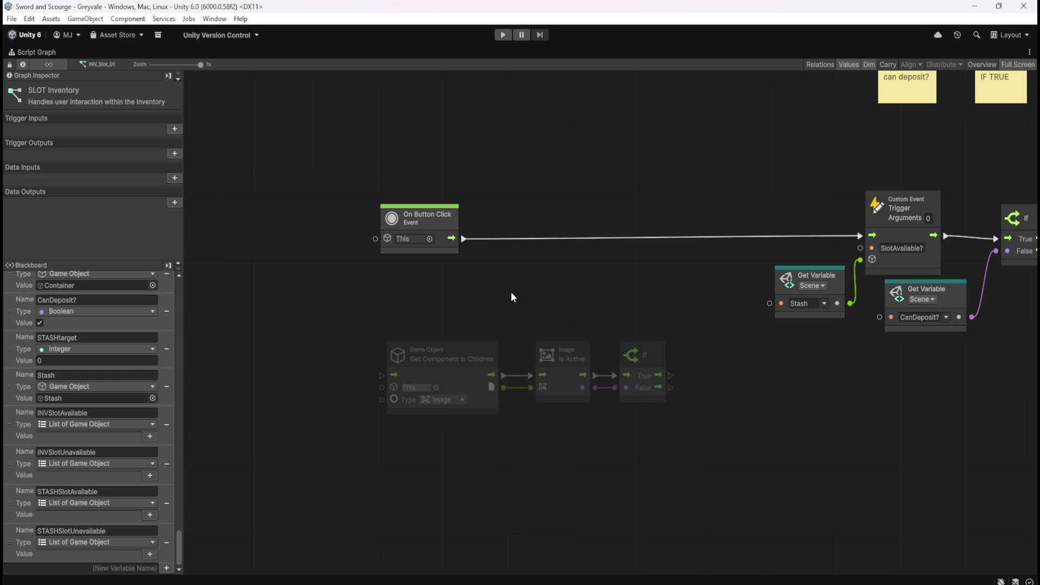
pyautogui.hotkey('shift', 'space')
pyautogui.click(94, 139)
pyautogui.click(86, 147)
pyautogui.click(92, 140)
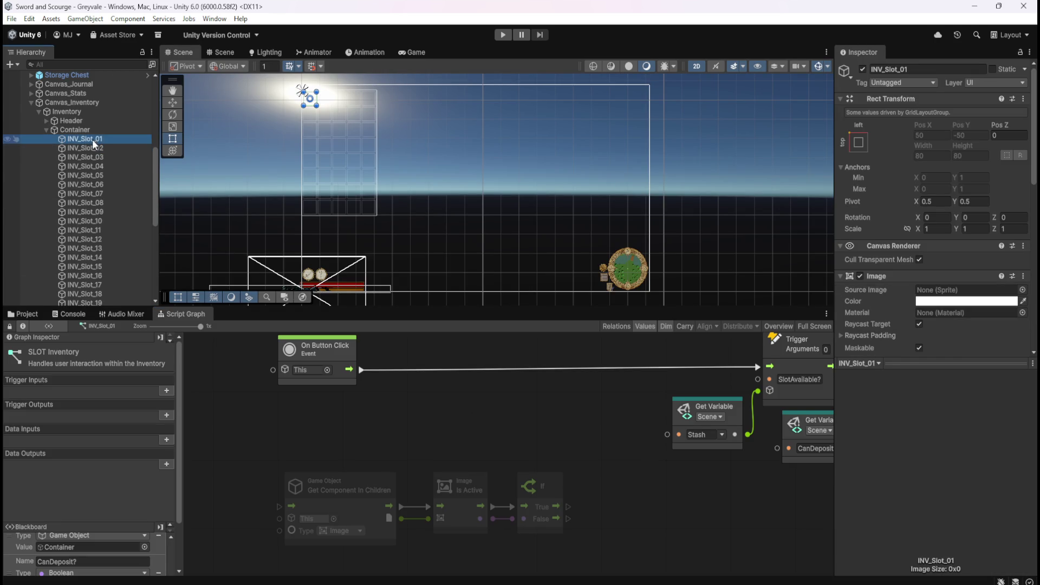
# Step between the inventory slots and settle back on INV_Slot_01.
pyautogui.scroll(-3, 896, 239)
pyautogui.press('Down')
pyautogui.press('Up')
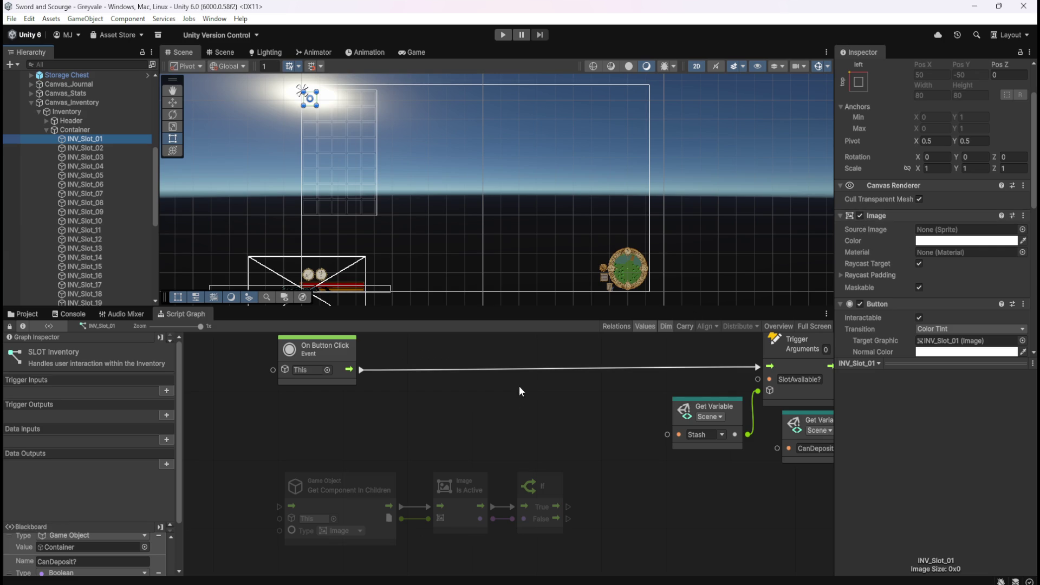
pyautogui.hotkey('shift', 'space')
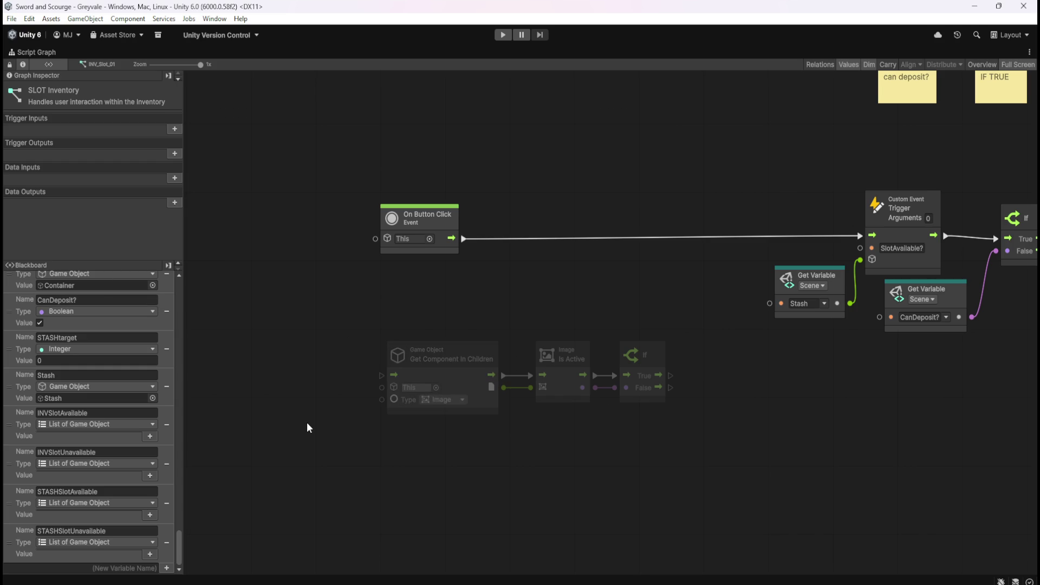
pyautogui.hotkey('shift', 'space')
# Review the Bone Stack graph's Set Enabled and Set Sprite nodes.
pyautogui.click(25, 314)
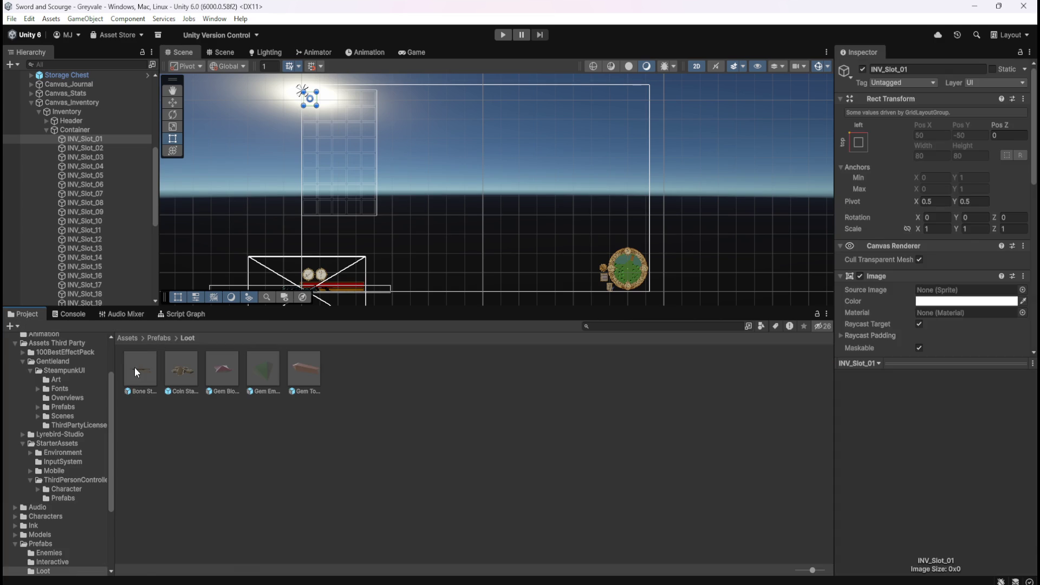
pyautogui.click(134, 367)
pyautogui.click(184, 314)
pyautogui.hotkey('shift', 'space')
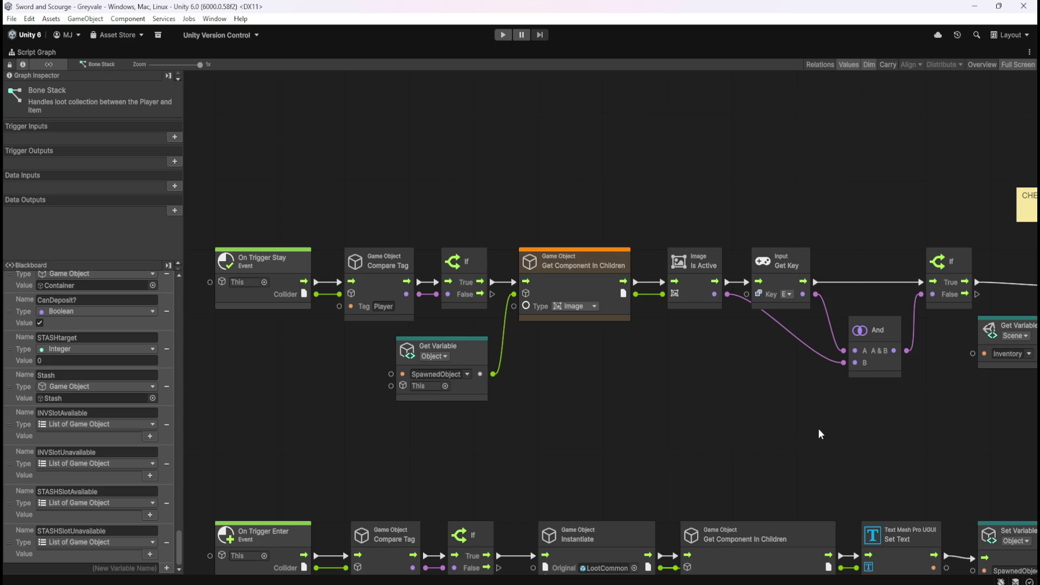
pyautogui.hscroll(5, 818, 428)
pyautogui.hscroll(4, 751, 455)
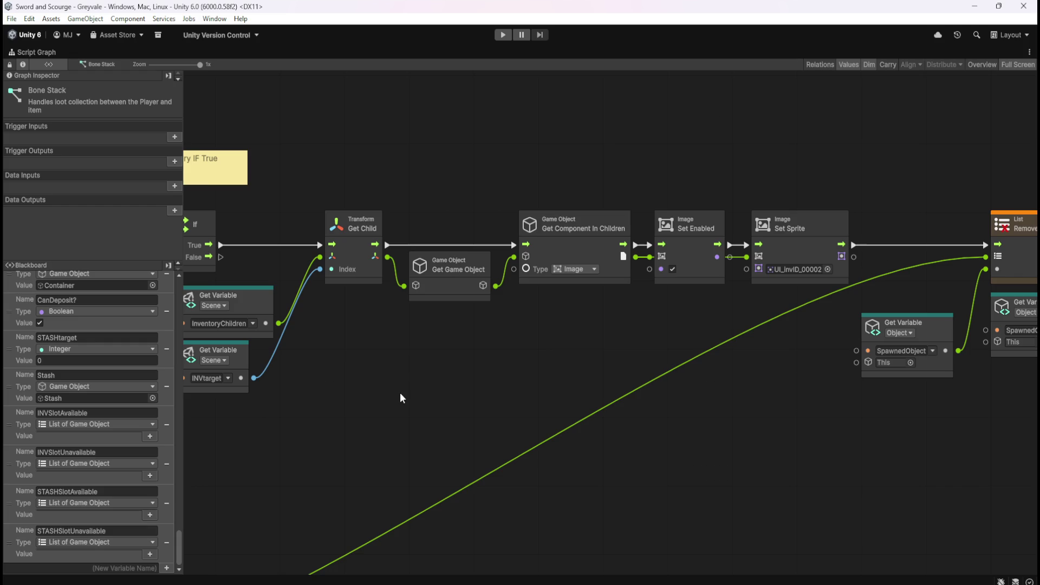
pyautogui.hotkey('shift', 'space')
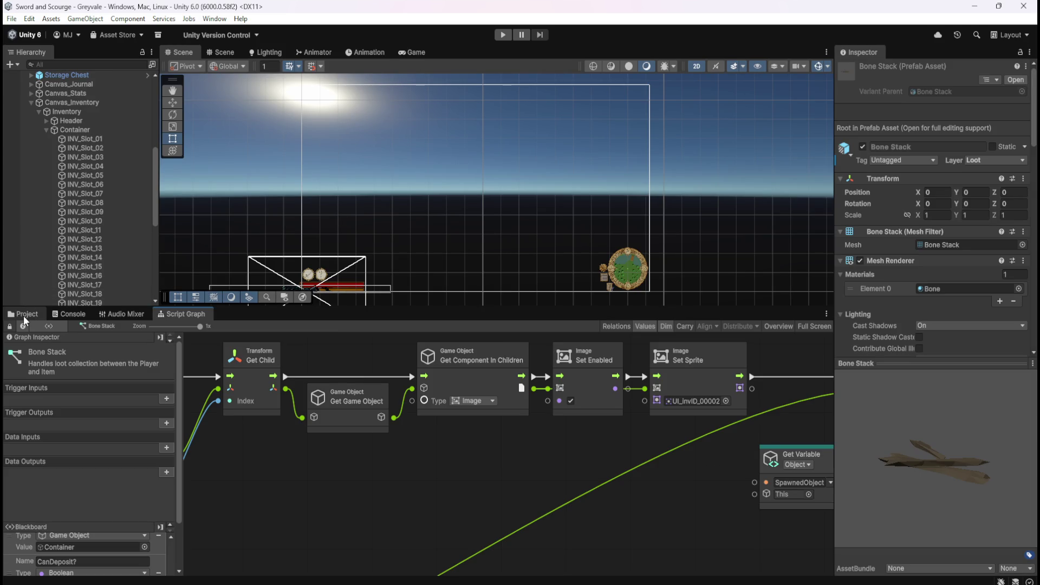
# Reopen INV_Slot_01's SLOT Inventory graph full-window and bring up the canvas node options.
pyautogui.click(116, 140)
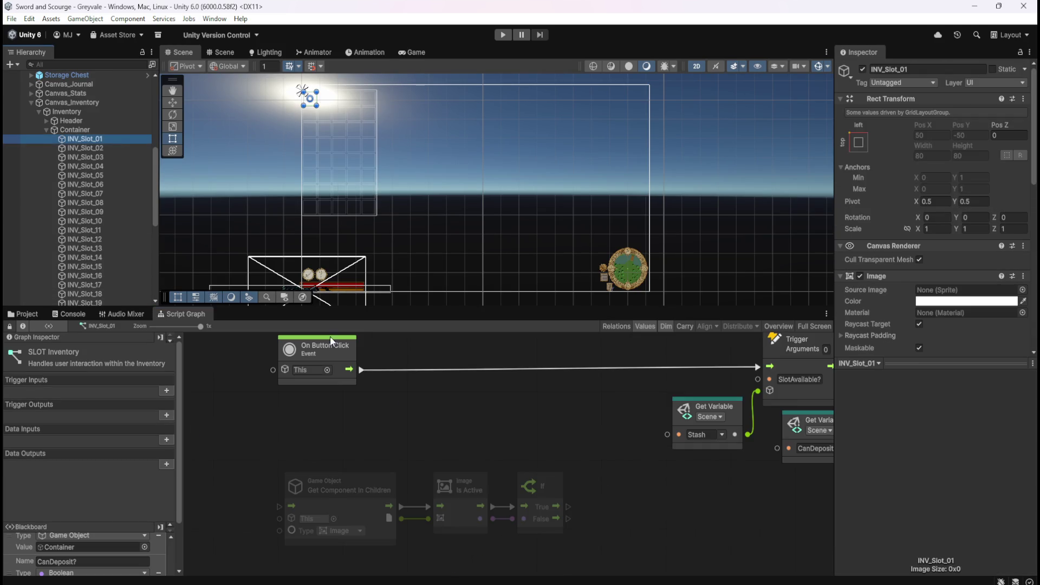
pyautogui.hotkey('shift', 'space')
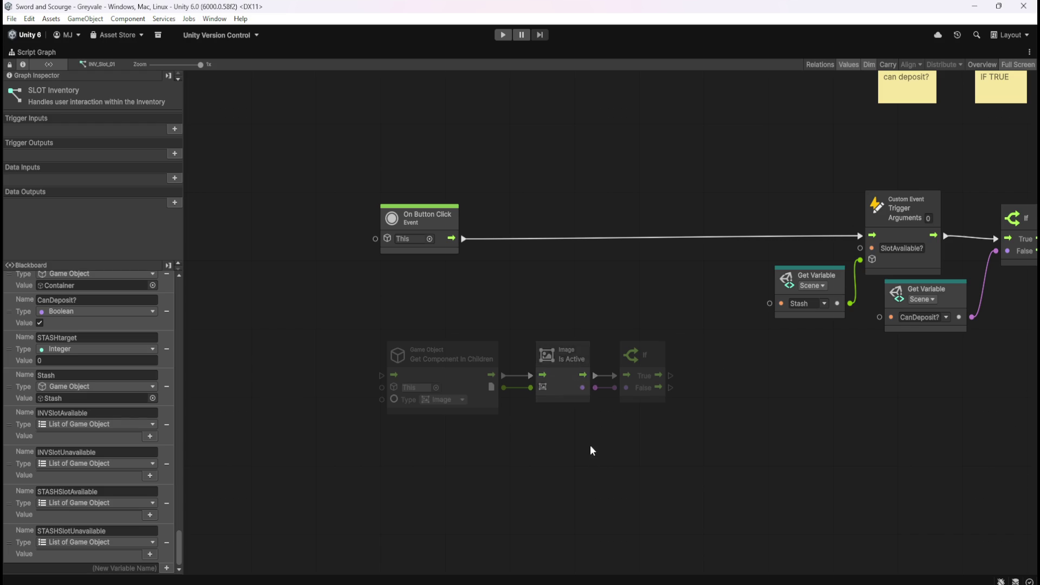
pyautogui.rightClick(559, 447)
# Add an Image Is Active And Enabled node from the node search, then delete it.
pyautogui.click(583, 452)
pyautogui.write('Im')
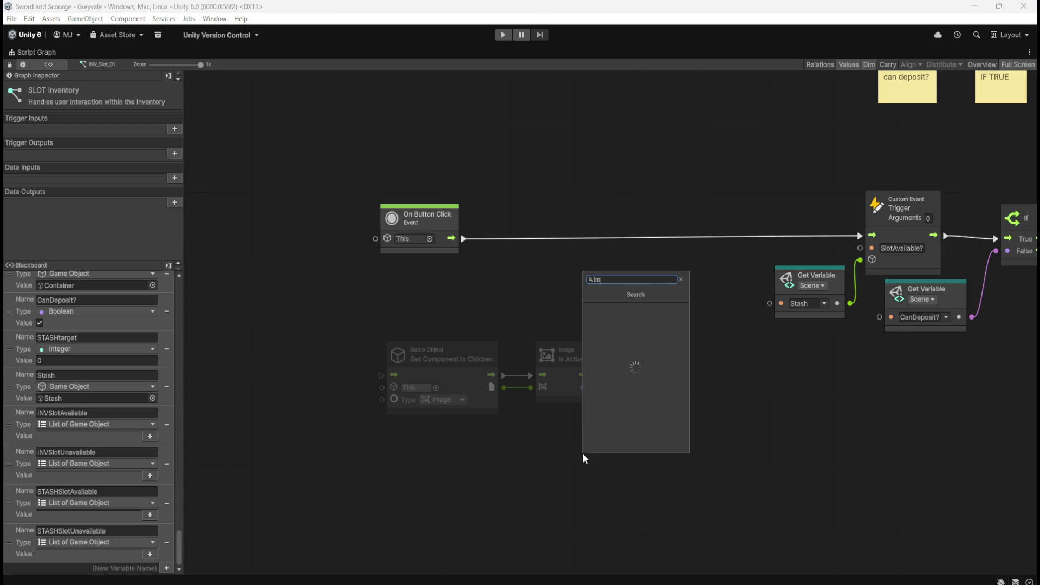
pyautogui.write('age')
pyautogui.press('Return')
pyautogui.scroll(-10, 677, 407)
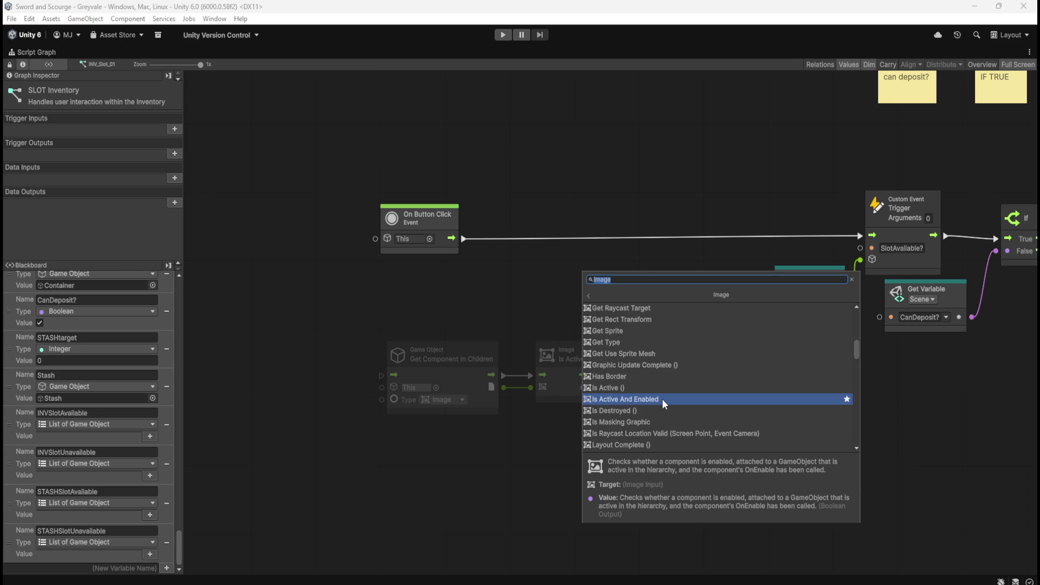
pyautogui.click(662, 398)
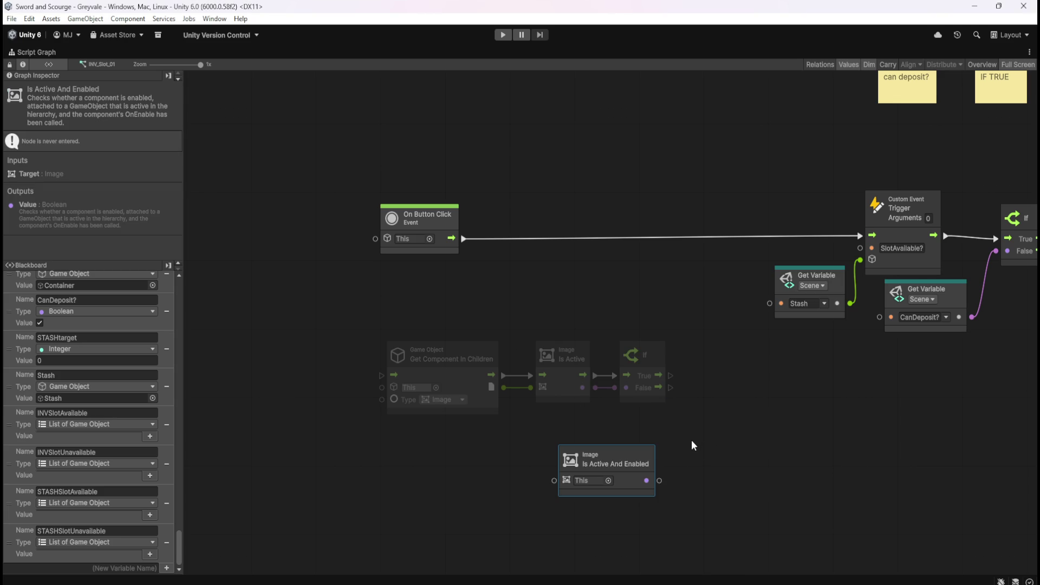
pyautogui.moveTo(705, 432)
pyautogui.mouseDown()
pyautogui.moveTo(512, 496)
pyautogui.moveTo(502, 511)
pyautogui.mouseUp()
pyautogui.press('Delete')
# Delete Get Component In Children and reposition the Image Is Active and If nodes.
pyautogui.click(432, 366)
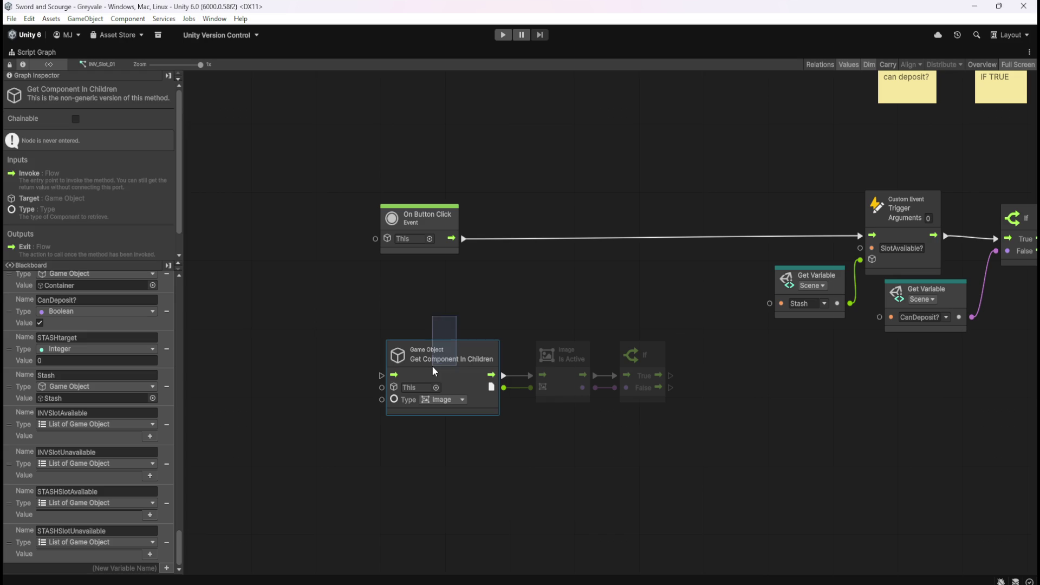
pyautogui.press('Delete')
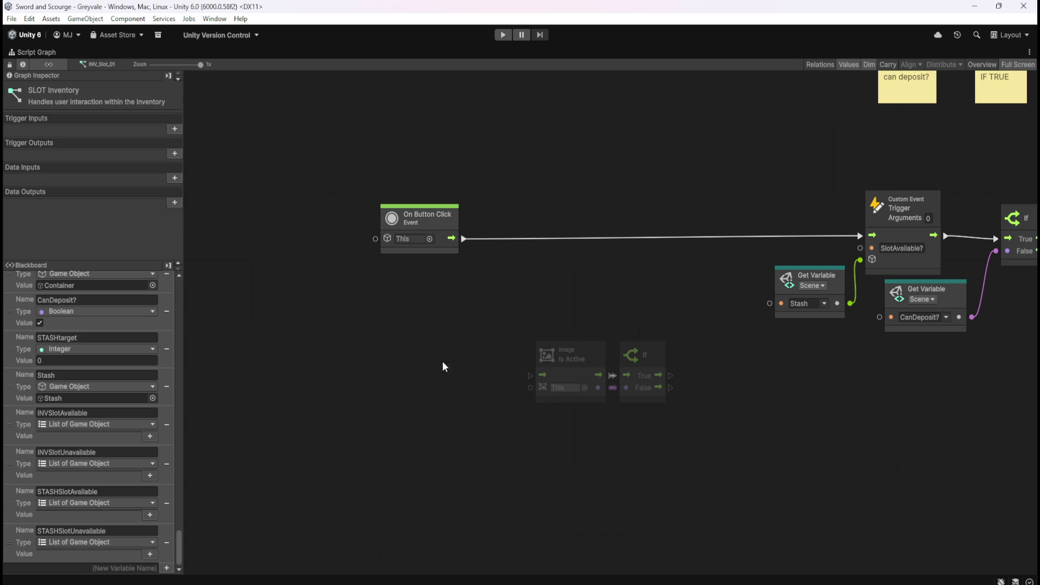
pyautogui.moveTo(573, 361); pyautogui.dragTo(560, 369)
pyautogui.moveTo(574, 328)
pyautogui.mouseDown()
pyautogui.moveTo(655, 357)
pyautogui.moveTo(623, 222)
pyautogui.mouseUp()
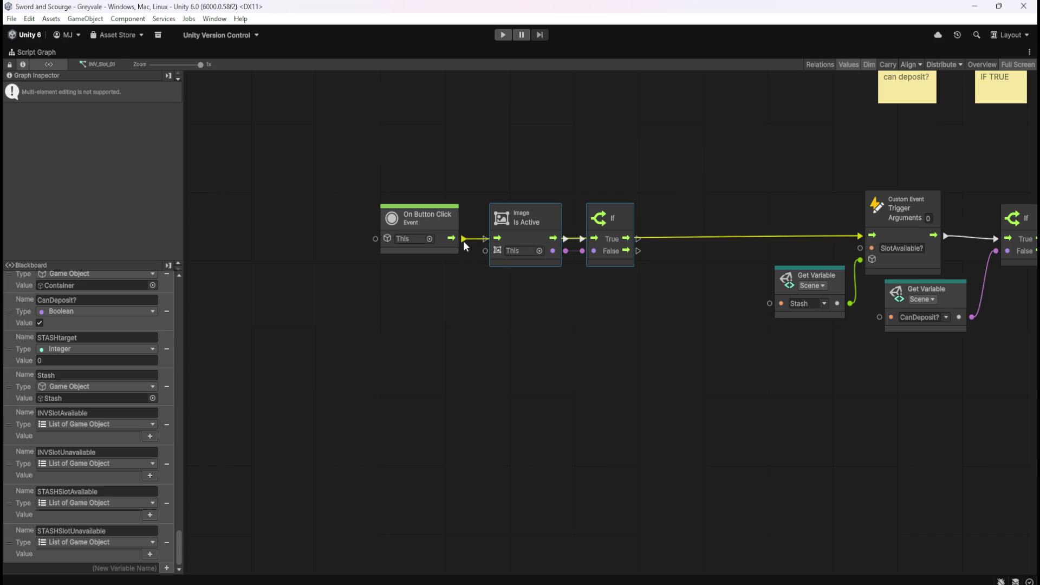
# Link If's True output to the SlotAvailable? trigger and move the three left nodes closer.
pyautogui.moveTo(640, 240)
pyautogui.mouseDown()
pyautogui.moveTo(866, 230)
pyautogui.moveTo(860, 236)
pyautogui.mouseUp()
pyautogui.moveTo(660, 334); pyautogui.dragTo(528, 390)
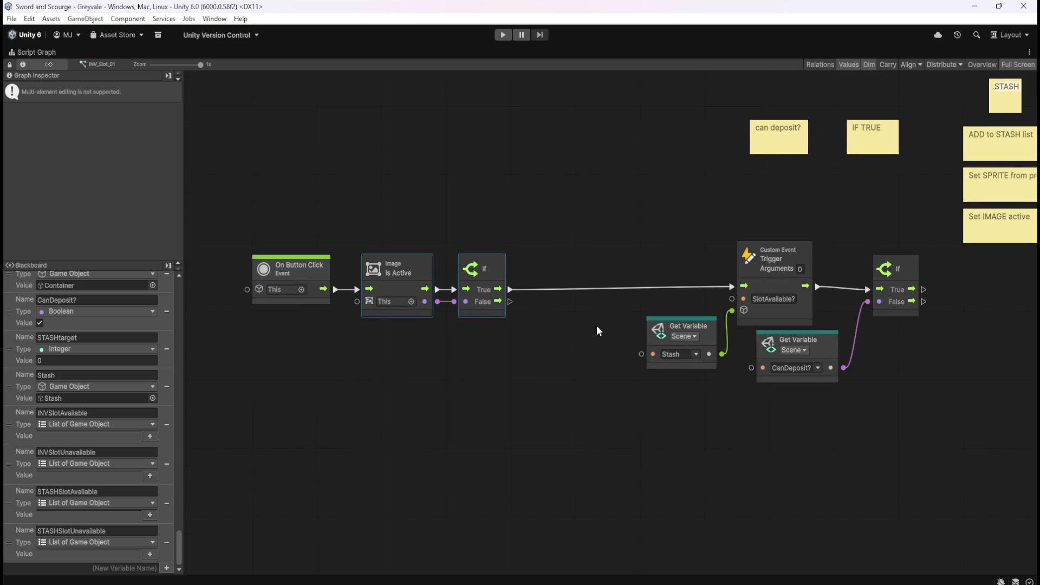
pyautogui.moveTo(585, 229); pyautogui.dragTo(896, 375)
pyautogui.moveTo(256, 175); pyautogui.dragTo(551, 346)
pyautogui.moveTo(492, 274)
pyautogui.mouseDown()
pyautogui.moveTo(639, 276)
pyautogui.moveTo(606, 291)
pyautogui.moveTo(629, 293)
pyautogui.moveTo(628, 266)
pyautogui.mouseUp()
pyautogui.click(538, 395)
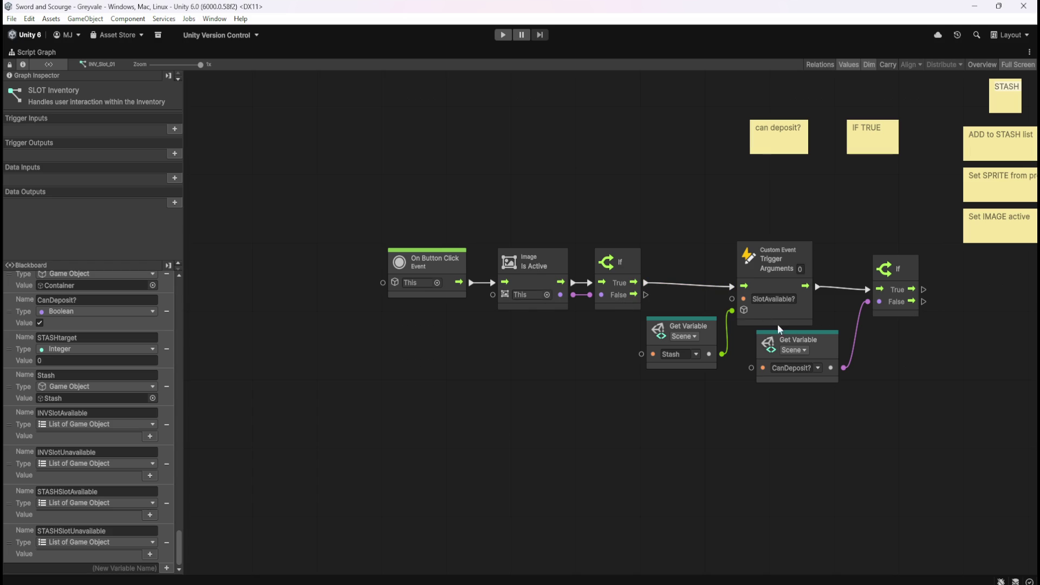
pyautogui.moveTo(904, 399)
pyautogui.mouseDown()
pyautogui.moveTo(773, 441)
pyautogui.moveTo(645, 332)
pyautogui.mouseUp()
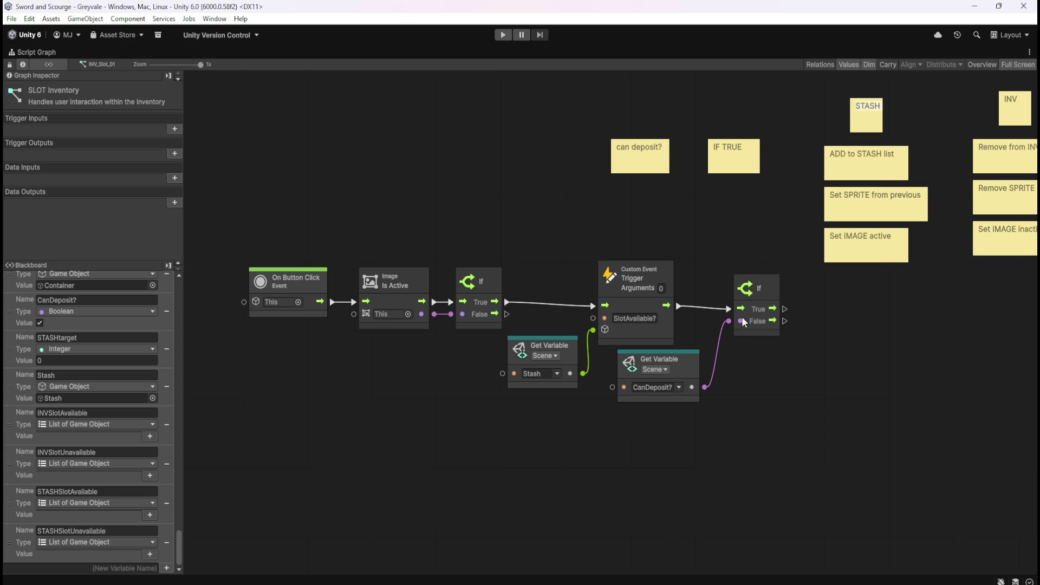
# Move the STASH and INV sticky-note columns up about 200 px.
pyautogui.moveTo(824, 398); pyautogui.dragTo(736, 443)
pyautogui.moveTo(458, 126); pyautogui.dragTo(698, 224)
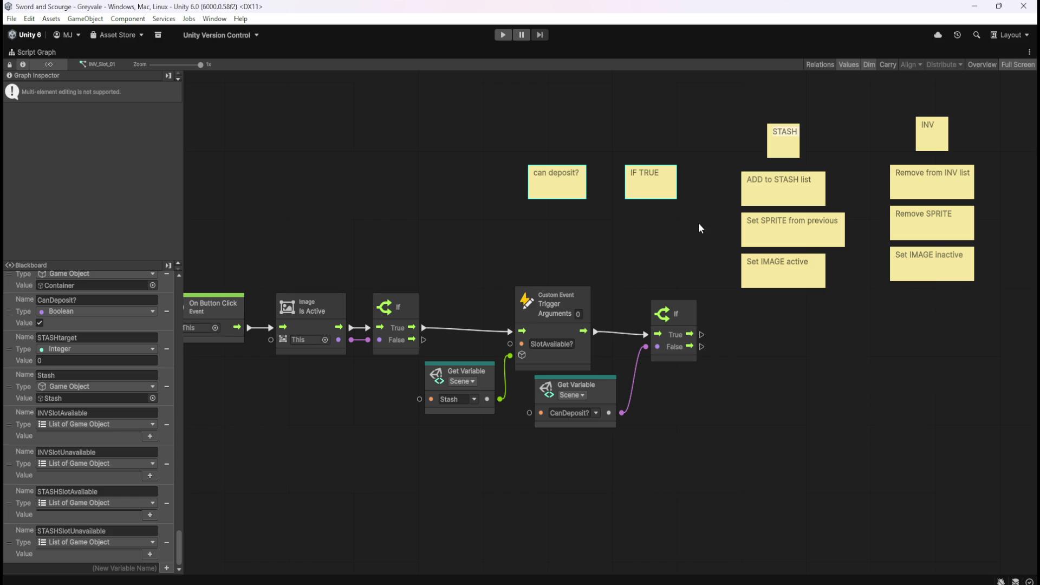
pyautogui.click(699, 225)
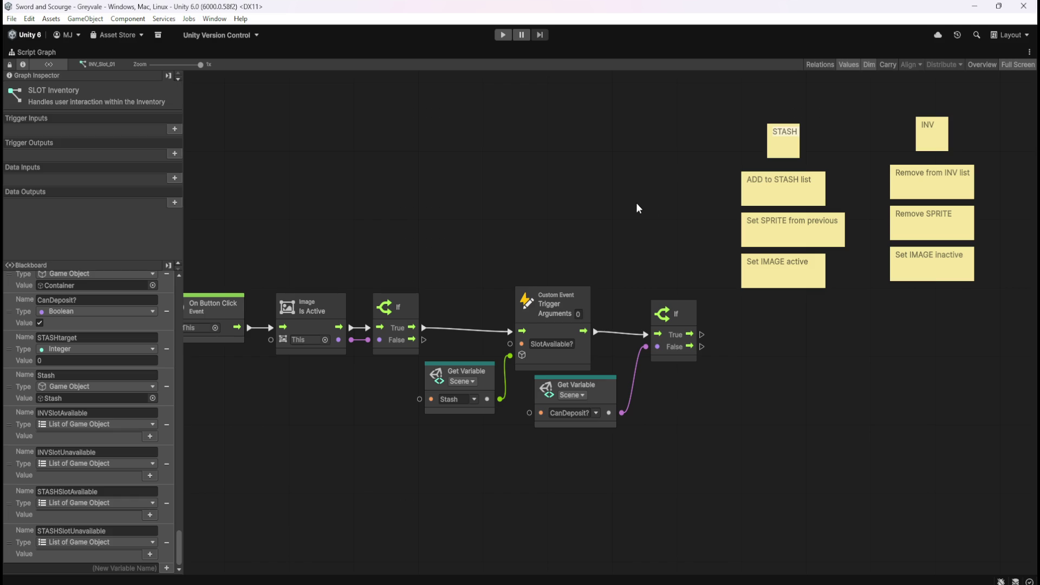
pyautogui.moveTo(675, 223)
pyautogui.mouseDown()
pyautogui.moveTo(522, 254)
pyautogui.moveTo(450, 286)
pyautogui.mouseUp()
pyautogui.moveTo(502, 111)
pyautogui.mouseDown()
pyautogui.moveTo(638, 243)
pyautogui.moveTo(802, 357)
pyautogui.mouseUp()
pyautogui.moveTo(558, 211); pyautogui.dragTo(563, 104)
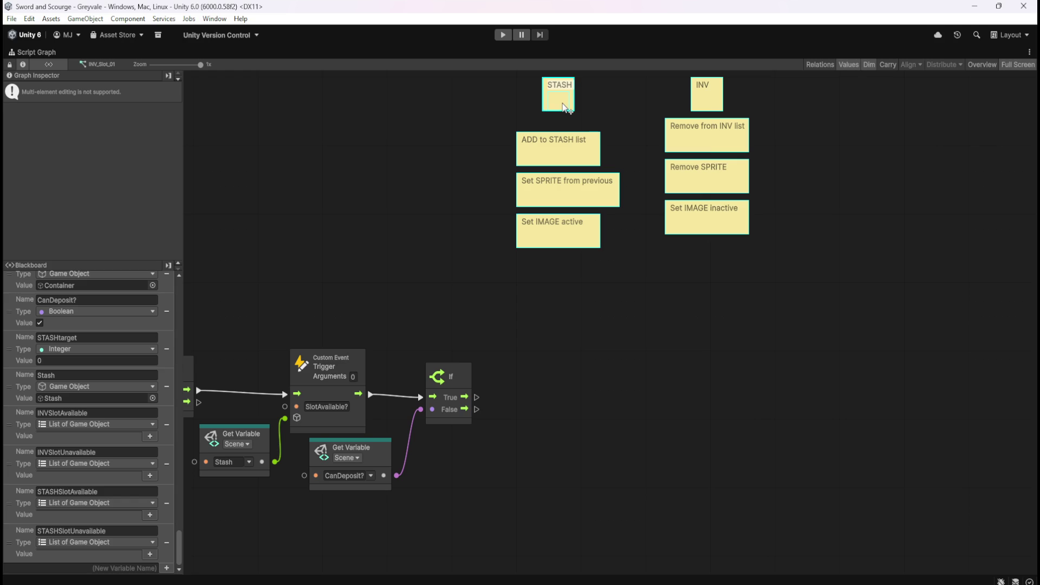
# Line the STASH column up with INV, restore the layout and select INV_Slot_02.
pyautogui.moveTo(487, 121)
pyautogui.mouseDown()
pyautogui.moveTo(654, 262)
pyautogui.moveTo(631, 271)
pyautogui.mouseUp()
pyautogui.moveTo(577, 142); pyautogui.dragTo(578, 129)
pyautogui.click(621, 288)
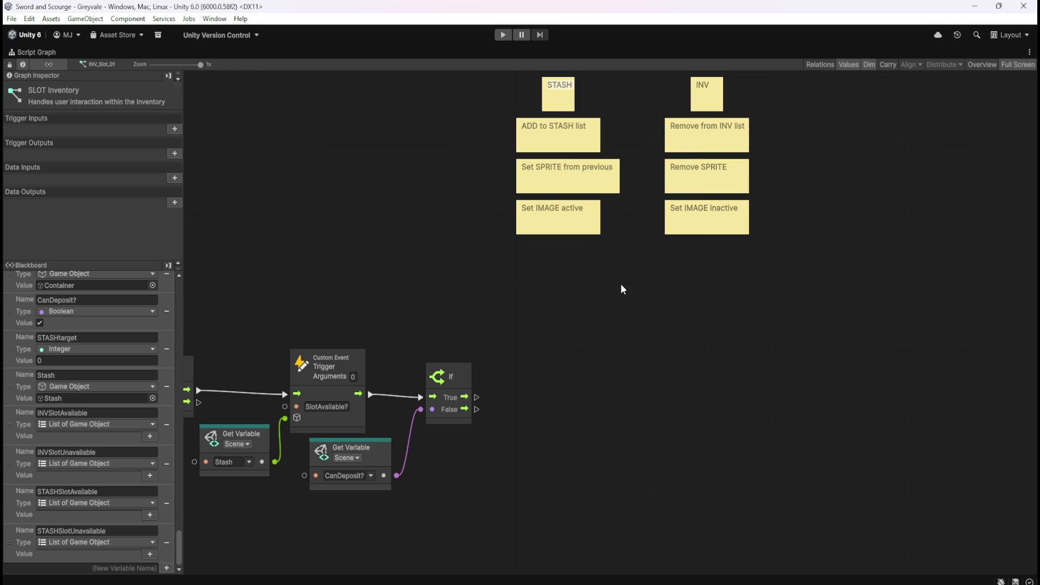
pyautogui.press('Home')
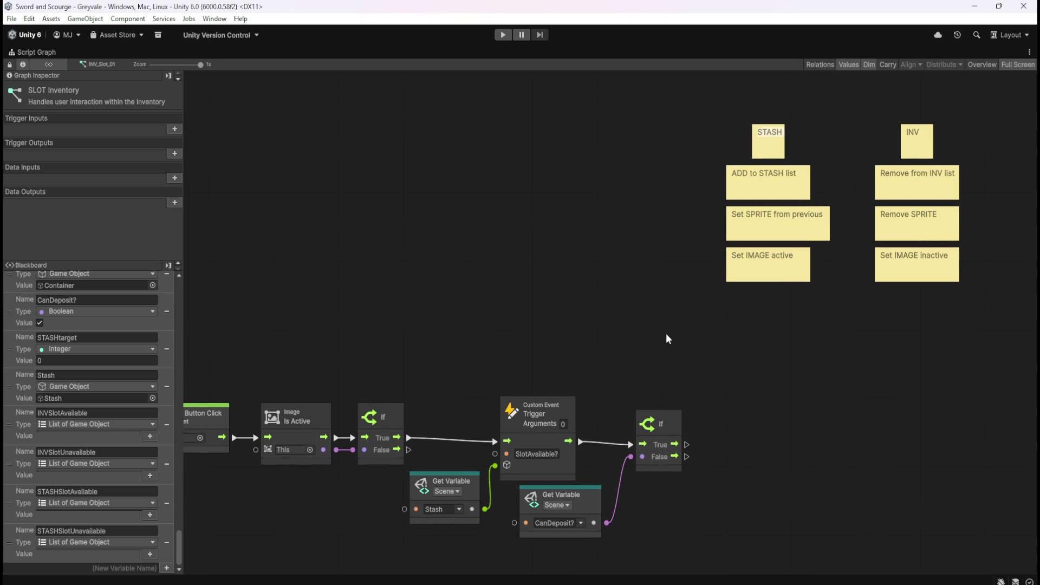
pyautogui.hotkey('shift', 'space')
pyautogui.click(76, 147)
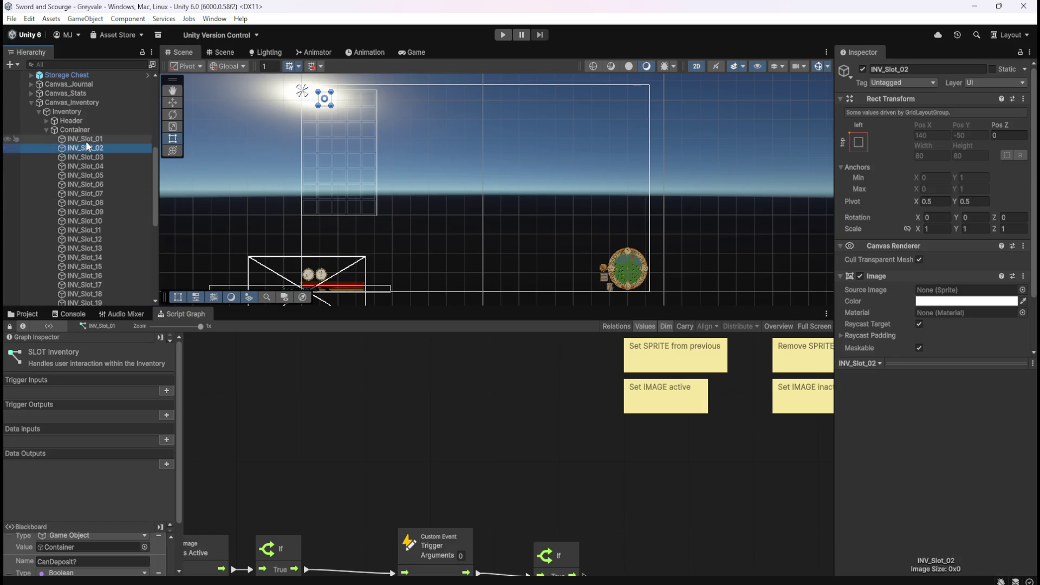
pyautogui.press('Up')
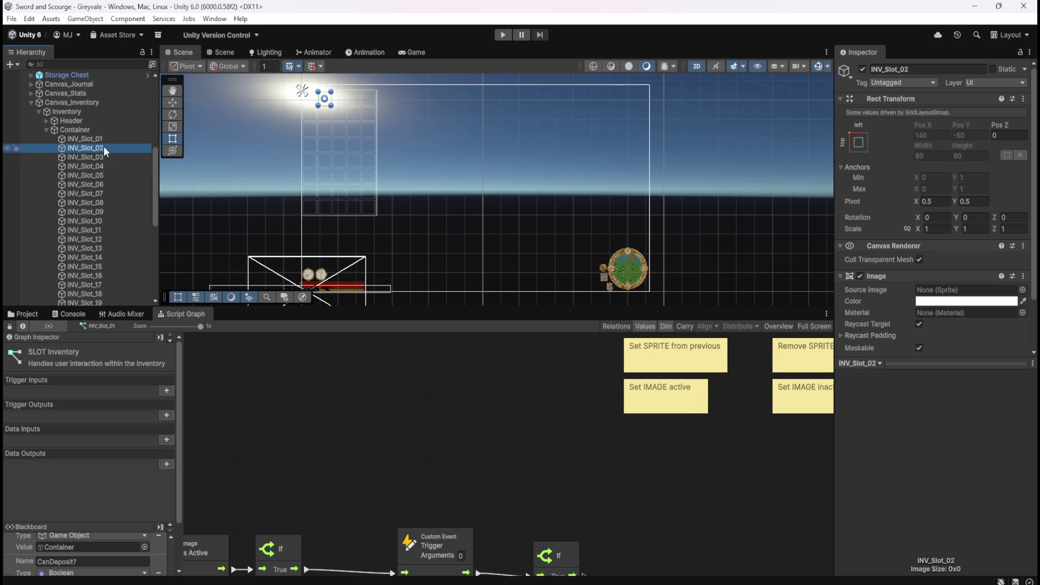
pyautogui.hotkey('shift', 'space')
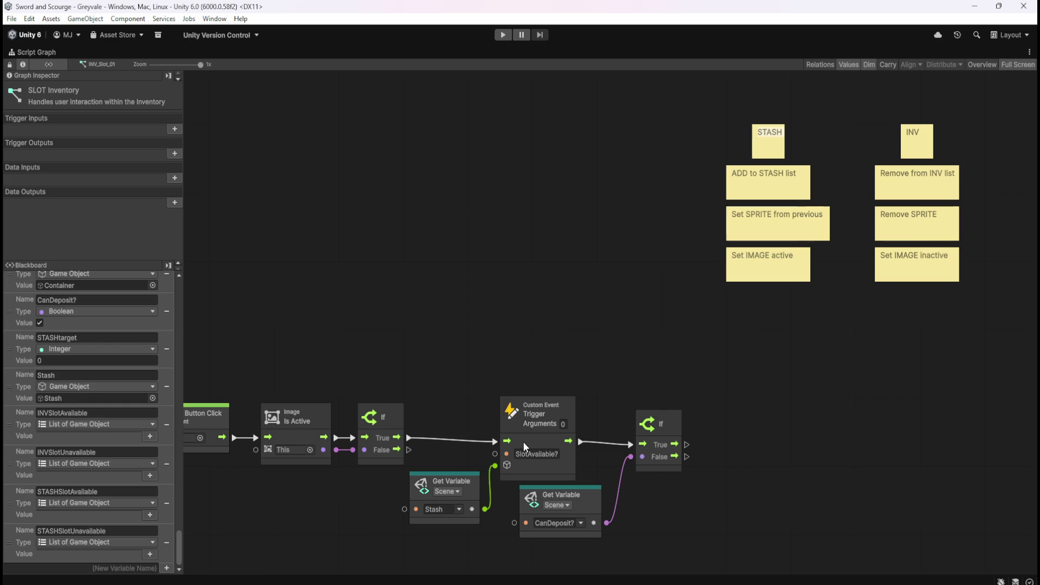
pyautogui.moveTo(780, 320); pyautogui.dragTo(805, 312)
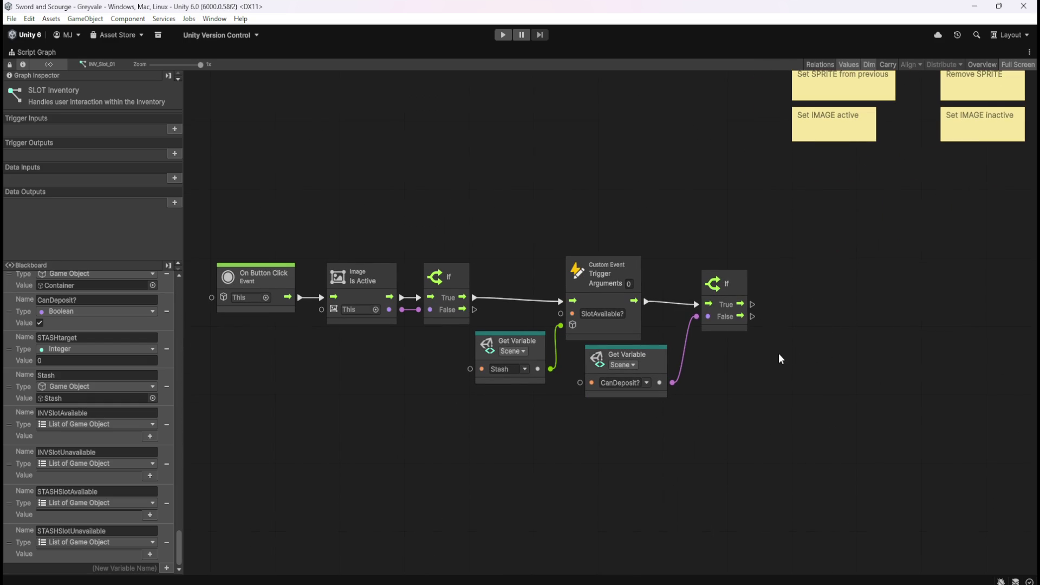
pyautogui.moveTo(837, 321)
pyautogui.mouseDown()
pyautogui.moveTo(703, 429)
pyautogui.moveTo(713, 401)
pyautogui.mouseUp()
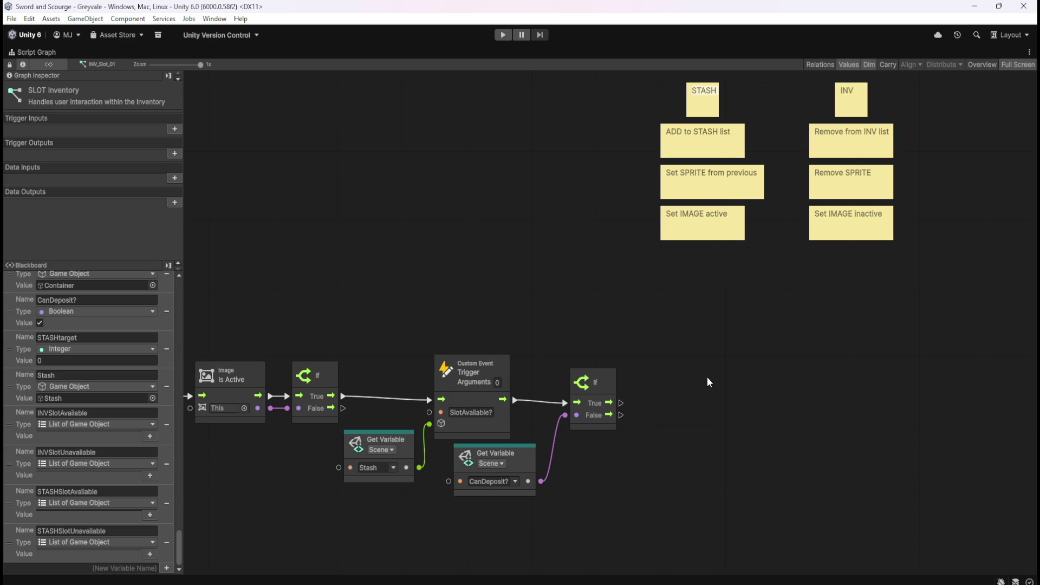
pyautogui.hotkey('shift', 'space')
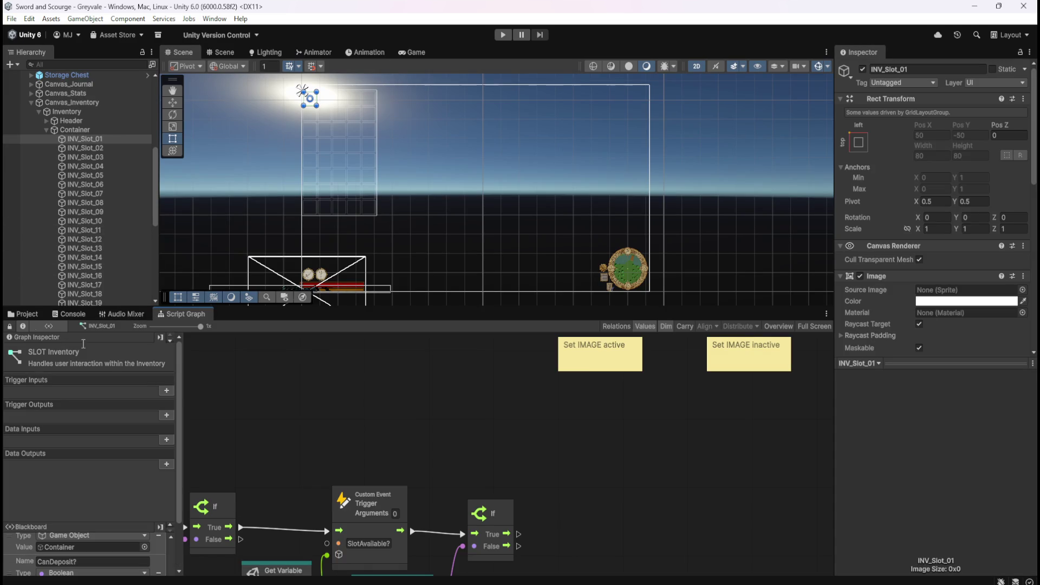
# Open the Bone Stack loot prefab's script graph full-window.
pyautogui.click(23, 314)
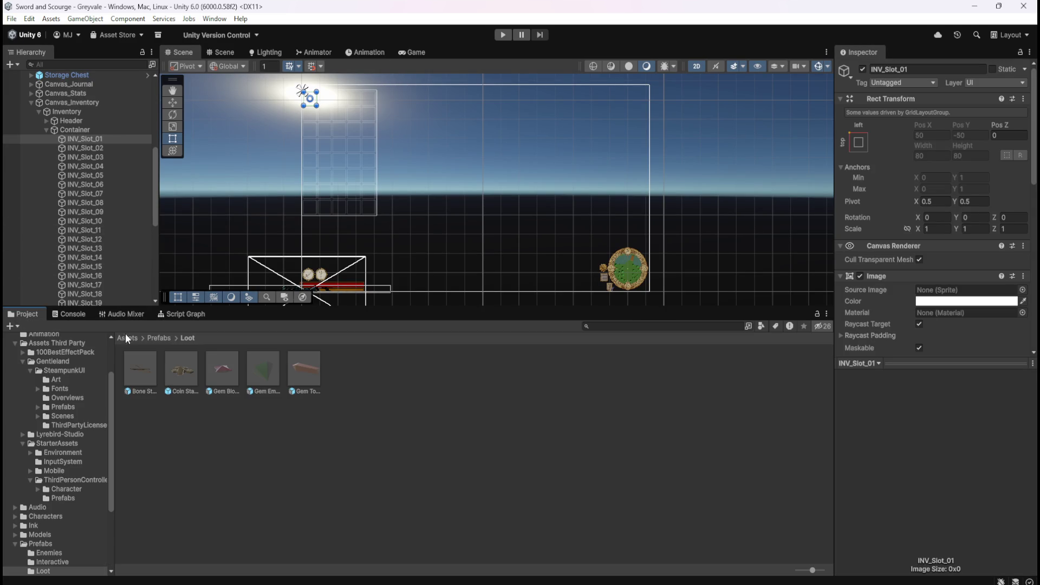
pyautogui.click(142, 369)
pyautogui.click(185, 313)
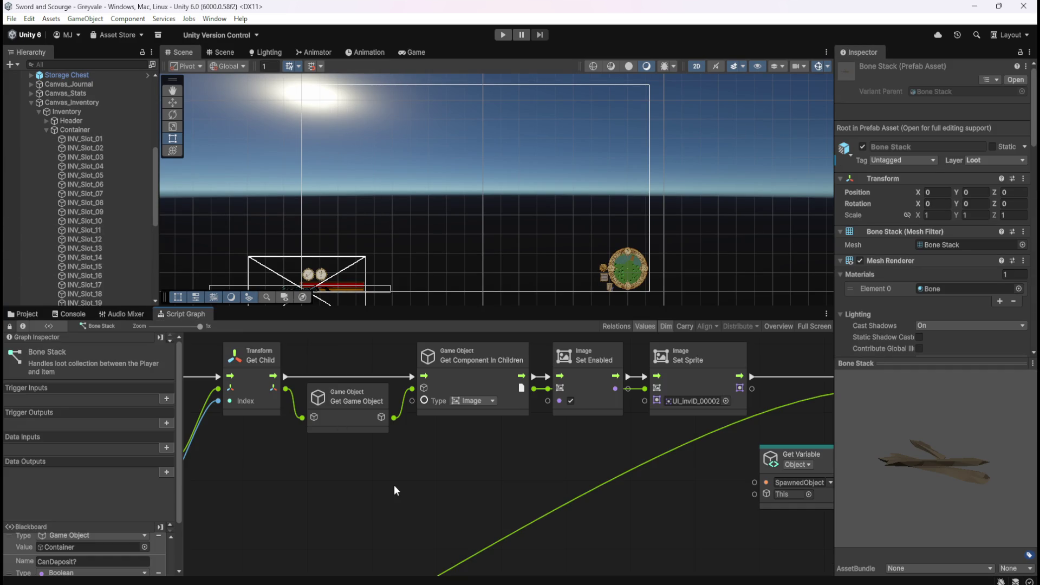
pyautogui.hotkey('shift', 'space')
pyautogui.scroll(-5, 605, 345)
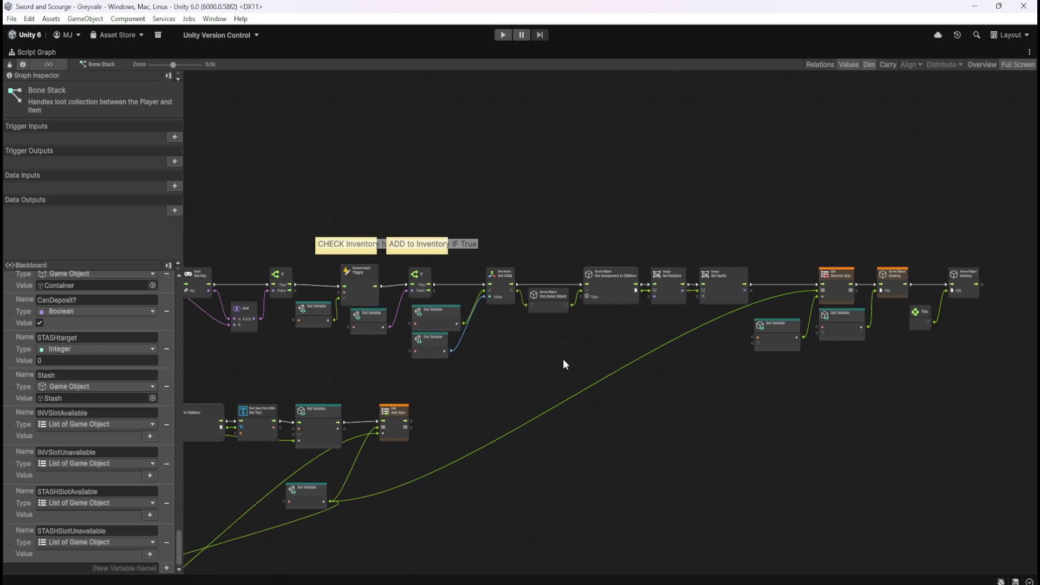
pyautogui.scroll(5, 563, 359)
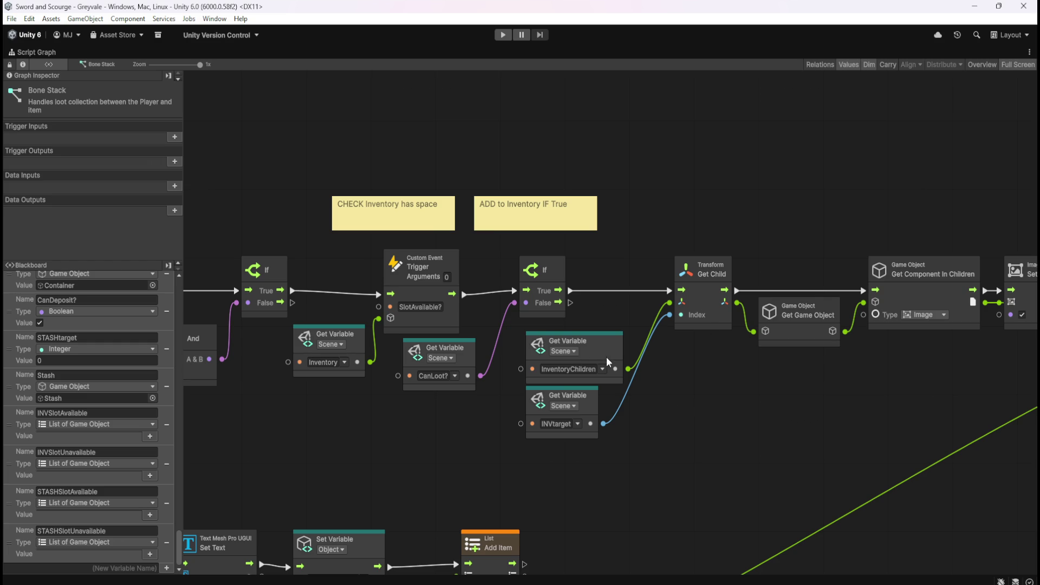
# Inspect the CHECK/ADD inventory section, the Get Child node and the earlier trigger chains.
pyautogui.moveTo(412, 449)
pyautogui.mouseDown()
pyautogui.moveTo(869, 399)
pyautogui.moveTo(661, 399)
pyautogui.mouseUp()
pyautogui.moveTo(793, 350); pyautogui.dragTo(720, 367)
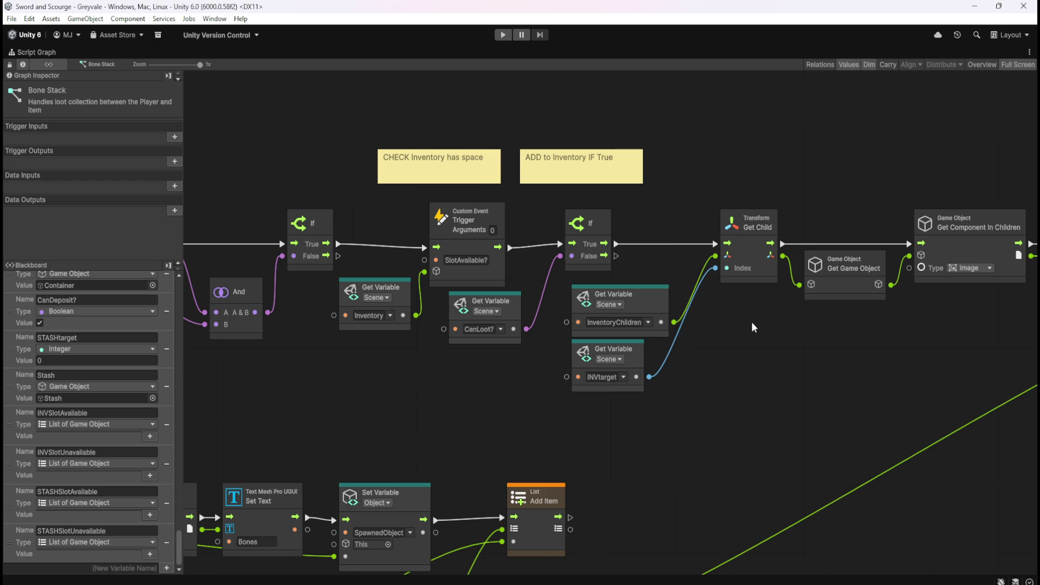
pyautogui.click(757, 250)
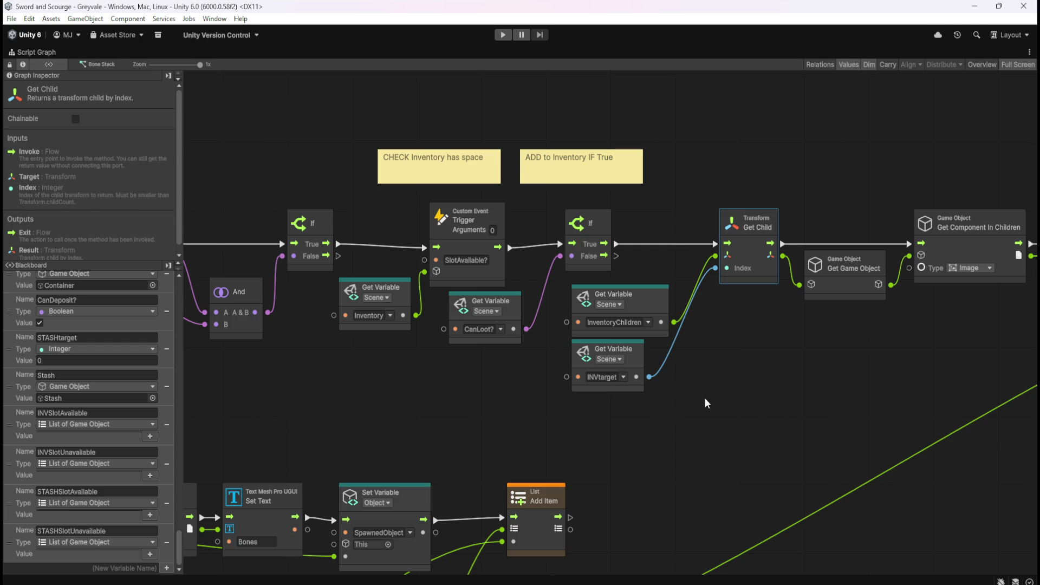
pyautogui.click(470, 404)
pyautogui.moveTo(410, 397)
pyautogui.mouseDown()
pyautogui.moveTo(801, 378)
pyautogui.moveTo(673, 375)
pyautogui.mouseUp()
pyautogui.hscroll(-5, 673, 375)
pyautogui.hscroll(10, 800, 378)
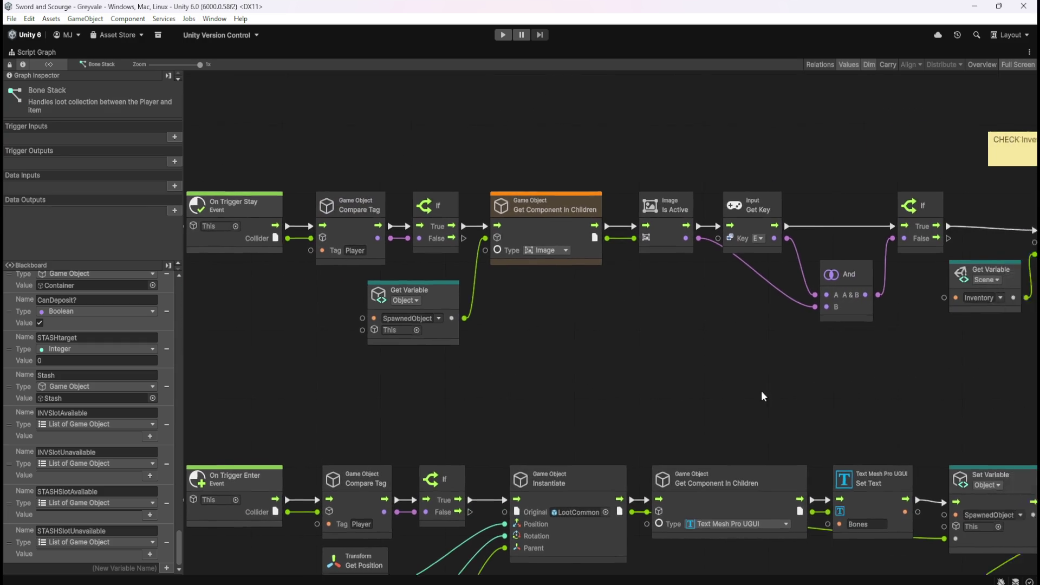
pyautogui.moveTo(745, 374); pyautogui.dragTo(450, 373)
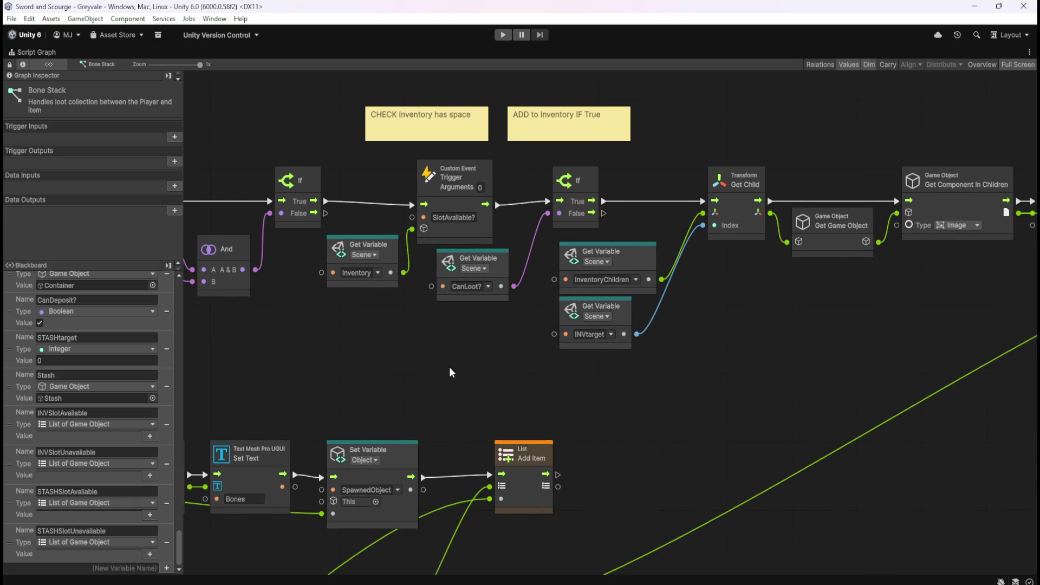
pyautogui.moveTo(798, 323)
pyautogui.mouseDown()
pyautogui.moveTo(627, 349)
pyautogui.moveTo(541, 340)
pyautogui.moveTo(736, 343)
pyautogui.mouseUp()
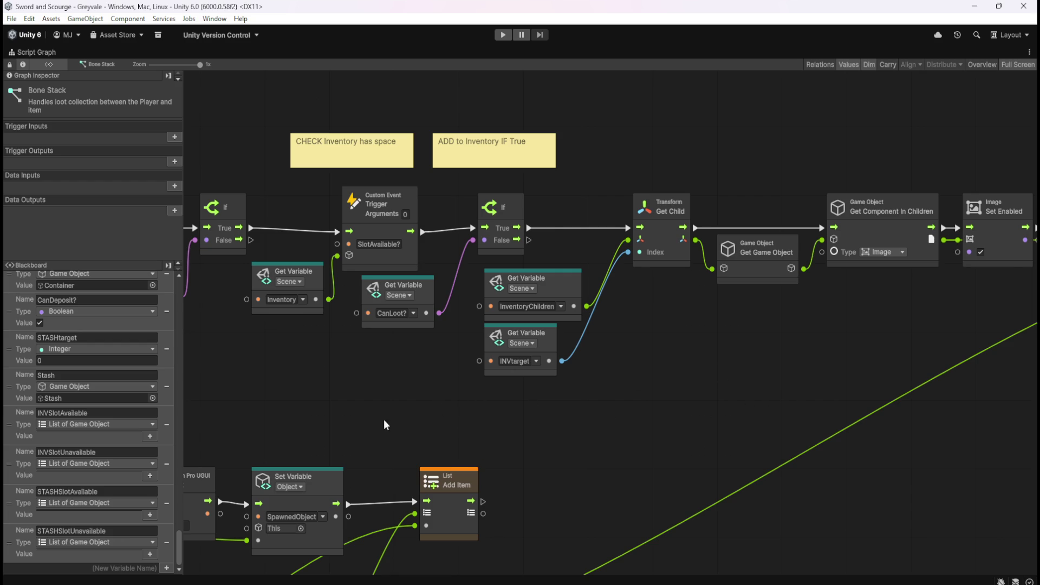
pyautogui.moveTo(384, 419); pyautogui.dragTo(847, 365)
pyautogui.moveTo(607, 363)
pyautogui.mouseDown()
pyautogui.moveTo(866, 333)
pyautogui.moveTo(603, 277)
pyautogui.mouseUp()
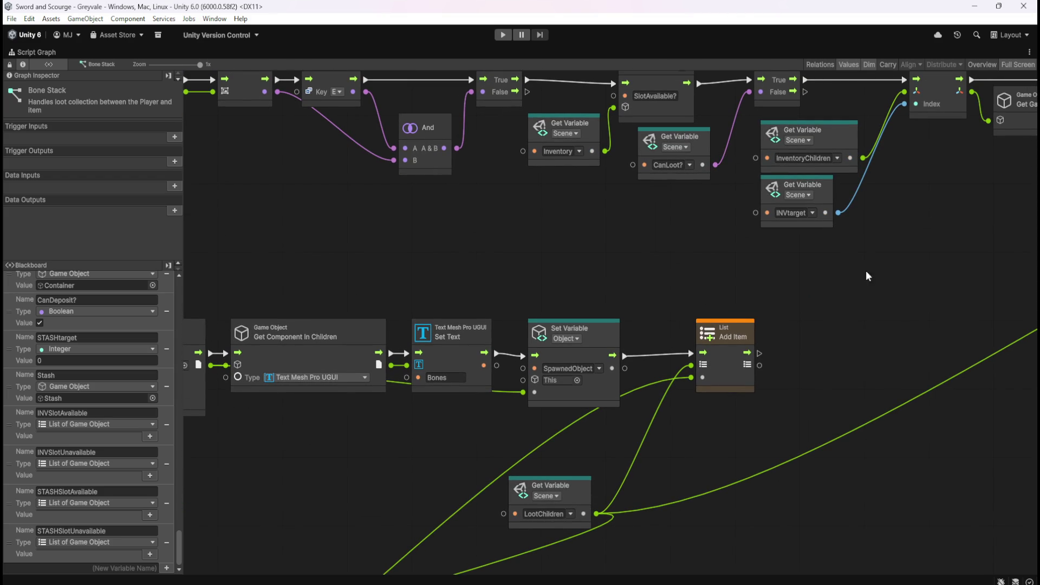
pyautogui.moveTo(936, 220)
pyautogui.mouseDown()
pyautogui.moveTo(758, 359)
pyautogui.moveTo(748, 356)
pyautogui.mouseUp()
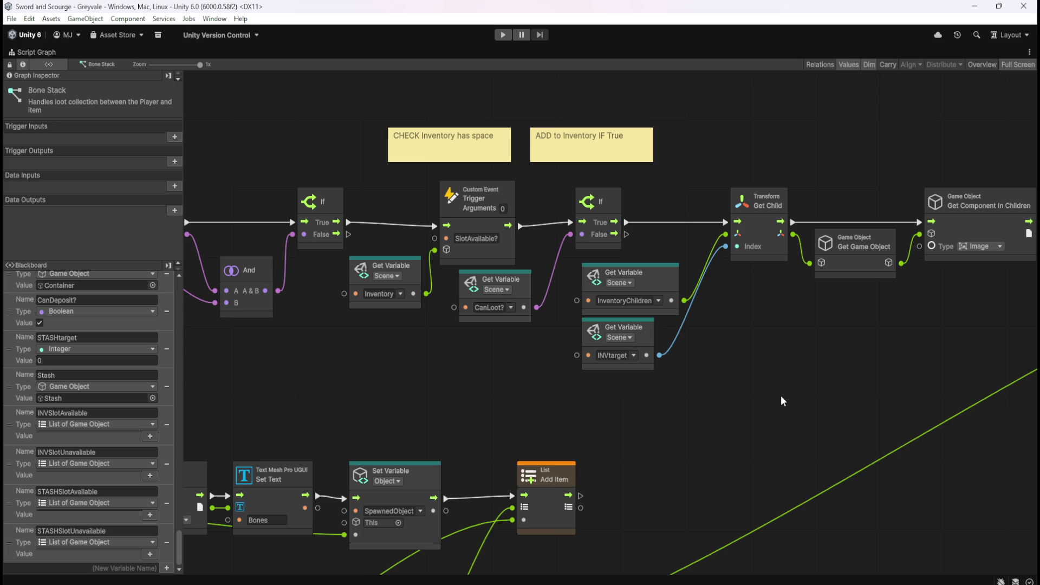
pyautogui.moveTo(415, 408)
pyautogui.mouseDown()
pyautogui.moveTo(750, 394)
pyautogui.moveTo(749, 366)
pyautogui.mouseUp()
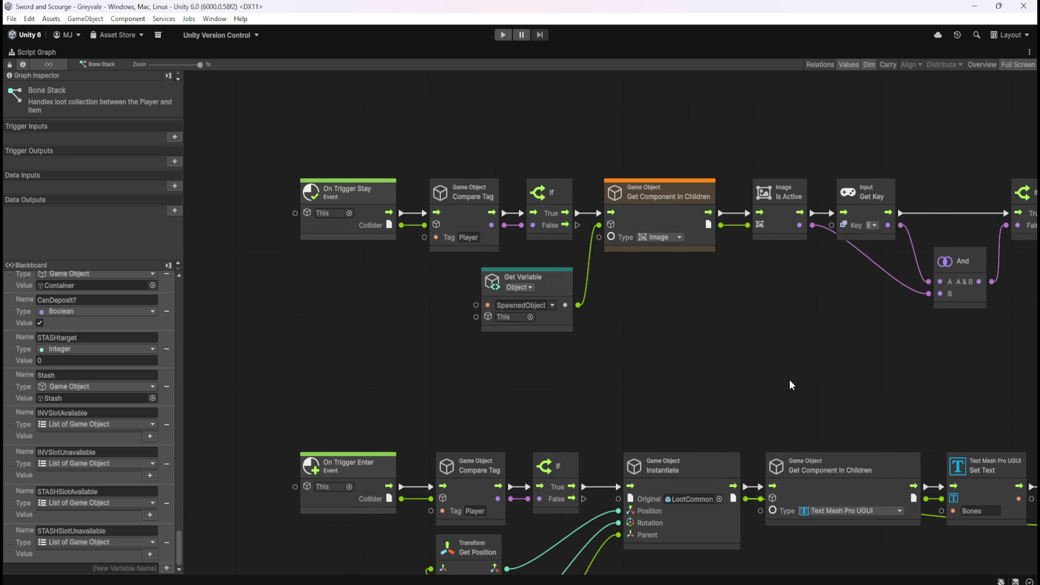
pyautogui.hscroll(5, 777, 377)
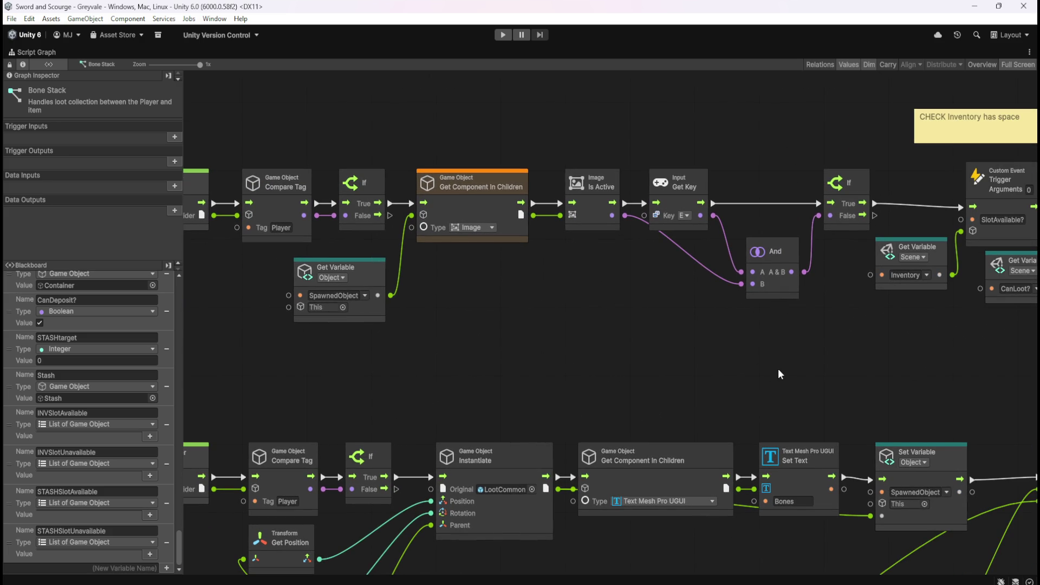
pyautogui.hscroll(8, 735, 351)
pyautogui.hscroll(15, 782, 394)
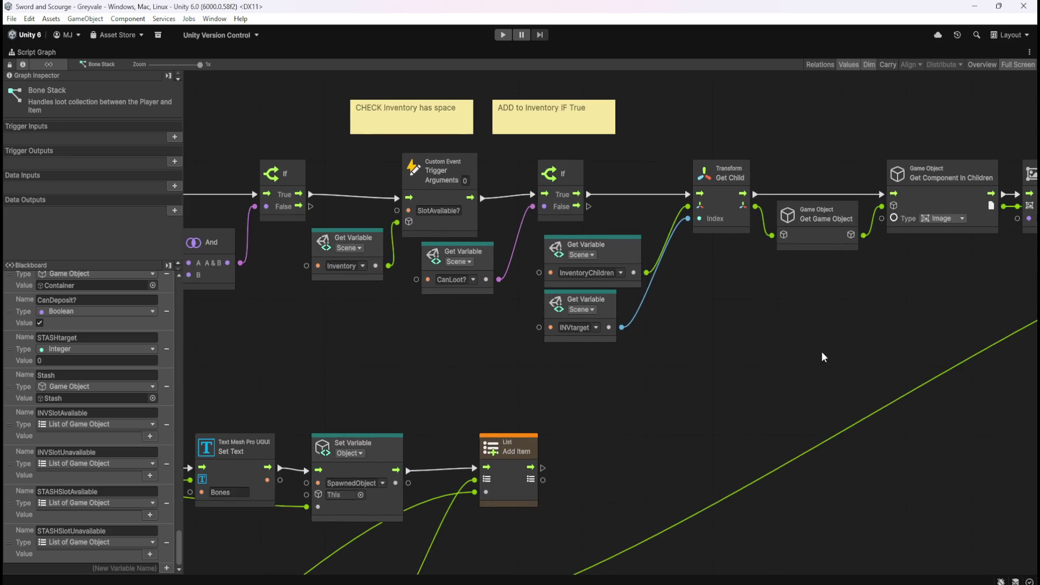
pyautogui.hscroll(5, 720, 422)
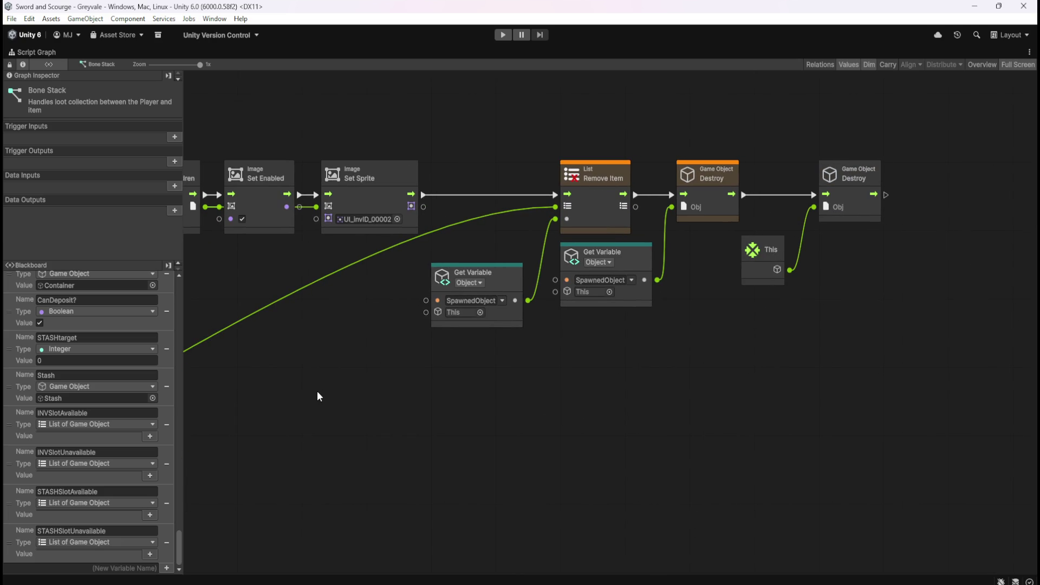
pyautogui.hscroll(-15, 324, 392)
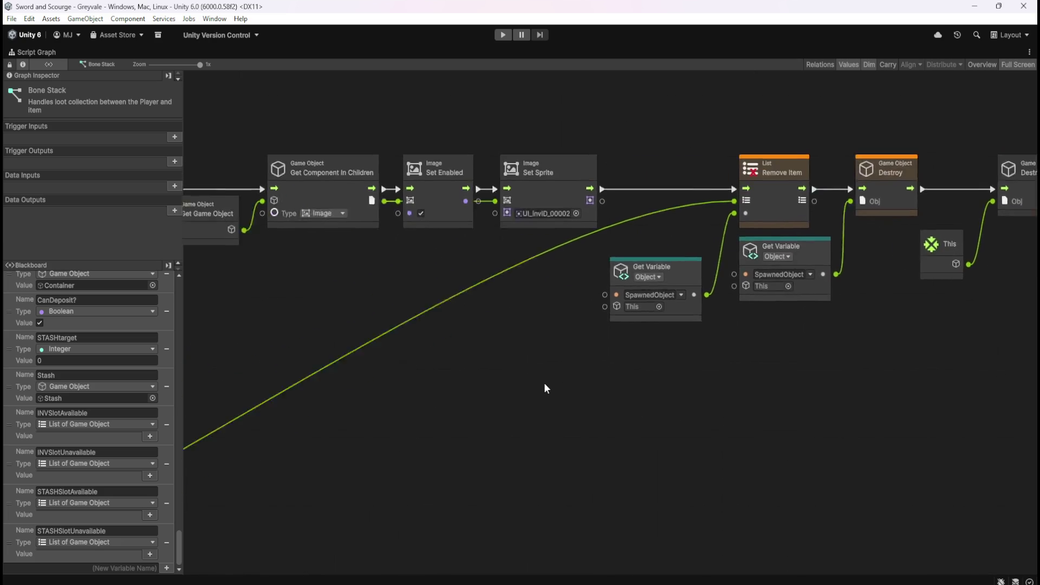
pyautogui.hscroll(-6, 393, 384)
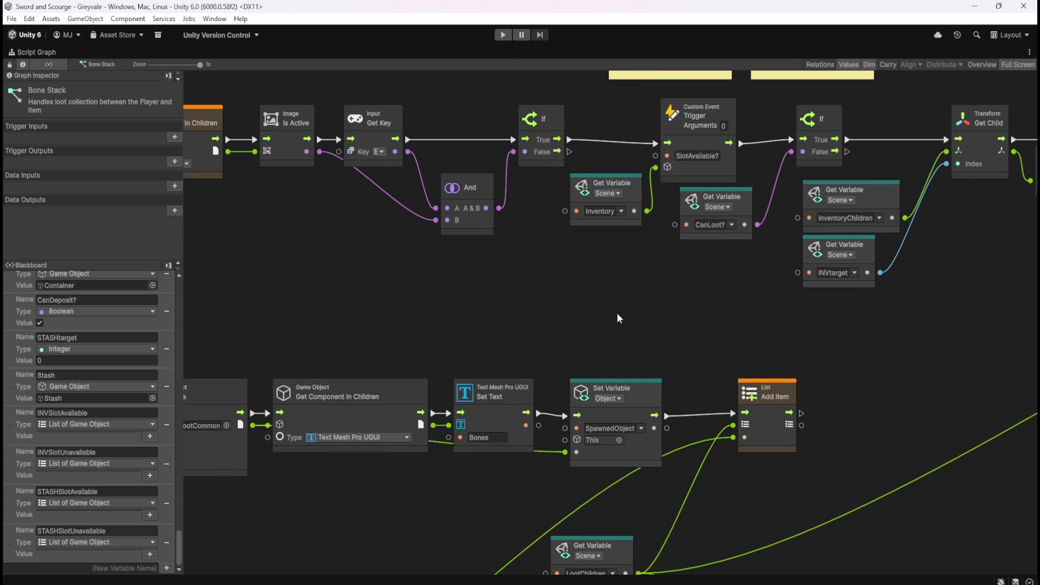
pyautogui.hscroll(-6, 431, 320)
pyautogui.hscroll(-3, 731, 318)
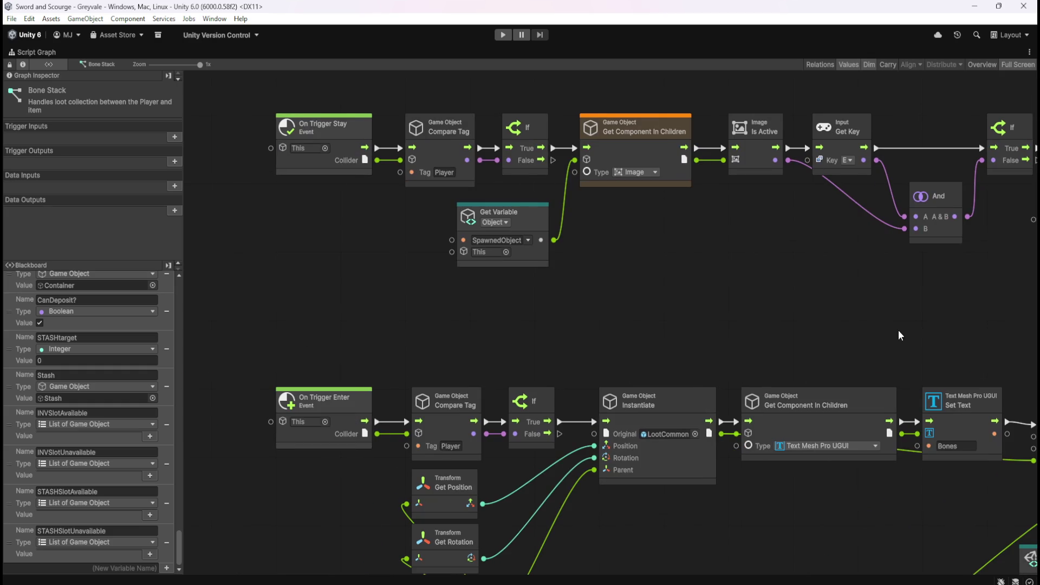
pyautogui.hscroll(9, 860, 328)
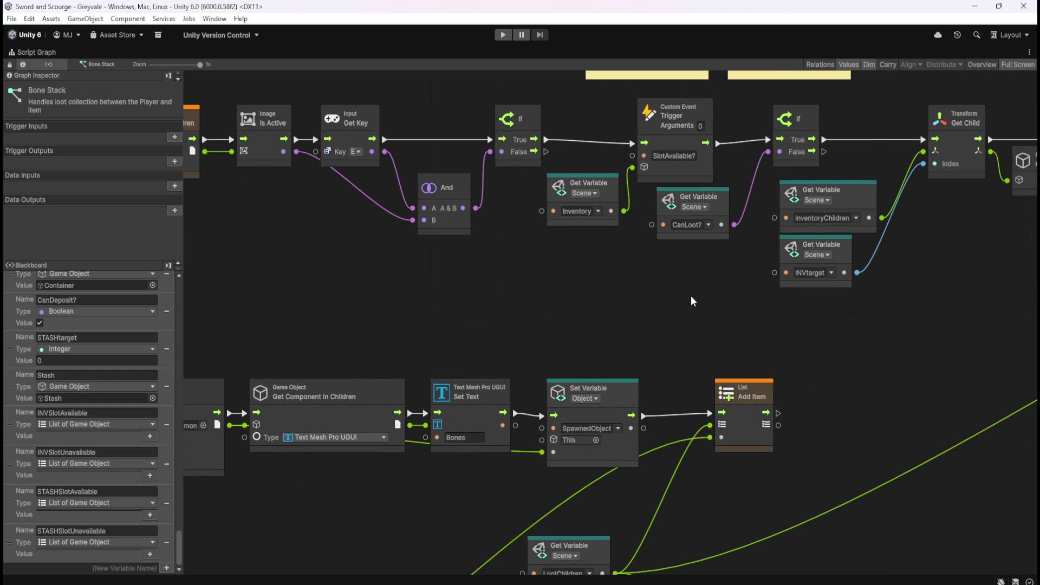
pyautogui.moveTo(825, 339)
pyautogui.mouseDown()
pyautogui.moveTo(624, 325)
pyautogui.moveTo(813, 420)
pyautogui.mouseUp()
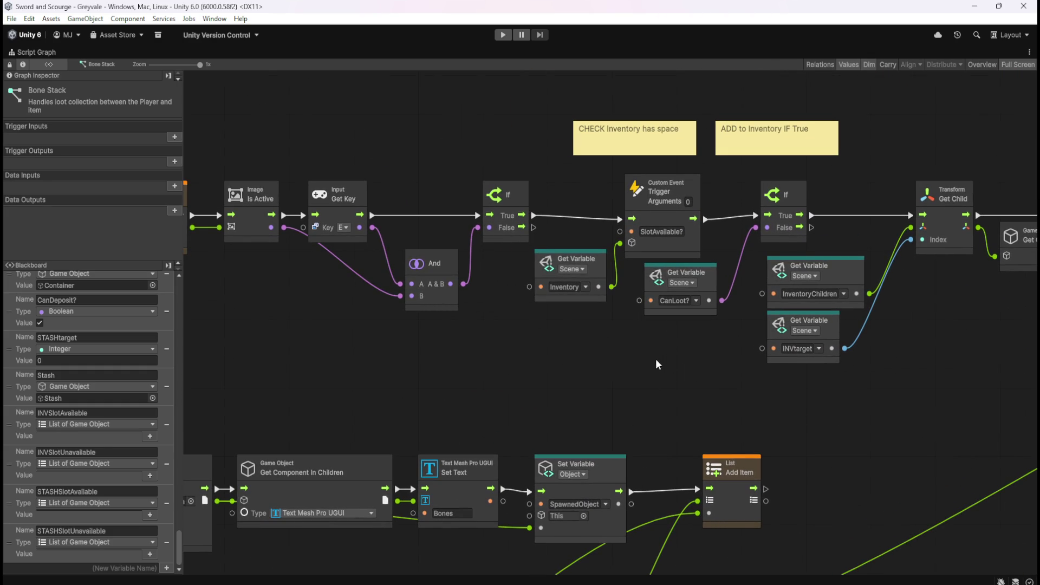
pyautogui.moveTo(875, 400); pyautogui.dragTo(547, 387)
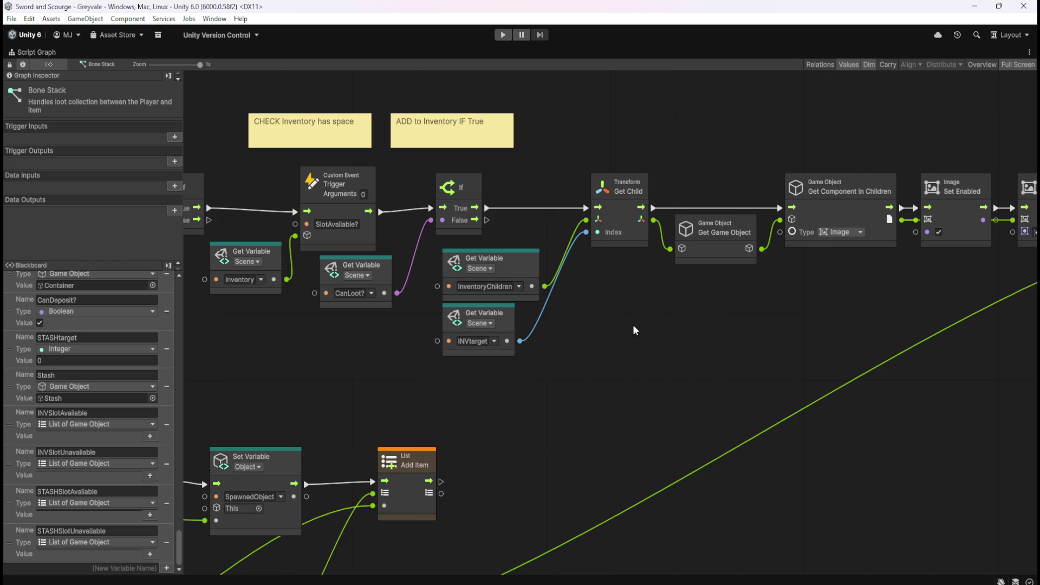
pyautogui.moveTo(424, 352)
pyautogui.mouseDown()
pyautogui.moveTo(435, 362)
pyautogui.moveTo(620, 374)
pyautogui.mouseUp()
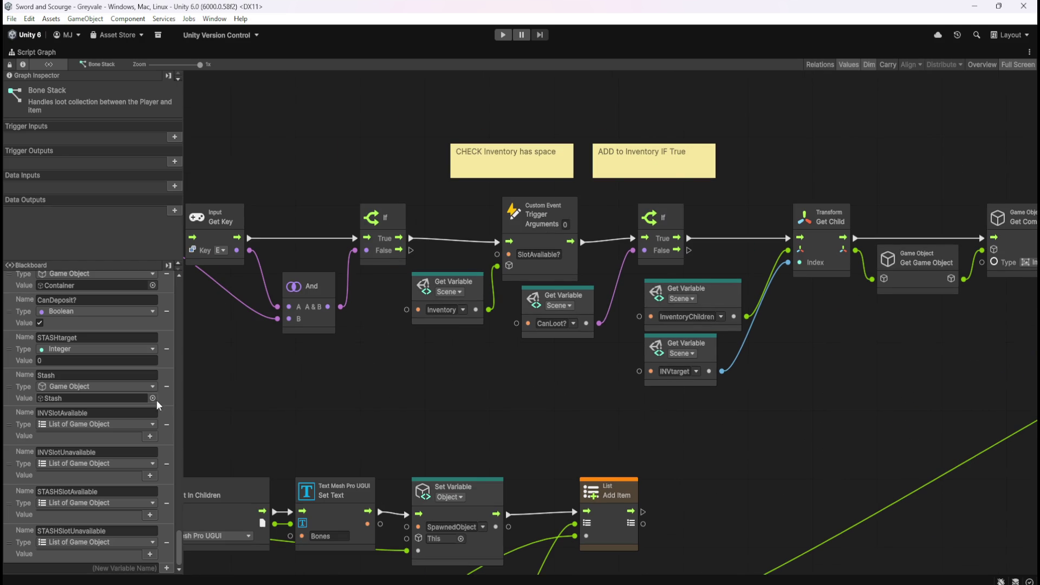
pyautogui.scroll(5, 132, 466)
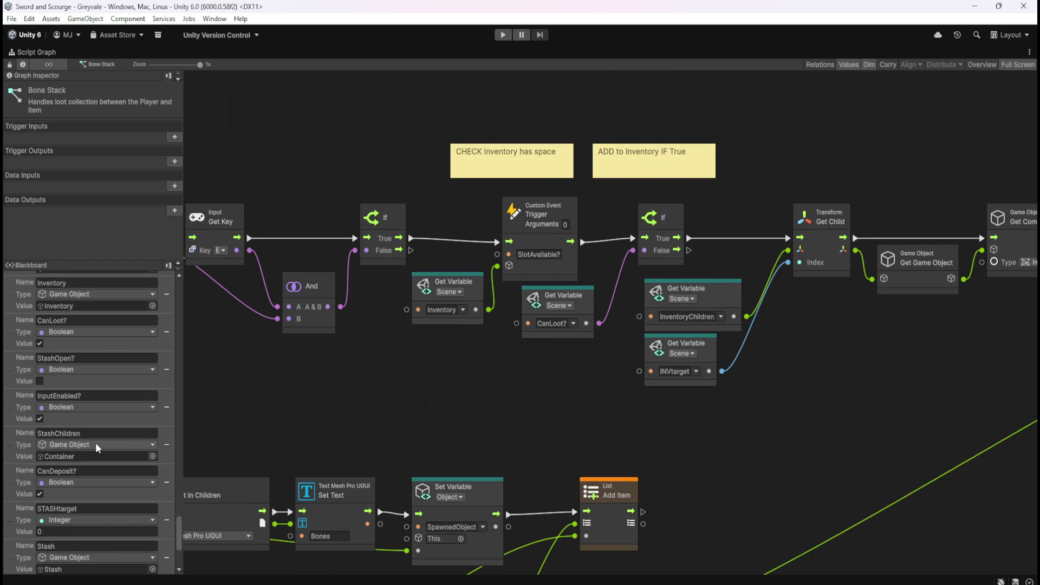
pyautogui.scroll(2, 96, 443)
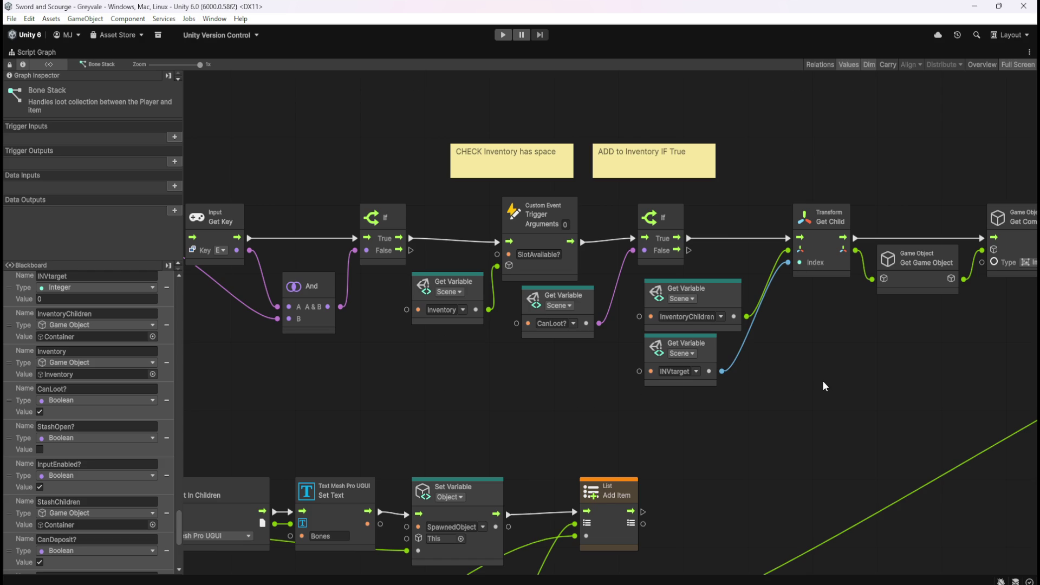
pyautogui.moveTo(888, 384); pyautogui.dragTo(585, 383)
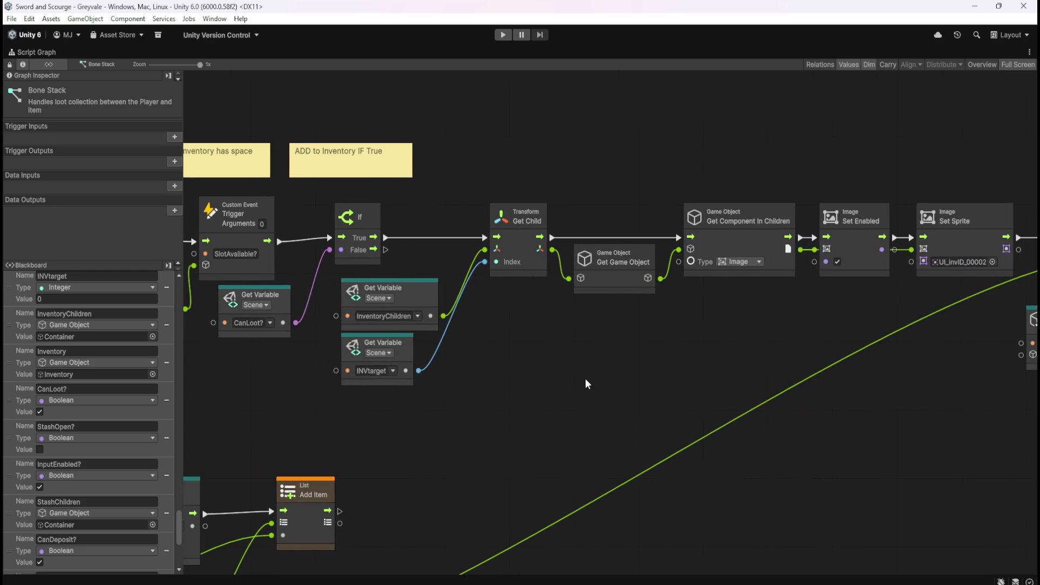
pyautogui.moveTo(770, 328)
pyautogui.mouseDown()
pyautogui.moveTo(538, 326)
pyautogui.moveTo(736, 316)
pyautogui.mouseUp()
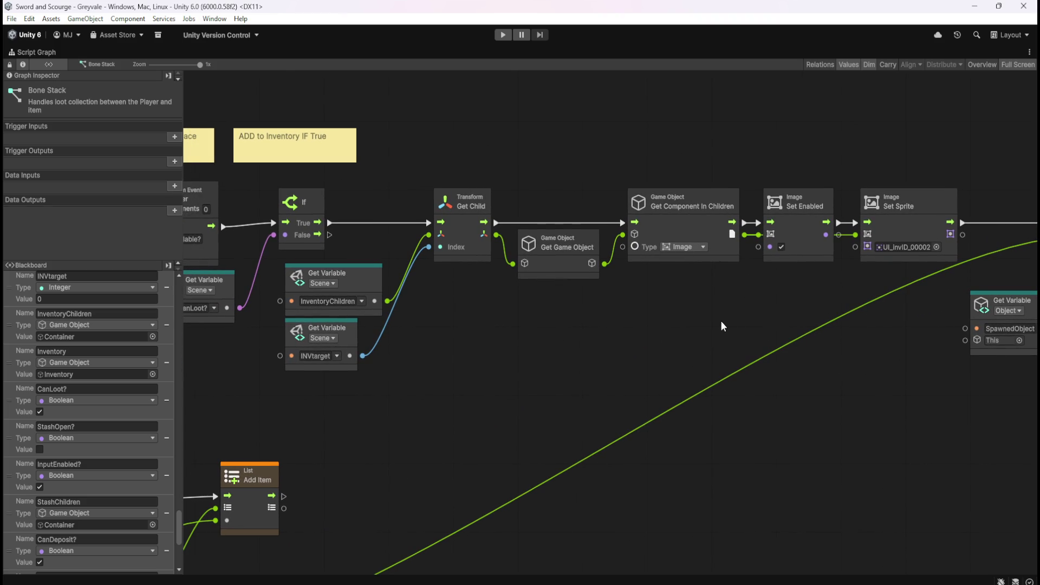
pyautogui.moveTo(524, 372)
pyautogui.mouseDown()
pyautogui.moveTo(743, 417)
pyautogui.moveTo(657, 405)
pyautogui.moveTo(714, 389)
pyautogui.mouseUp()
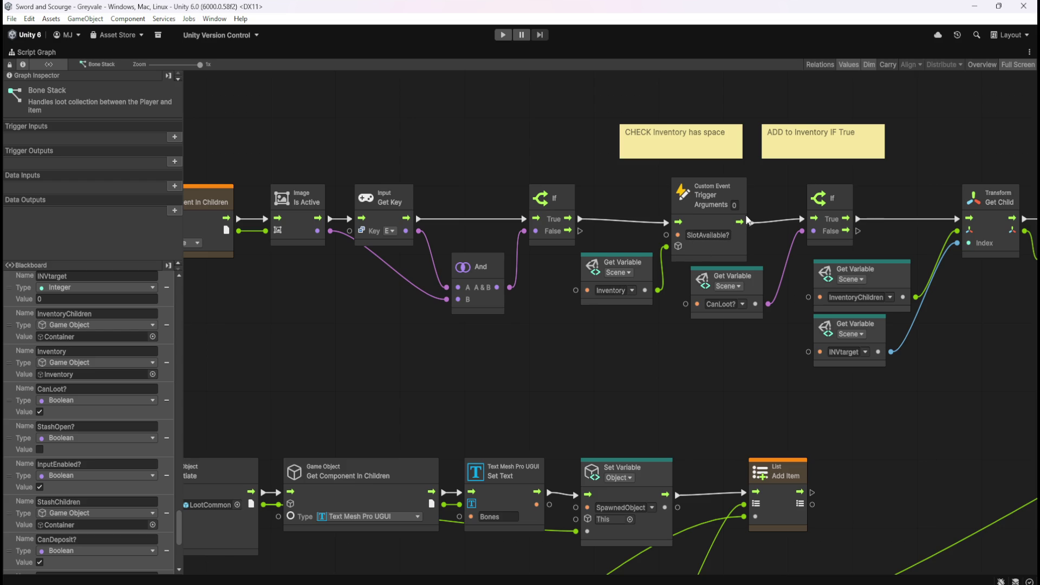
pyautogui.moveTo(929, 405); pyautogui.dragTo(708, 423)
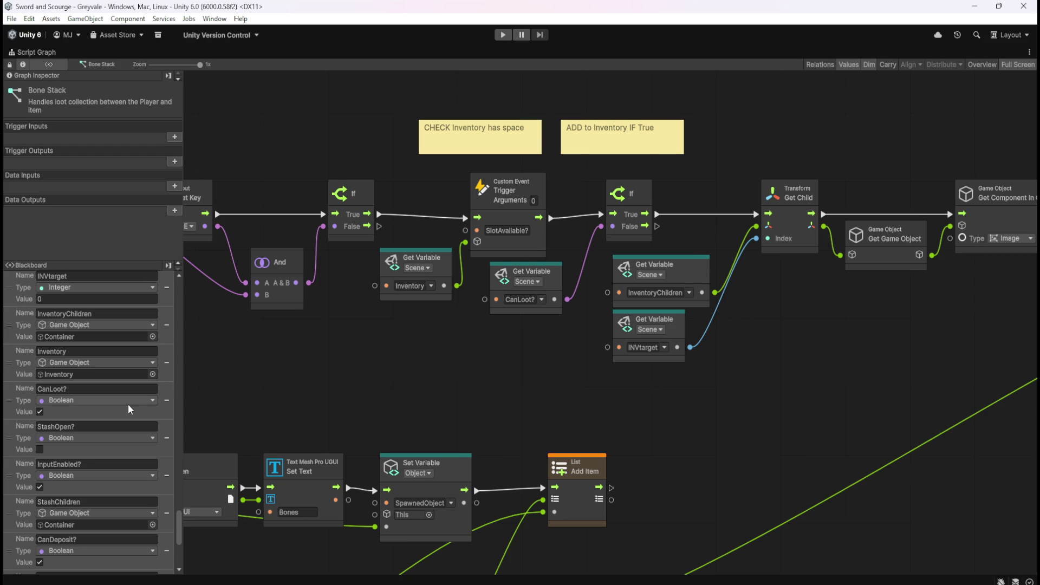
pyautogui.scroll(1, 128, 405)
pyautogui.scroll(-2, 114, 441)
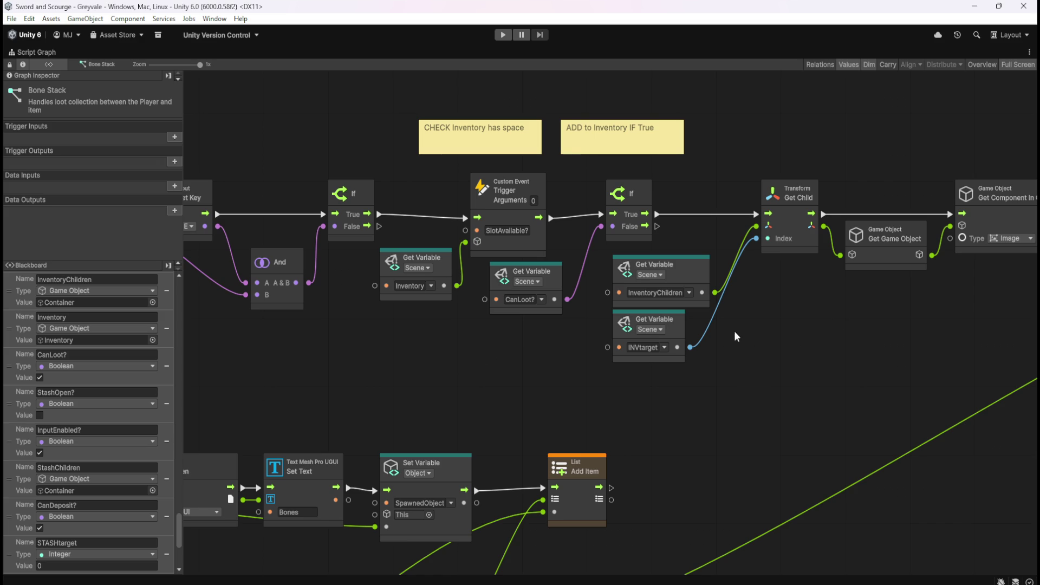
pyautogui.moveTo(811, 372); pyautogui.dragTo(647, 398)
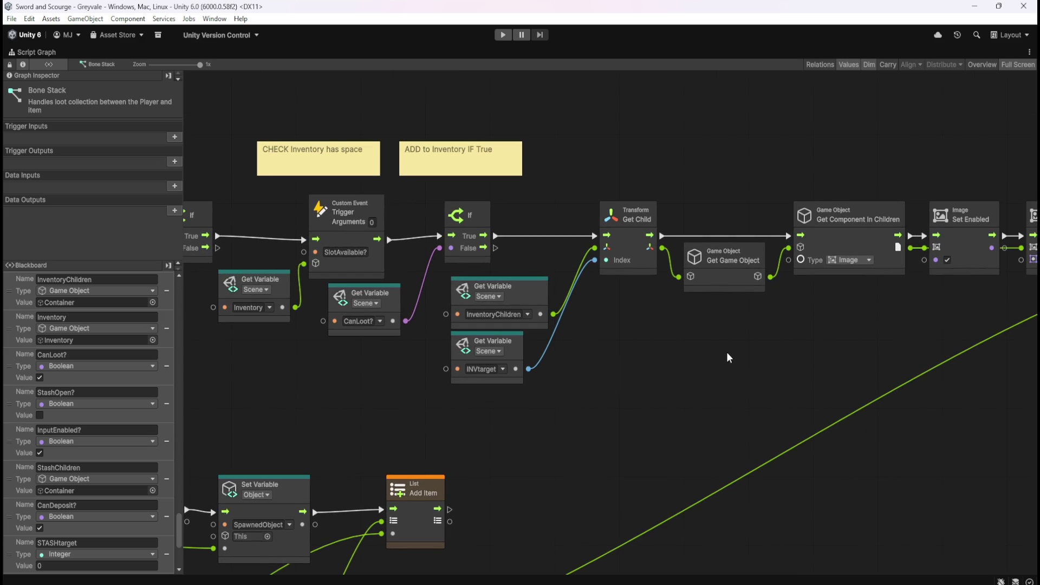
pyautogui.moveTo(751, 358); pyautogui.dragTo(570, 355)
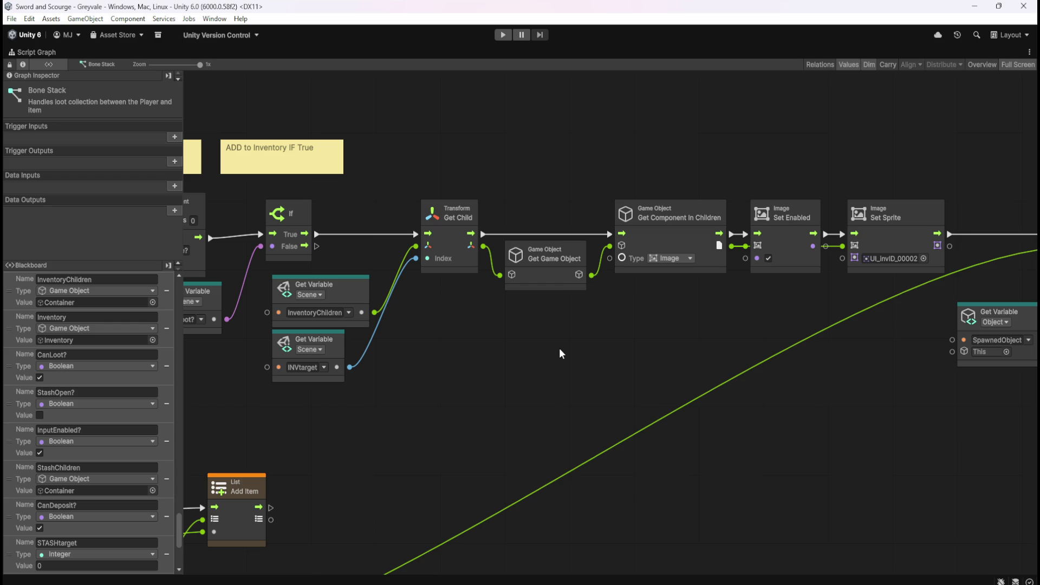
pyautogui.moveTo(783, 407); pyautogui.dragTo(484, 413)
pyautogui.moveTo(770, 423); pyautogui.dragTo(573, 428)
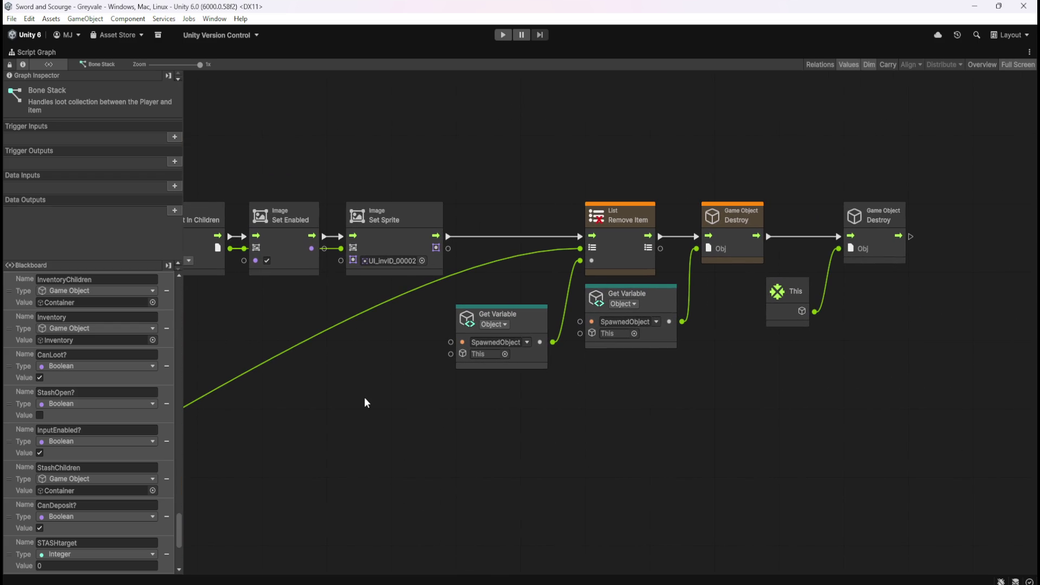
pyautogui.moveTo(318, 390); pyautogui.dragTo(548, 386)
pyautogui.moveTo(217, 401); pyautogui.dragTo(808, 400)
pyautogui.moveTo(528, 415)
pyautogui.mouseDown()
pyautogui.moveTo(811, 385)
pyautogui.moveTo(995, 261)
pyautogui.mouseUp()
pyautogui.moveTo(662, 517)
pyautogui.mouseDown()
pyautogui.moveTo(678, 360)
pyautogui.moveTo(495, 359)
pyautogui.moveTo(600, 212)
pyautogui.moveTo(588, 536)
pyautogui.mouseUp()
pyautogui.moveTo(672, 221); pyautogui.dragTo(676, 420)
pyautogui.moveTo(825, 404); pyautogui.dragTo(509, 413)
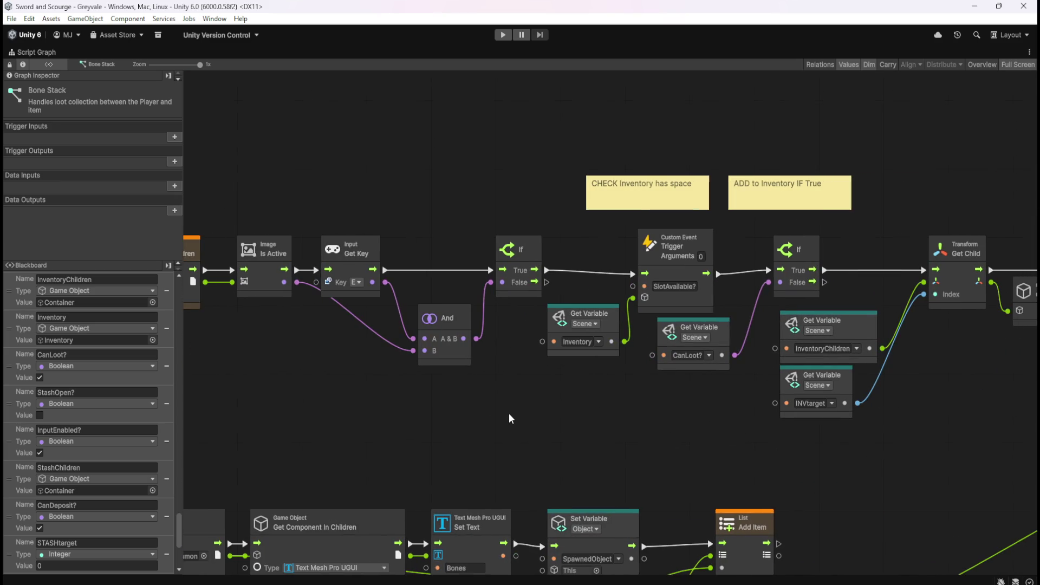
pyautogui.moveTo(769, 441); pyautogui.dragTo(461, 445)
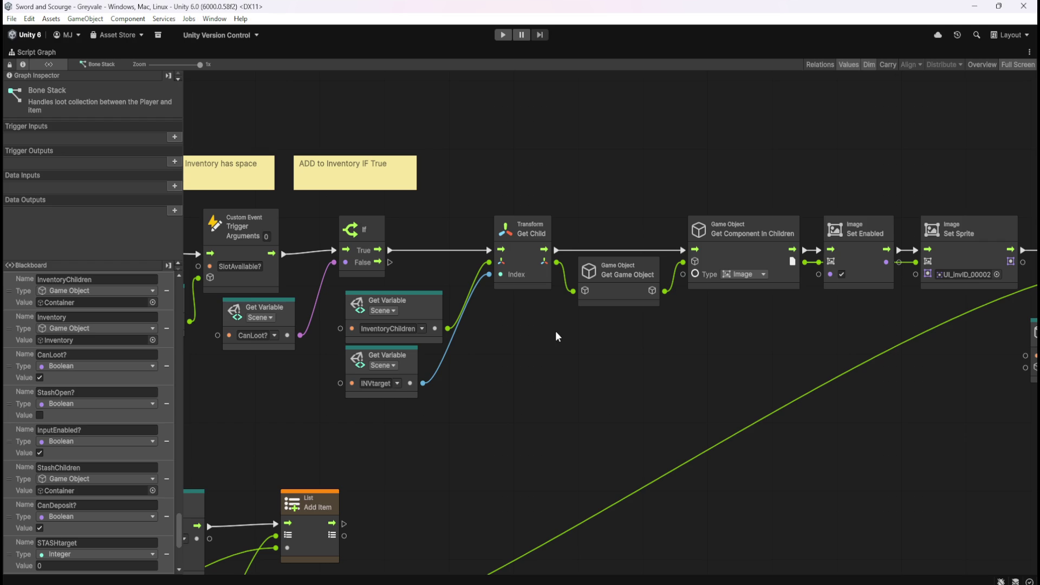
# Box-select the variable, Get Child and image nodes in the Bone Stack graph.
pyautogui.moveTo(548, 352); pyautogui.dragTo(476, 355)
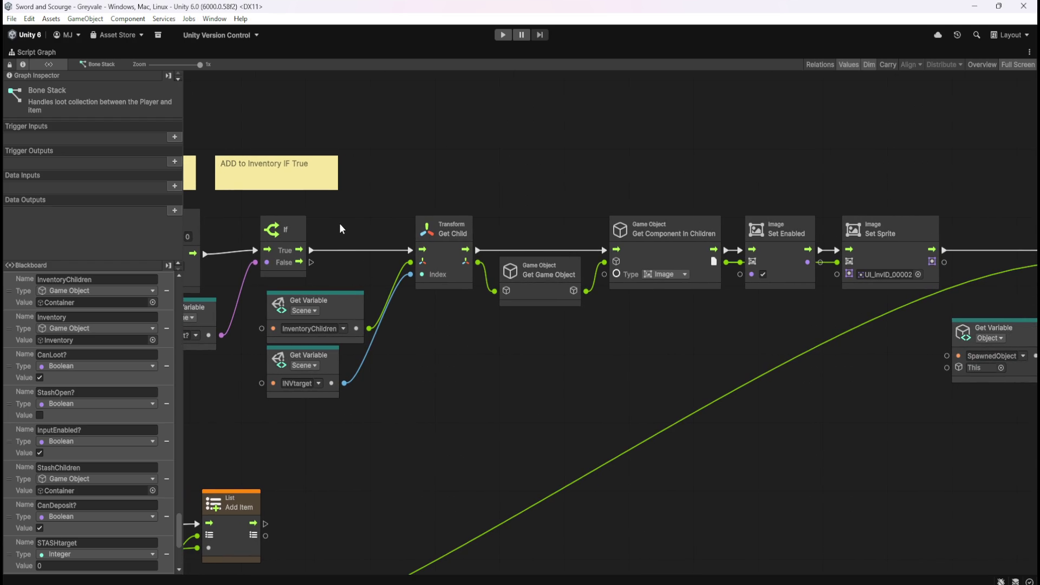
pyautogui.moveTo(330, 222)
pyautogui.mouseDown()
pyautogui.moveTo(538, 322)
pyautogui.moveTo(594, 399)
pyautogui.moveTo(866, 409)
pyautogui.mouseUp()
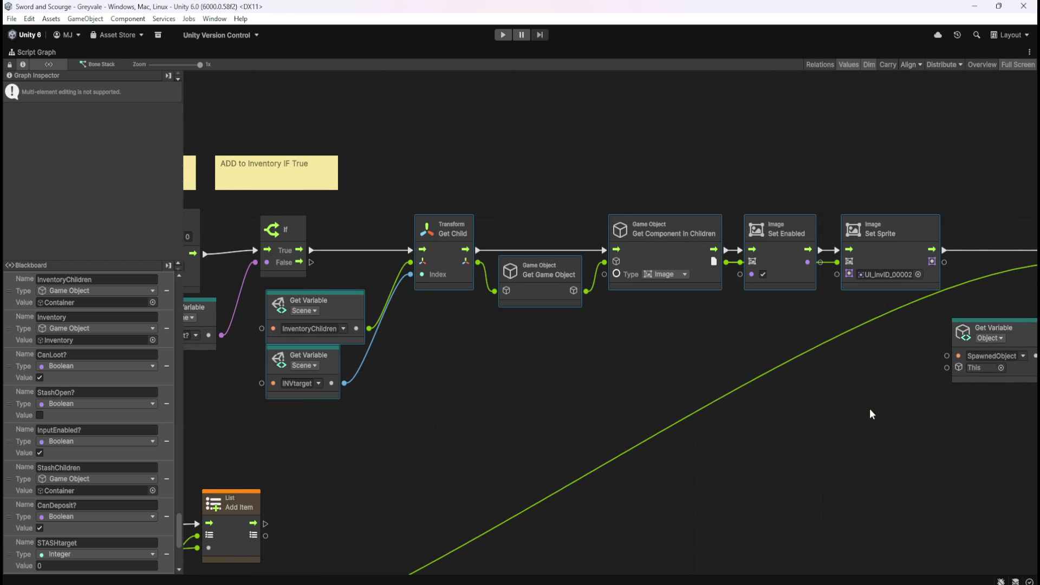
pyautogui.hscroll(5, 520, 436)
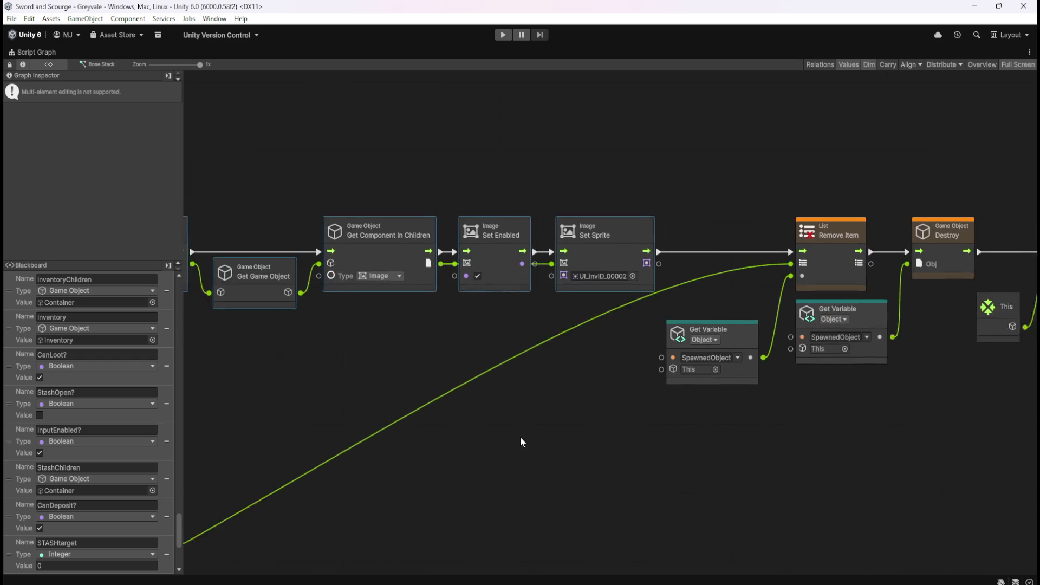
pyautogui.hscroll(-7, 513, 437)
# Switch to INV_Slot_01's SLOT Inventory graph and maximize it to fill the editor.
pyautogui.click(582, 382)
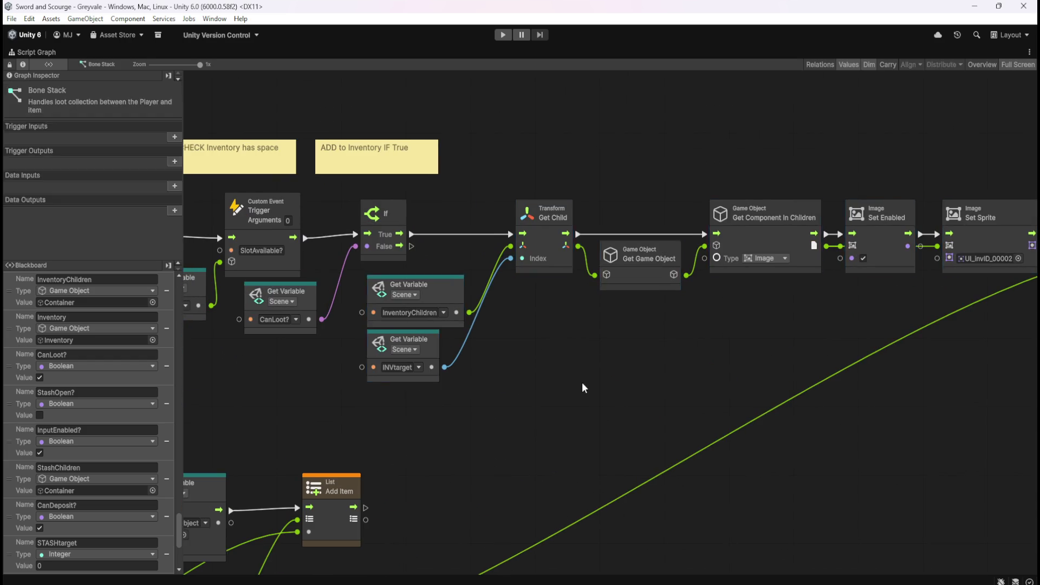
pyautogui.hotkey('shift', 'space')
pyautogui.click(84, 139)
pyautogui.hotkey('shift', 'space')
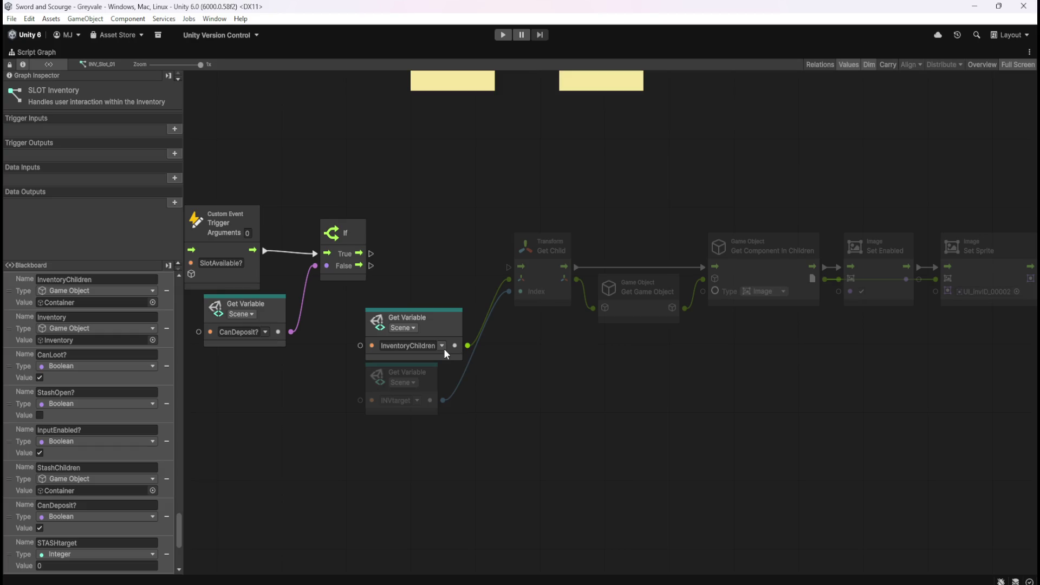
# Change the InventoryChildren variable node to StashChildren.
pyautogui.moveTo(444, 326)
pyautogui.mouseDown()
pyautogui.moveTo(545, 392)
pyautogui.moveTo(525, 449)
pyautogui.moveTo(524, 367)
pyautogui.mouseUp()
pyautogui.click(534, 431)
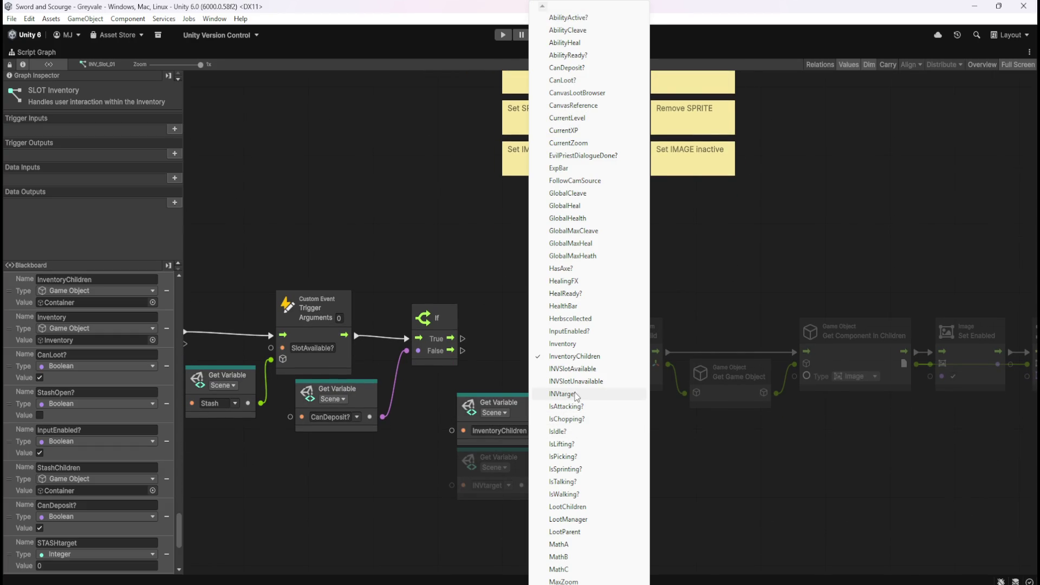
pyautogui.scroll(-5, 589, 298)
pyautogui.scroll(-6, 589, 298)
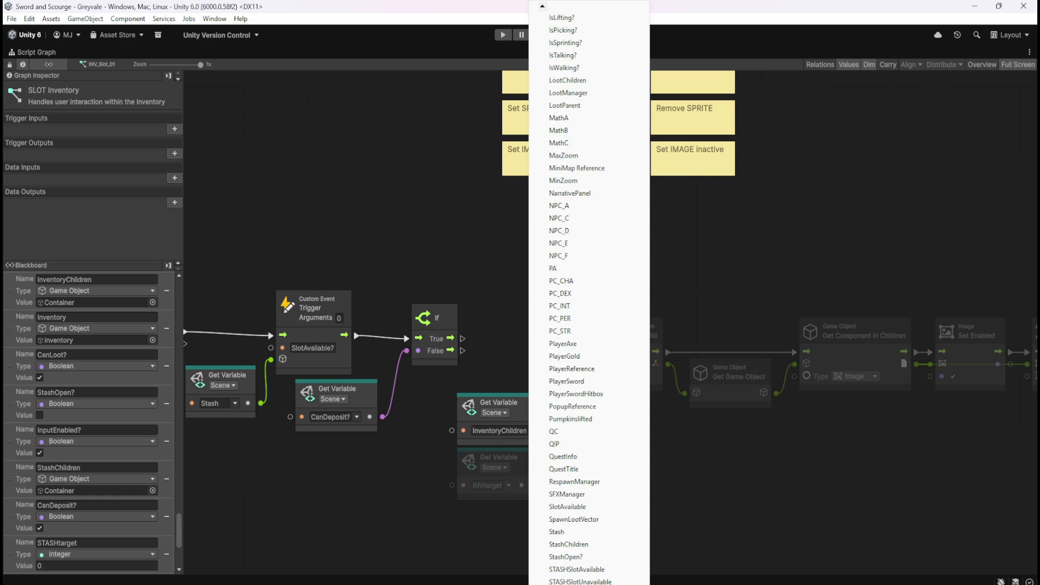
pyautogui.click(573, 549)
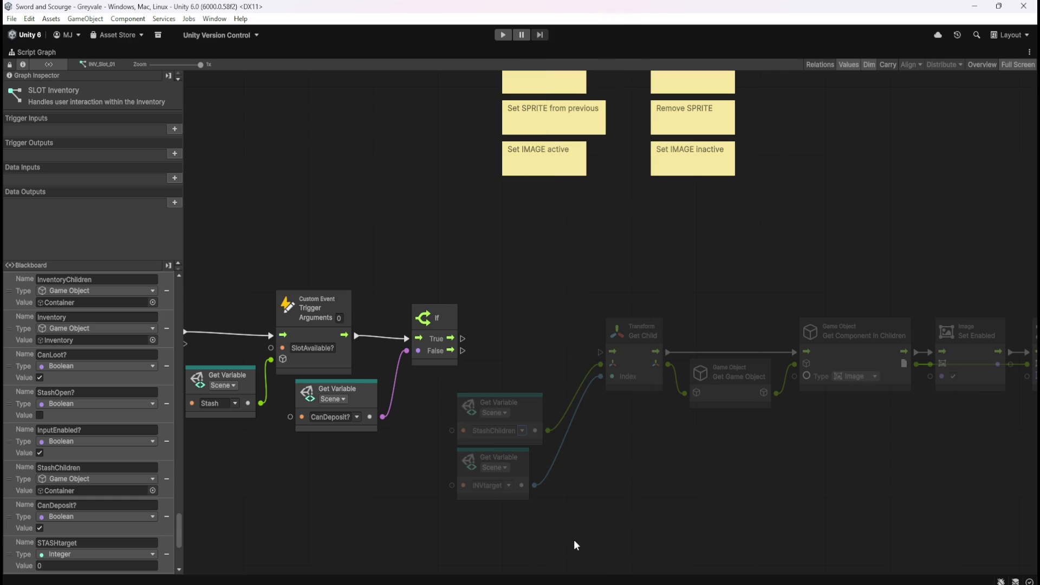
# Change the Get Child index variable from INVtarget to STASHtarget.
pyautogui.click(508, 486)
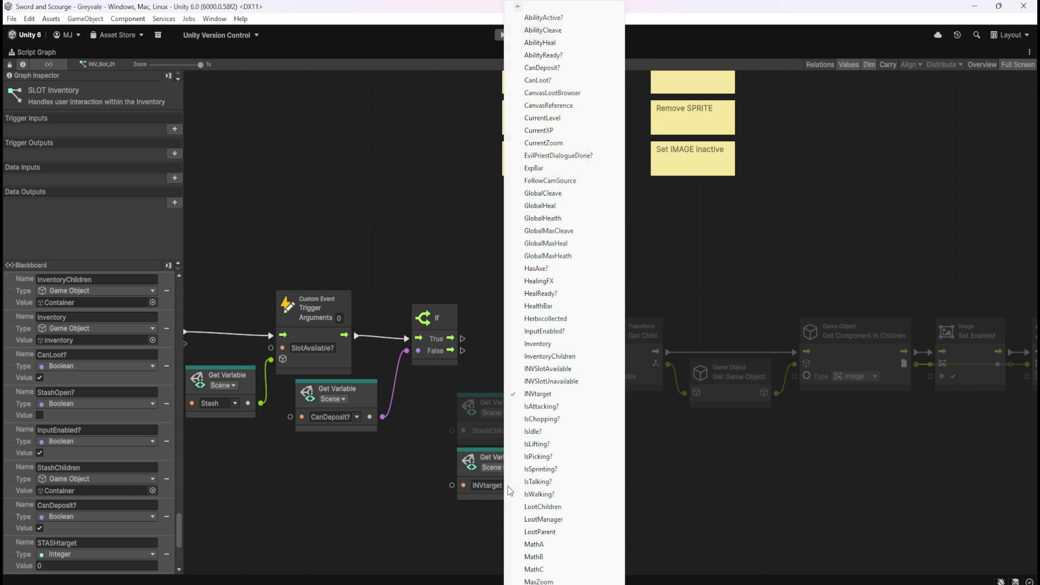
pyautogui.scroll(-4, 563, 325)
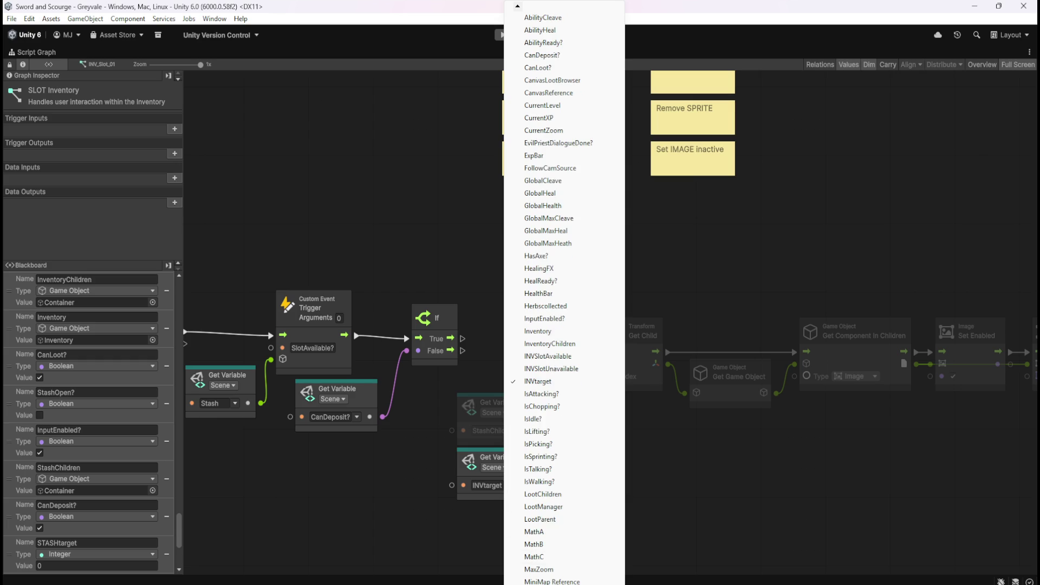
pyautogui.scroll(-7, 563, 298)
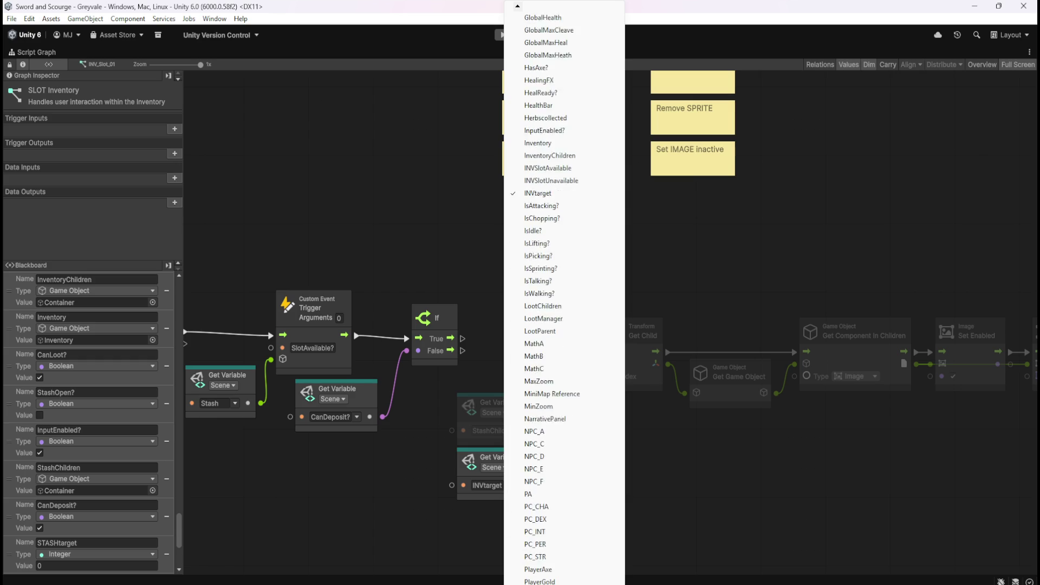
pyautogui.scroll(-3, 551, 509)
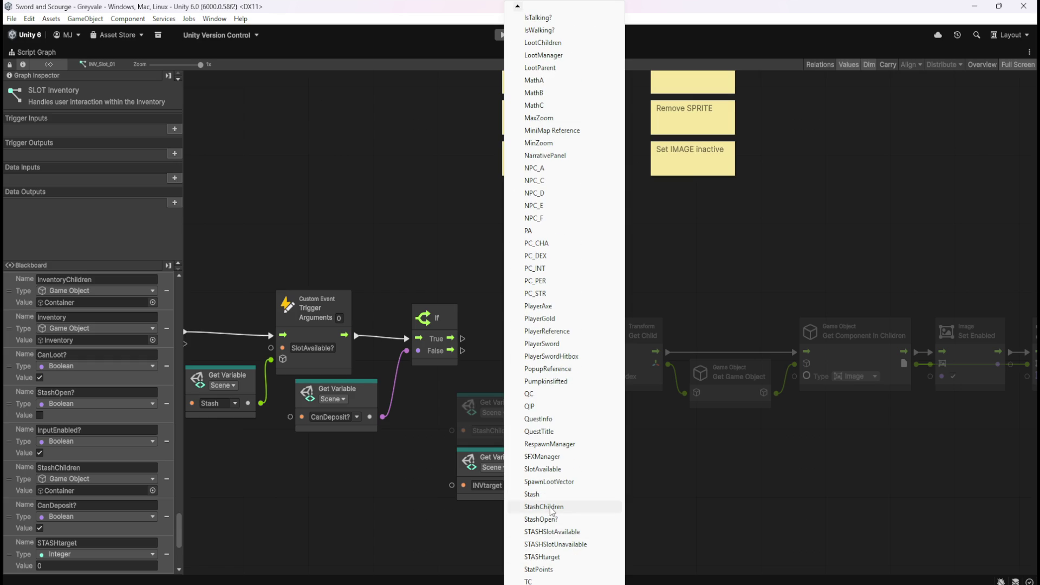
pyautogui.click(559, 558)
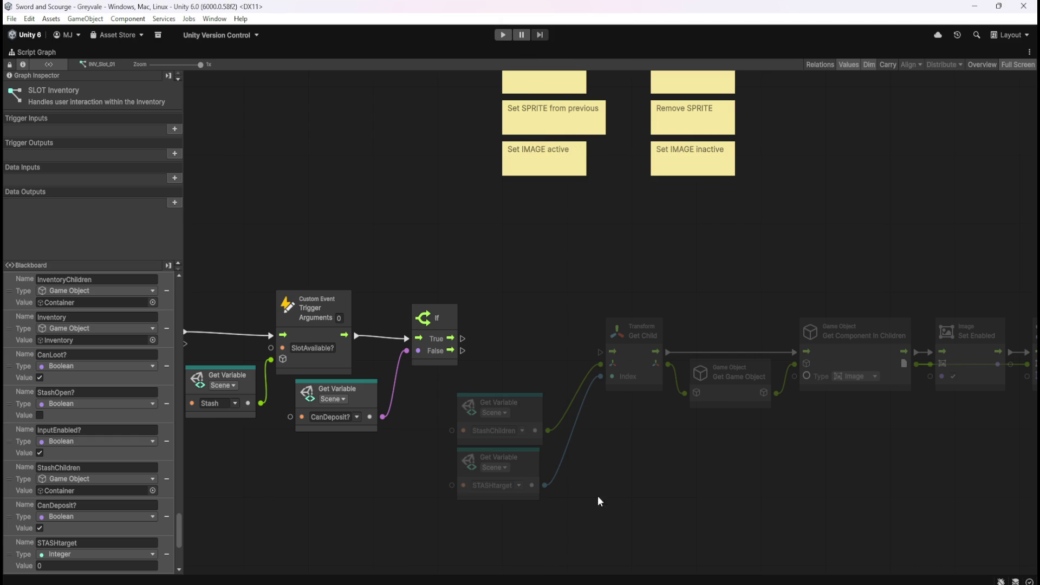
pyautogui.moveTo(674, 431); pyautogui.dragTo(552, 418)
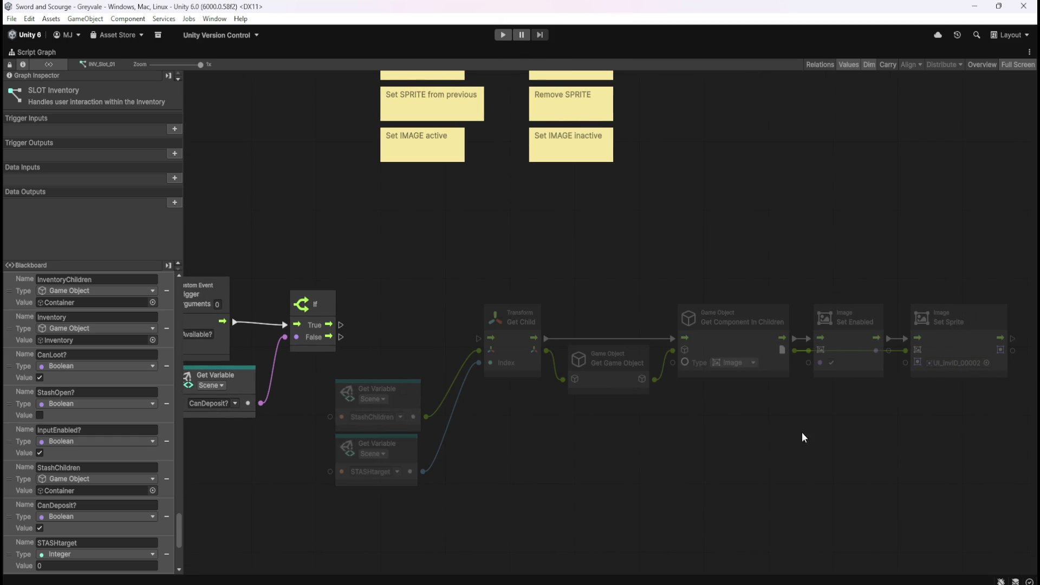
# Inspect the Set Enabled node's details in the stash chain.
pyautogui.moveTo(811, 443); pyautogui.dragTo(648, 455)
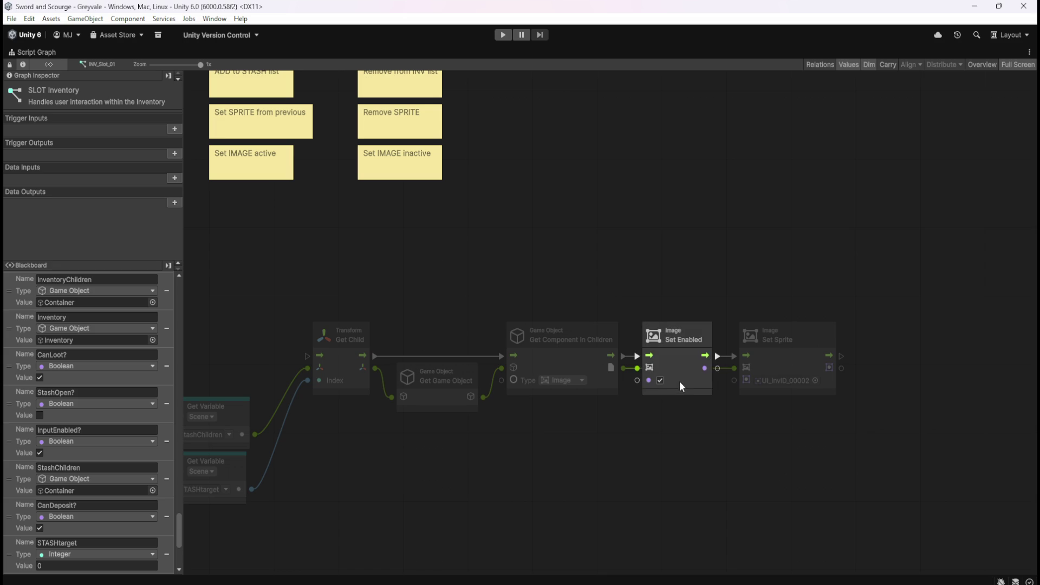
pyautogui.click(697, 331)
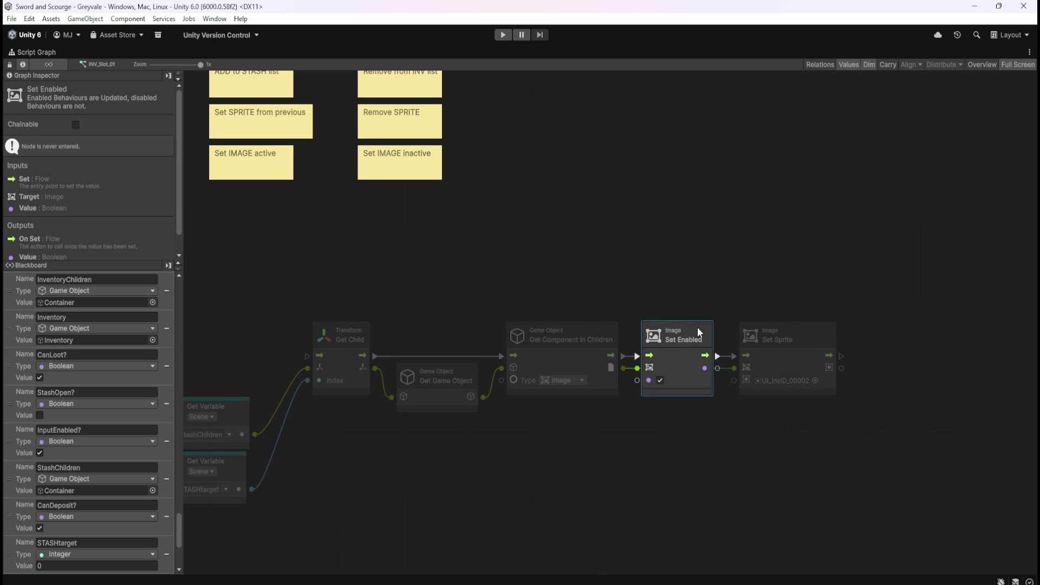
pyautogui.click(682, 452)
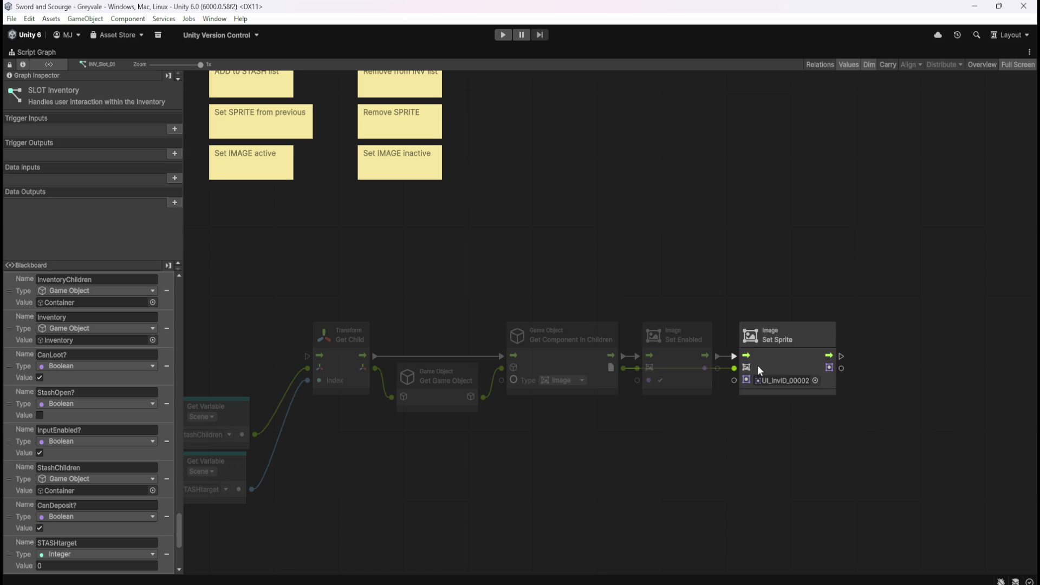
# Pan back to the button click and Is Active nodes, then un-maximize the graph window.
pyautogui.moveTo(550, 464); pyautogui.dragTo(685, 441)
pyautogui.scroll(3, 684, 441)
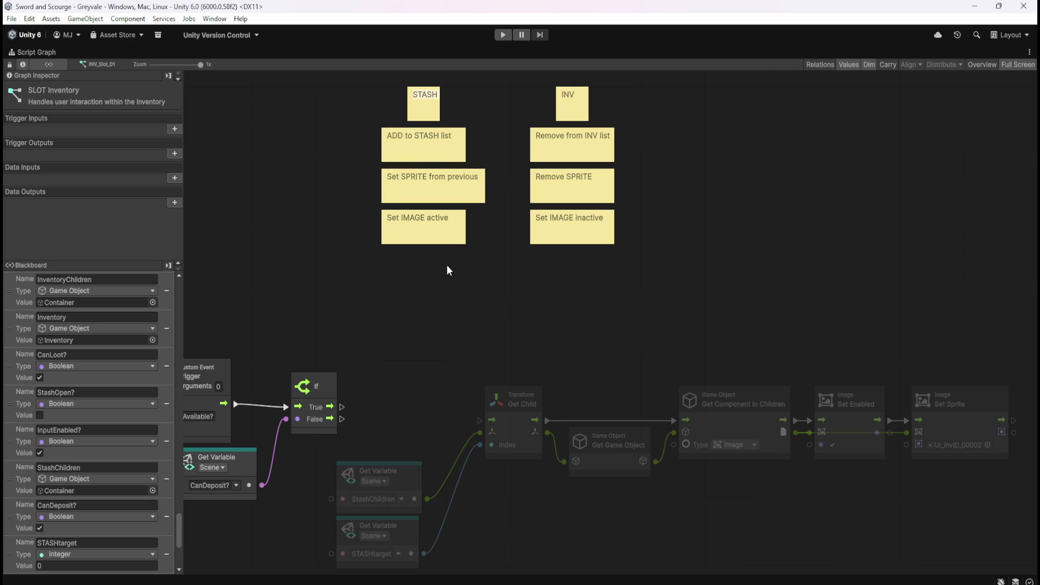
pyautogui.scroll(-3, 444, 353)
pyautogui.moveTo(447, 301)
pyautogui.mouseDown()
pyautogui.moveTo(396, 307)
pyautogui.moveTo(515, 223)
pyautogui.moveTo(666, 209)
pyautogui.moveTo(454, 195)
pyautogui.mouseUp()
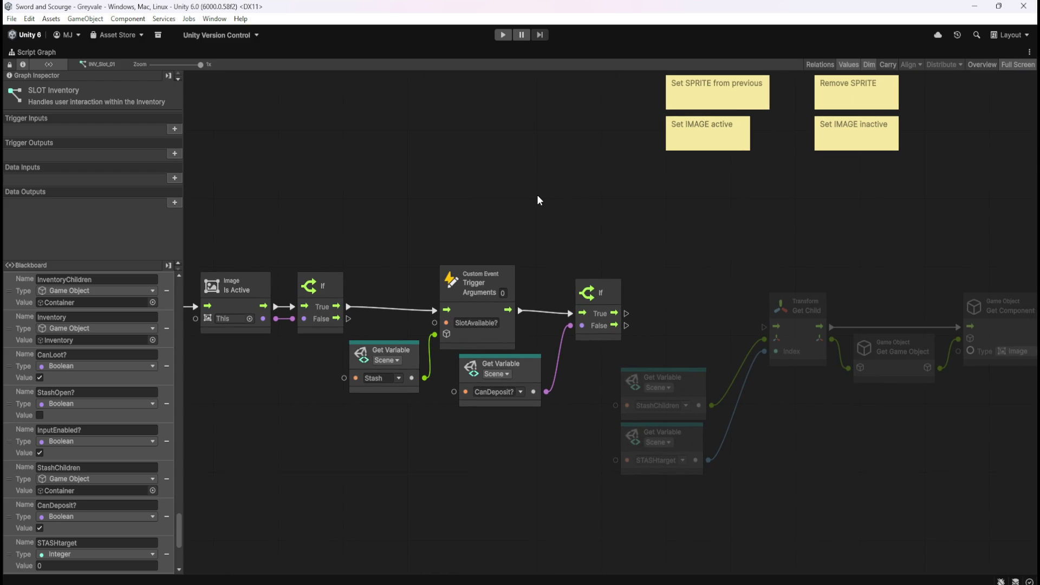
pyautogui.hotkey('shift', 'space')
pyautogui.scroll(-10, 105, 252)
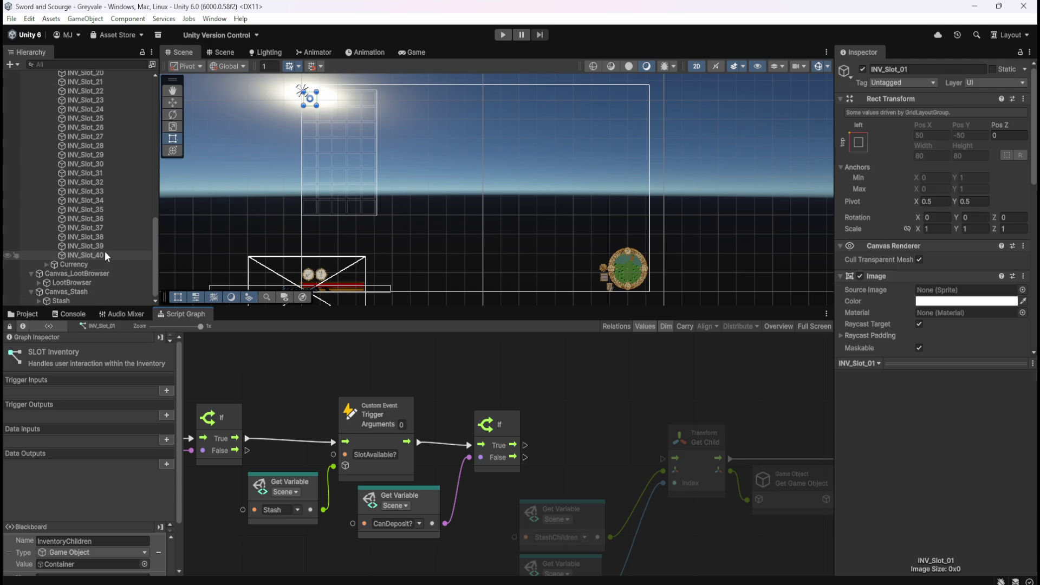
# Review the Stash graph's slot-search loop, from For Each Loop to the CanDeposit? setter.
pyautogui.click(60, 301)
pyautogui.hotkey('shift', 'space')
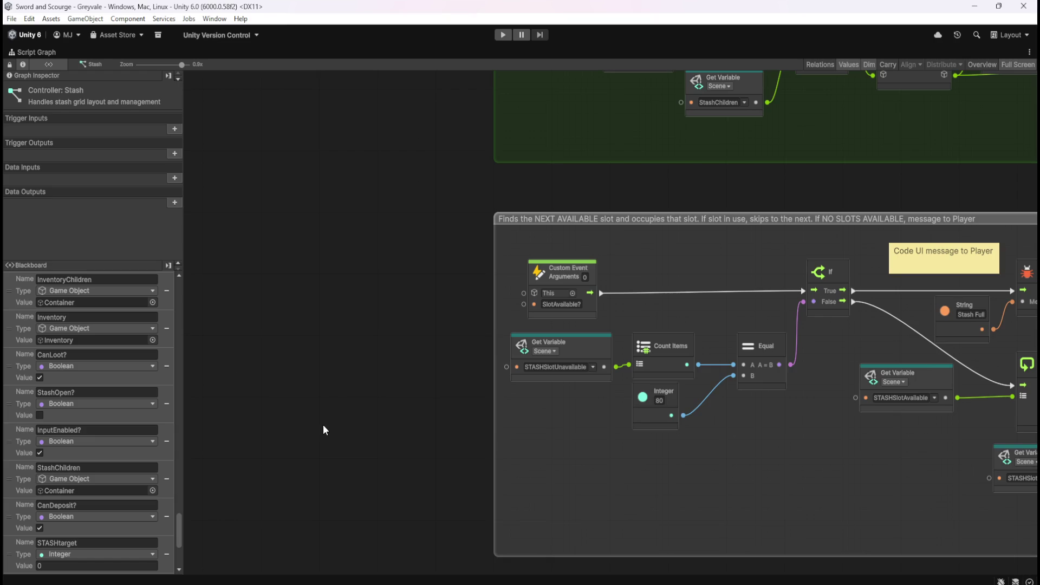
pyautogui.moveTo(813, 466); pyautogui.dragTo(547, 461)
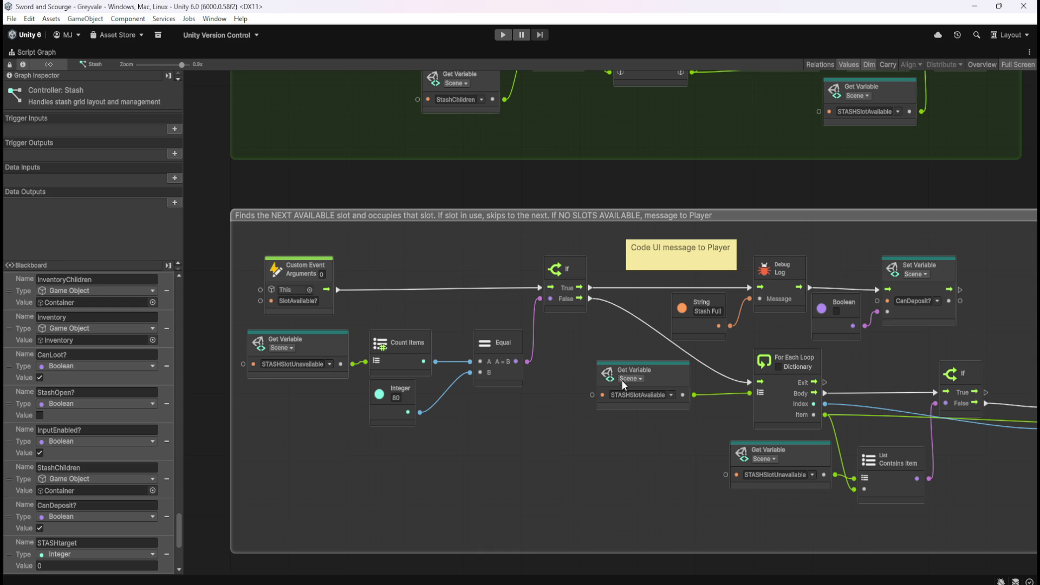
pyautogui.moveTo(668, 497); pyautogui.dragTo(389, 472)
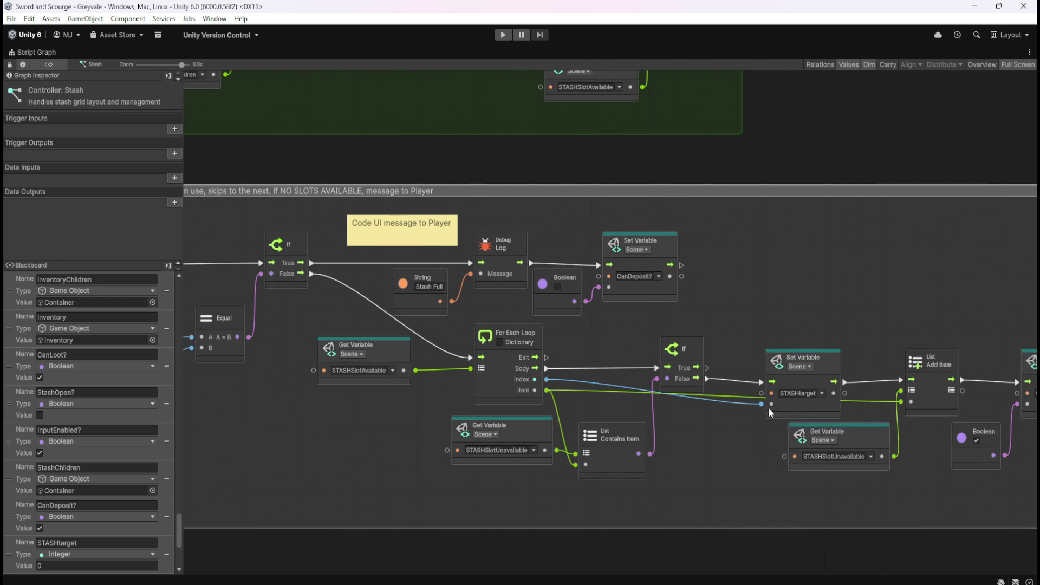
pyautogui.moveTo(732, 486)
pyautogui.mouseDown()
pyautogui.moveTo(502, 466)
pyautogui.moveTo(827, 444)
pyautogui.moveTo(729, 451)
pyautogui.mouseUp()
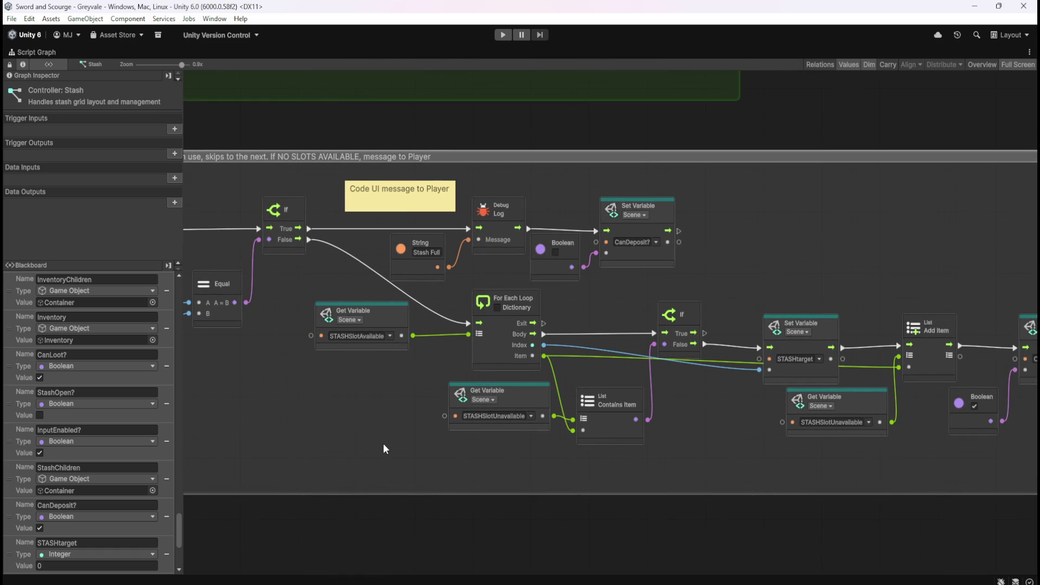
pyautogui.moveTo(382, 442)
pyautogui.mouseDown()
pyautogui.moveTo(536, 404)
pyautogui.moveTo(609, 407)
pyautogui.moveTo(464, 393)
pyautogui.mouseUp()
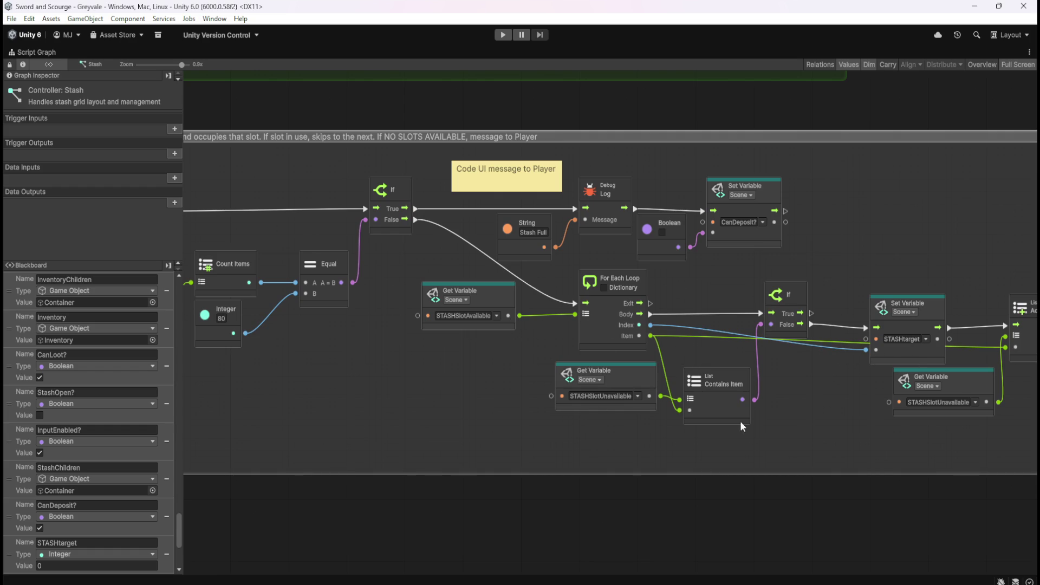
pyautogui.moveTo(834, 434)
pyautogui.mouseDown()
pyautogui.moveTo(570, 435)
pyautogui.moveTo(519, 454)
pyautogui.mouseUp()
# Return to INV_Slot_01's SLOT Inventory graph, maximized in the editor.
pyautogui.hotkey('shift', 'space')
pyautogui.scroll(5, 86, 209)
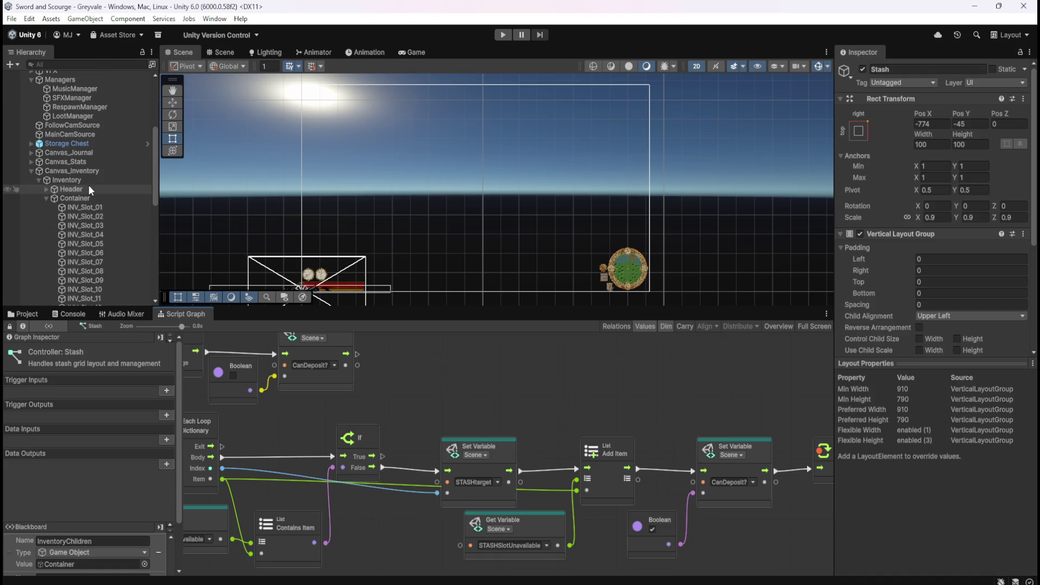
pyautogui.click(85, 208)
pyautogui.hotkey('shift', 'space')
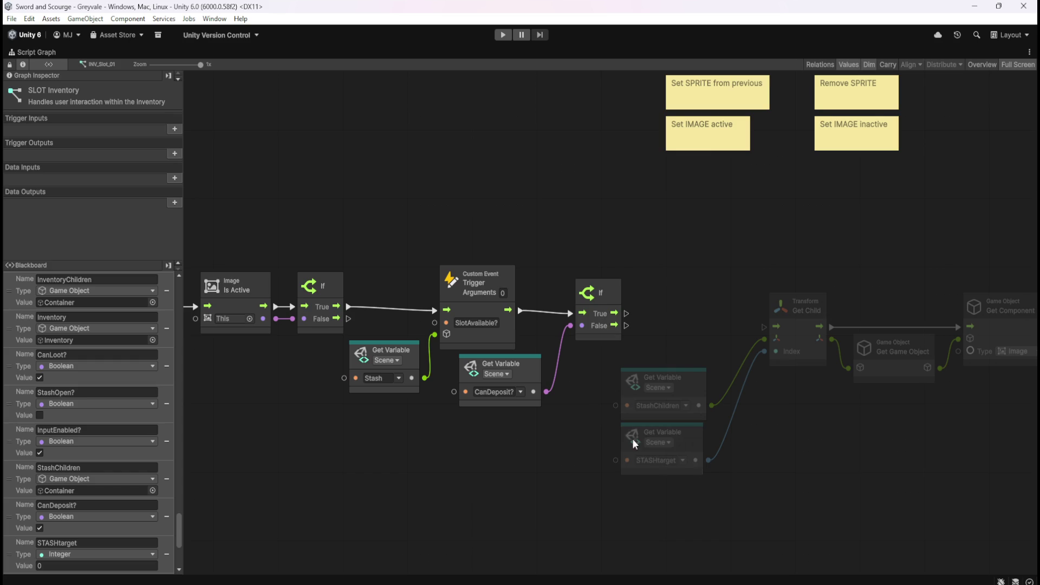
# Look over the StashChildren node and the event nodes near the custom event.
pyautogui.moveTo(789, 484); pyautogui.dragTo(627, 463)
pyautogui.click(463, 386)
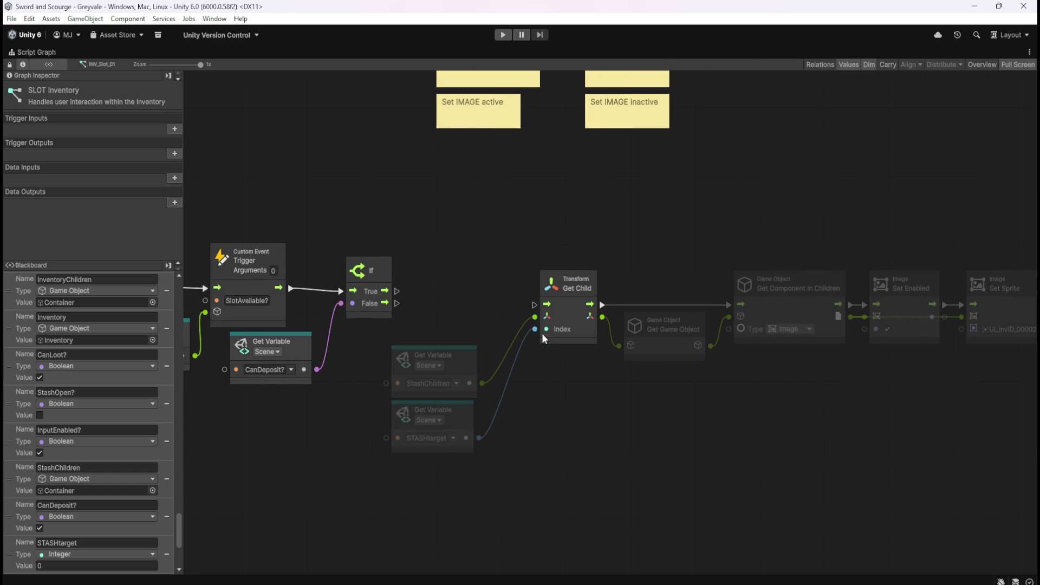
pyautogui.moveTo(285, 253); pyautogui.dragTo(456, 250)
pyautogui.moveTo(475, 178); pyautogui.dragTo(385, 282)
pyautogui.click(704, 402)
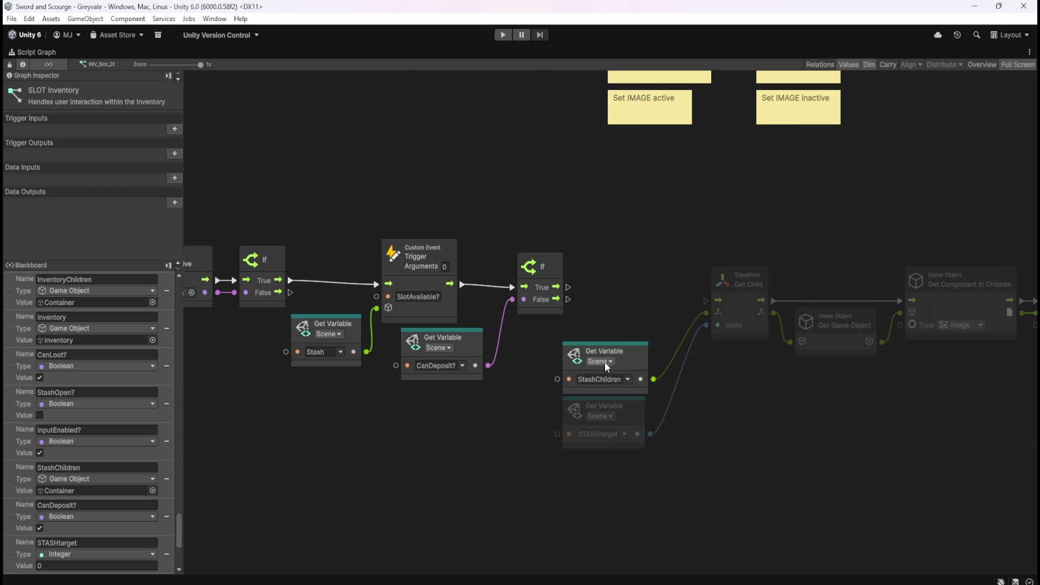
# Scroll across the graph to view the stash-slot nodes and their notes.
pyautogui.hscroll(5, 751, 314)
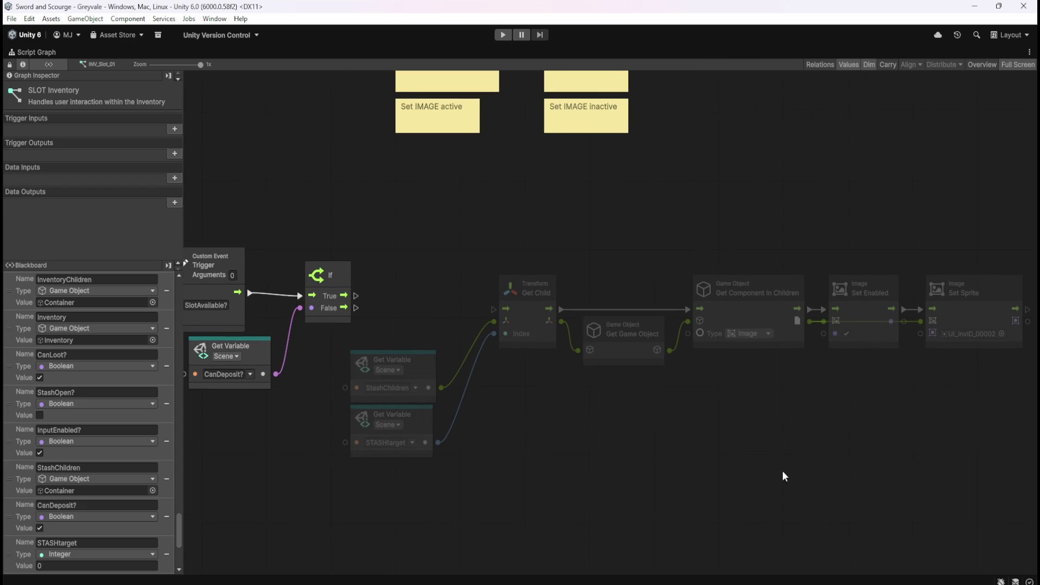
pyautogui.hscroll(3, 649, 307)
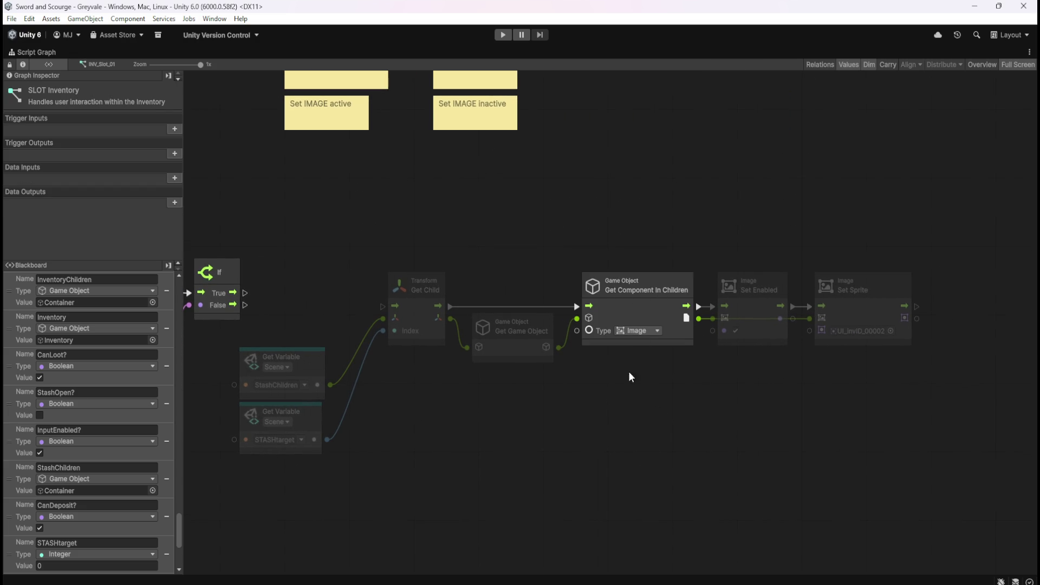
pyautogui.hscroll(-5, 628, 372)
pyautogui.hscroll(4, 634, 441)
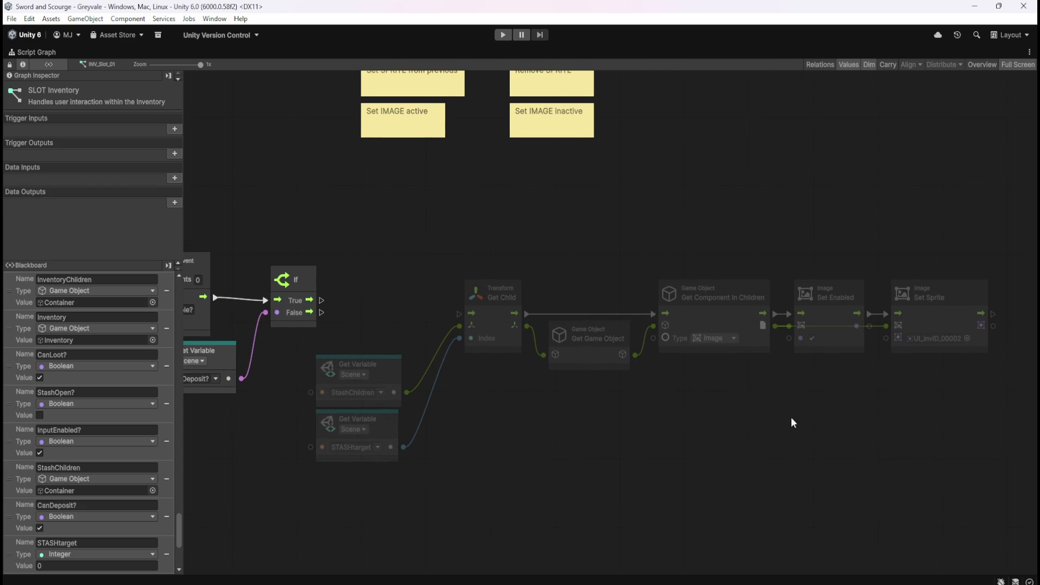
pyautogui.hscroll(2, 758, 426)
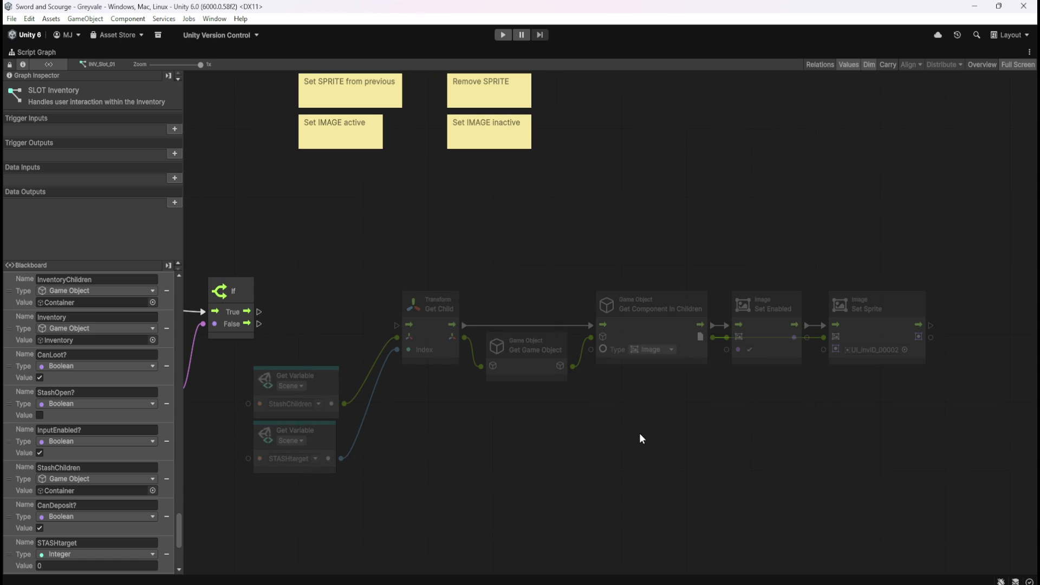
pyautogui.moveTo(514, 436); pyautogui.dragTo(620, 427)
pyautogui.moveTo(794, 441); pyautogui.dragTo(648, 404)
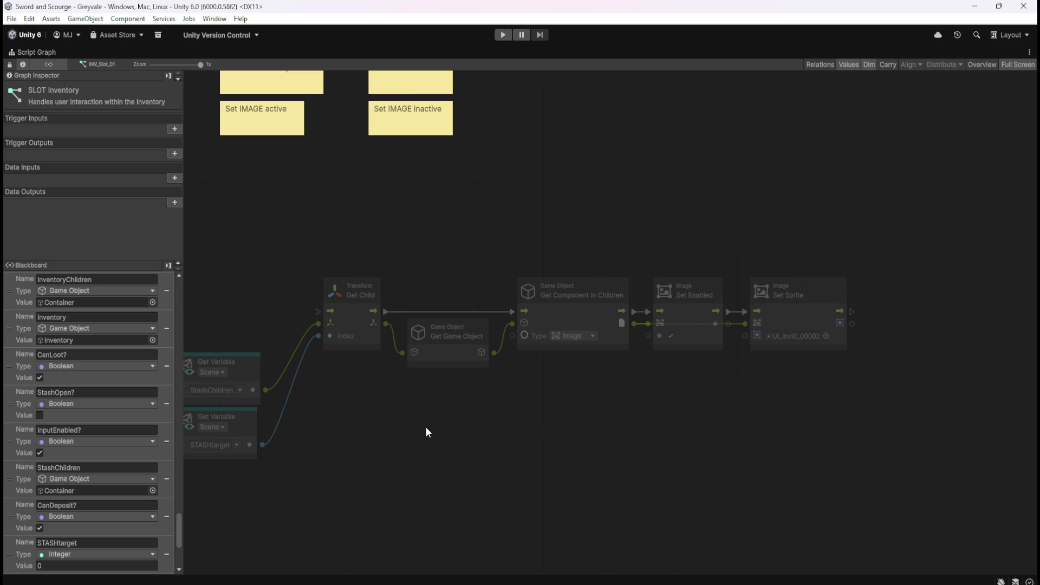
# Toggle the graph window's maximize and bring up the canvas context menu.
pyautogui.hotkey('shift', 'space')
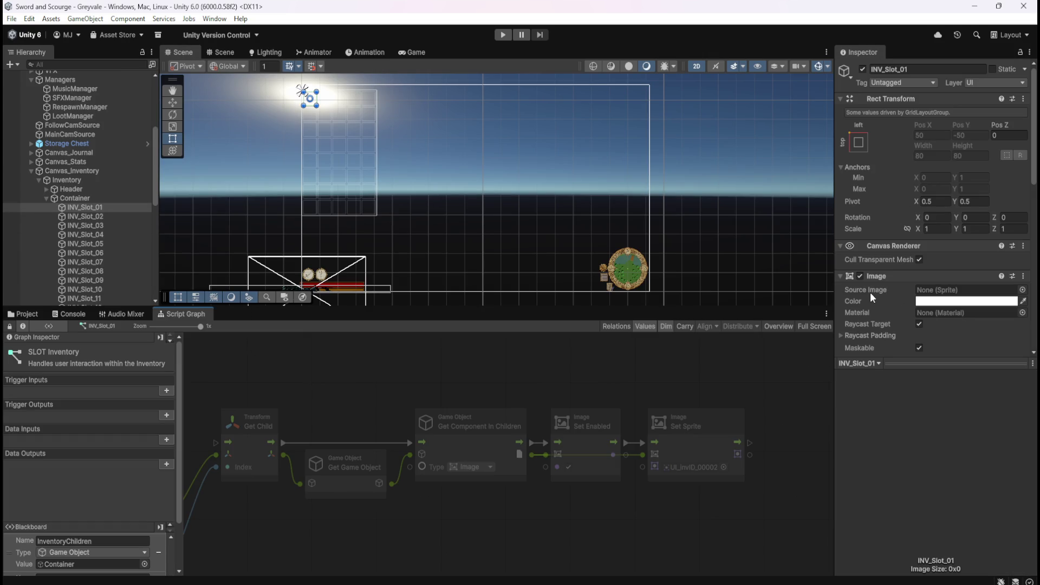
pyautogui.hotkey('shift', 'space')
pyautogui.rightClick(610, 418)
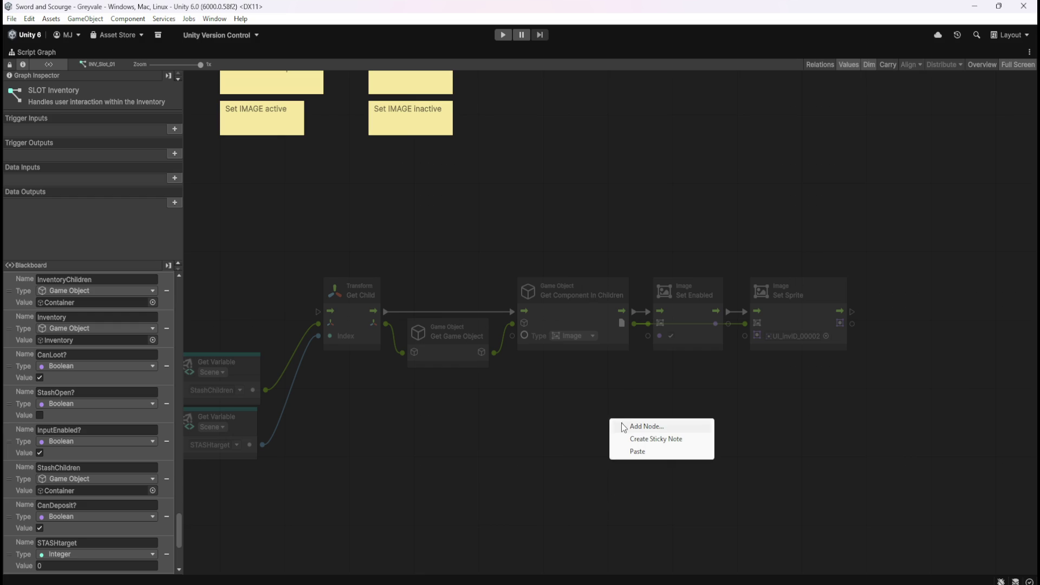
# Add an Image: Get Sprite node below Set Sprite, feeding its sprite input instead of UI_invID_00002.
pyautogui.click(627, 424)
pyautogui.write('image get')
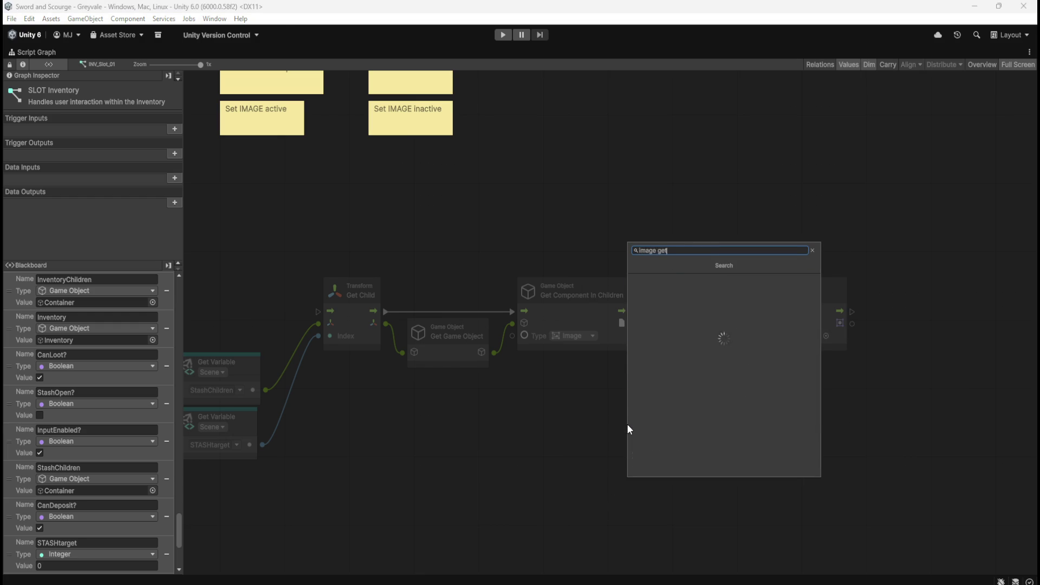
pyautogui.press('Down')
pyautogui.press('Down')
pyautogui.press('Down')
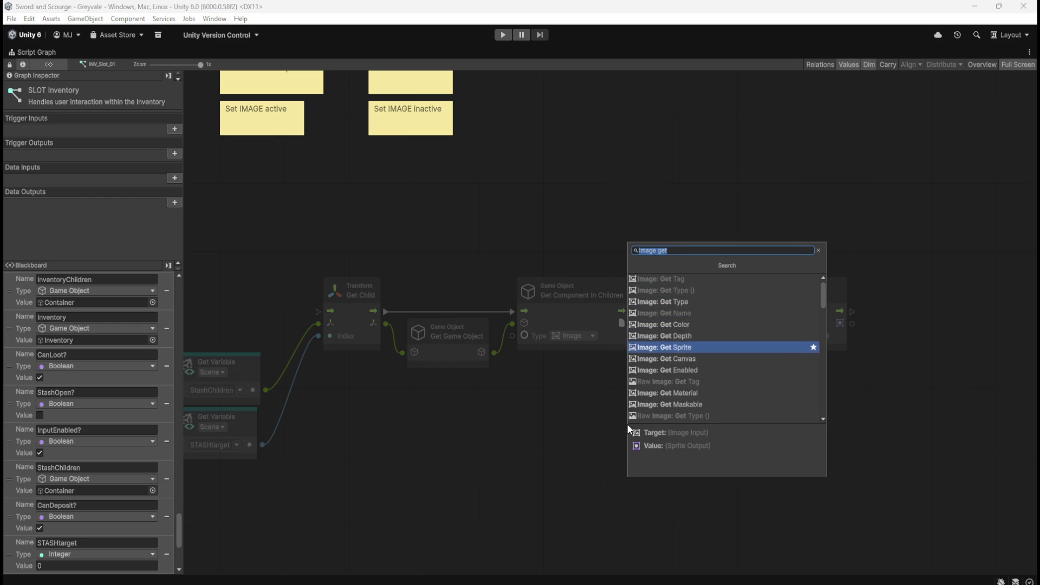
pyautogui.press('Return')
pyautogui.moveTo(668, 425)
pyautogui.mouseDown()
pyautogui.moveTo(651, 402)
pyautogui.moveTo(671, 382)
pyautogui.moveTo(698, 385)
pyautogui.moveTo(711, 372)
pyautogui.moveTo(732, 397)
pyautogui.mouseUp()
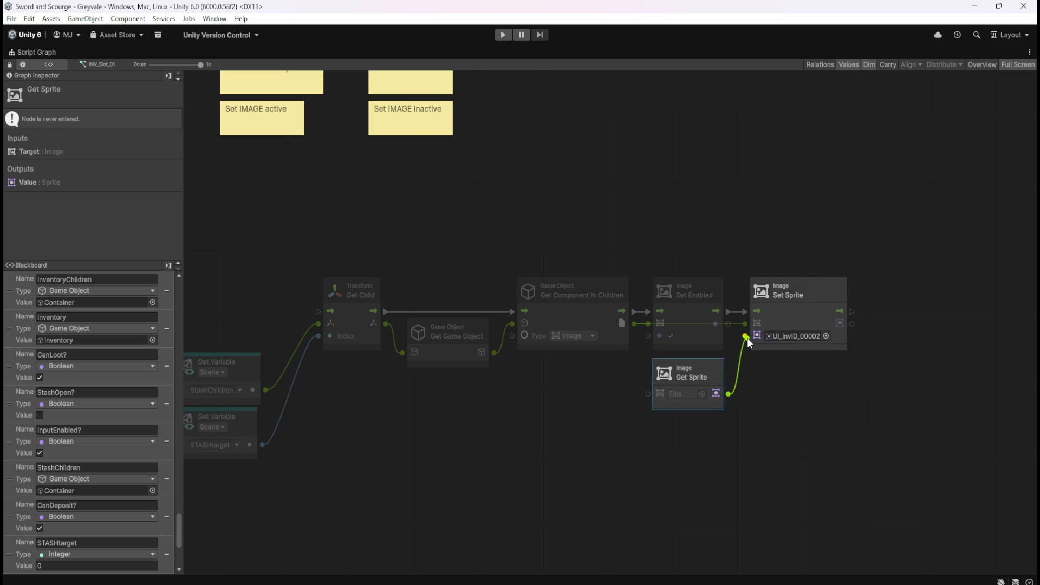
pyautogui.moveTo(747, 343); pyautogui.dragTo(746, 338)
pyautogui.click(445, 430)
pyautogui.moveTo(445, 430)
pyautogui.mouseDown()
pyautogui.moveTo(632, 404)
pyautogui.moveTo(550, 397)
pyautogui.mouseUp()
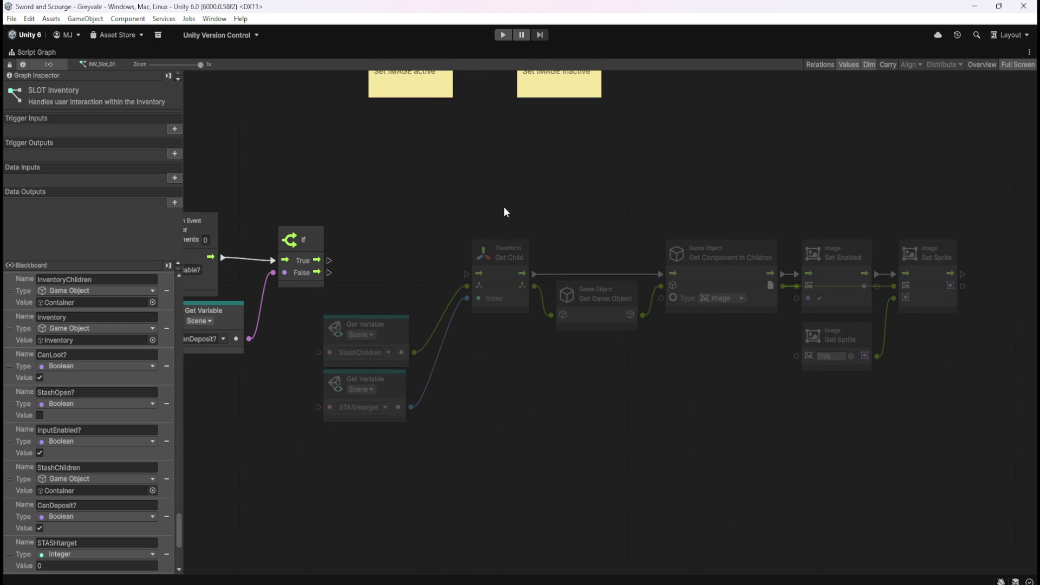
# Shift the Get Child…Set Sprite nodes left and connect If's True output to Get Child.
pyautogui.moveTo(491, 208)
pyautogui.mouseDown()
pyautogui.moveTo(896, 372)
pyautogui.moveTo(964, 415)
pyautogui.mouseUp()
pyautogui.moveTo(509, 277); pyautogui.dragTo(505, 264)
pyautogui.moveTo(329, 260)
pyautogui.mouseDown()
pyautogui.moveTo(469, 263)
pyautogui.moveTo(421, 260)
pyautogui.mouseUp()
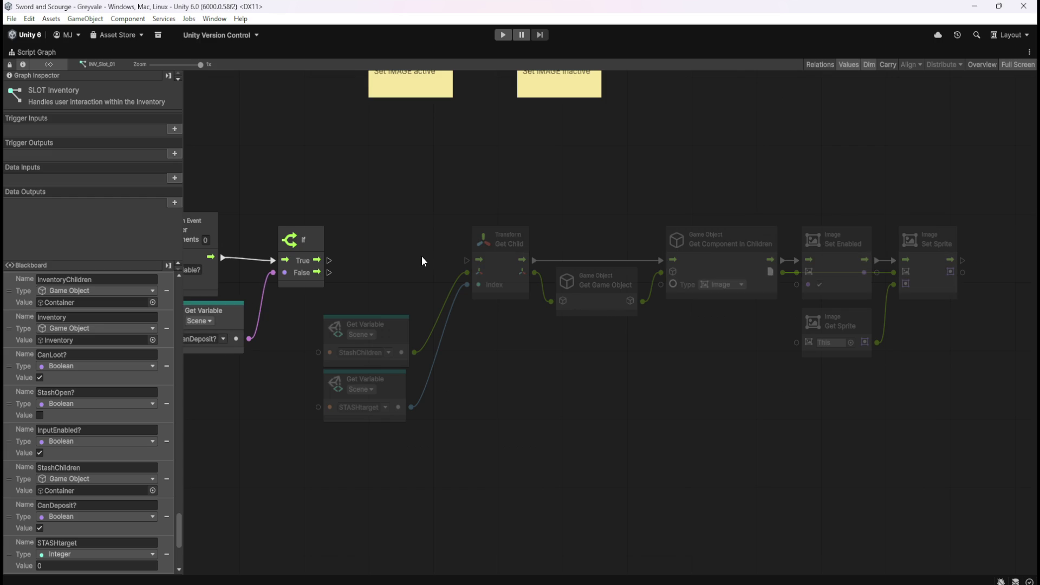
pyautogui.moveTo(493, 171); pyautogui.dragTo(958, 389)
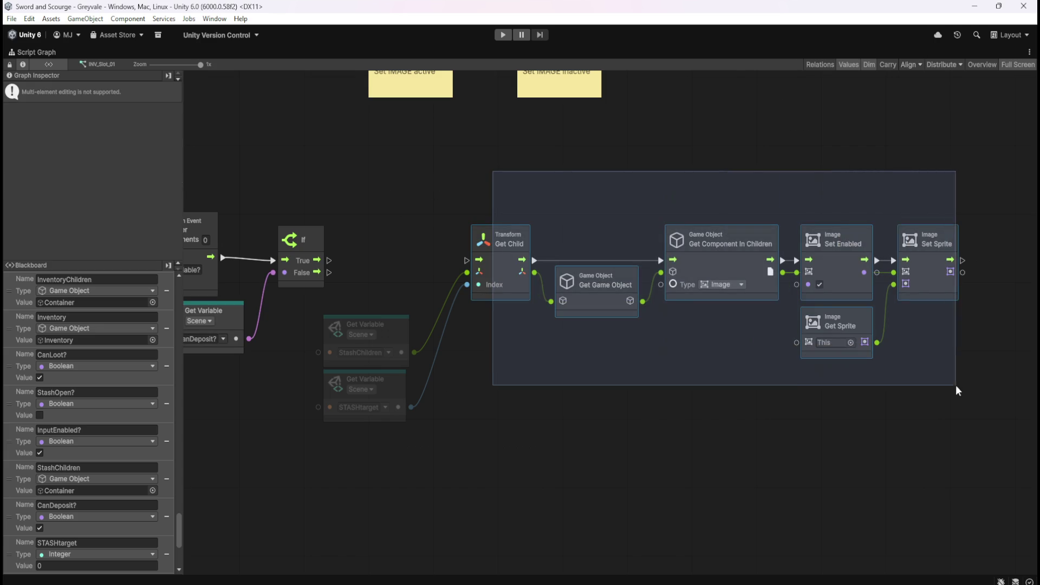
pyautogui.moveTo(522, 285); pyautogui.dragTo(496, 279)
pyautogui.click(495, 316)
pyautogui.moveTo(521, 370)
pyautogui.mouseDown()
pyautogui.moveTo(626, 386)
pyautogui.moveTo(524, 361)
pyautogui.mouseUp()
pyautogui.moveTo(413, 197); pyautogui.dragTo(948, 467)
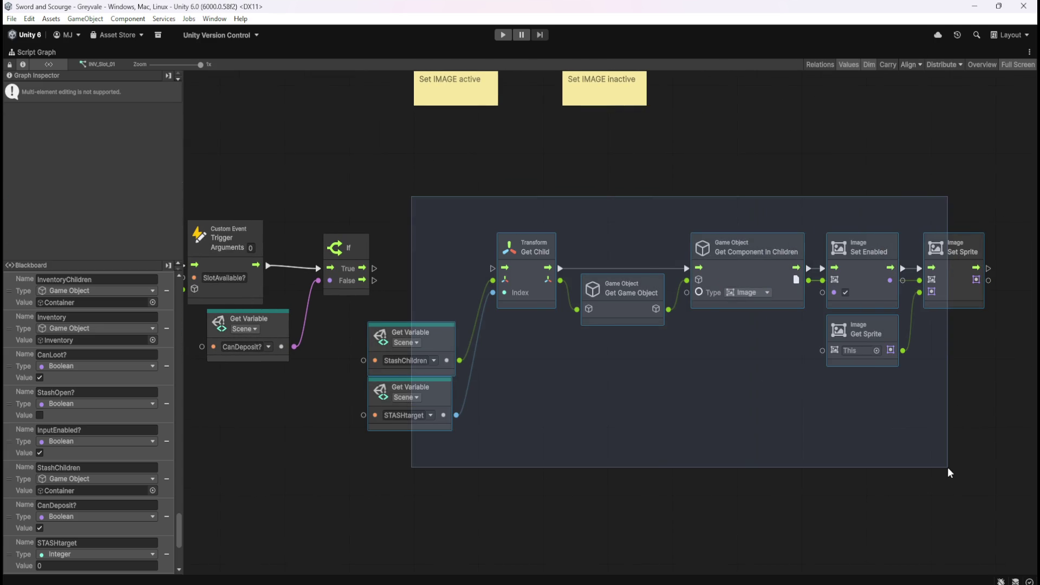
pyautogui.moveTo(534, 296); pyautogui.dragTo(472, 285)
pyautogui.moveTo(362, 268); pyautogui.dragTo(447, 267)
# Look over the STASH and INV sticky notes, selecting the ADD to STASH list note.
pyautogui.moveTo(398, 219)
pyautogui.mouseDown()
pyautogui.moveTo(610, 252)
pyautogui.moveTo(579, 252)
pyautogui.moveTo(541, 284)
pyautogui.mouseUp()
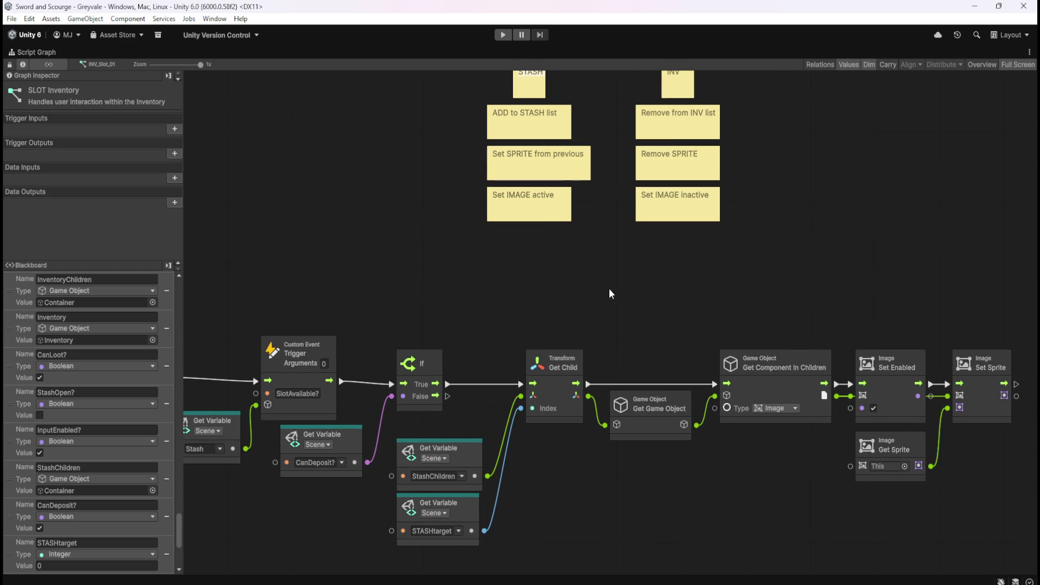
pyautogui.moveTo(561, 319); pyautogui.dragTo(543, 309)
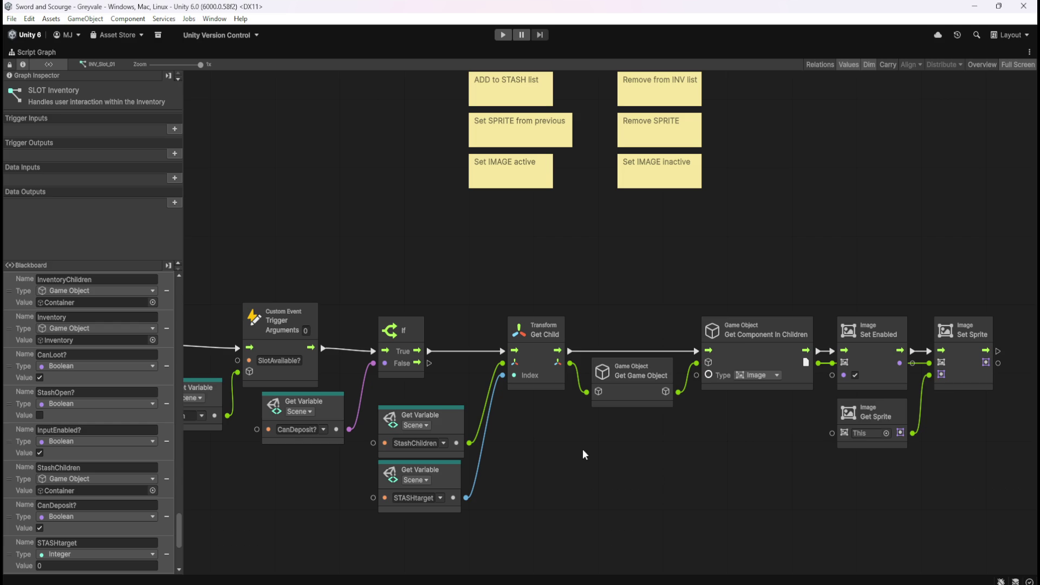
pyautogui.moveTo(573, 455); pyautogui.dragTo(603, 499)
pyautogui.click(565, 129)
pyautogui.moveTo(420, 265); pyautogui.dragTo(524, 243)
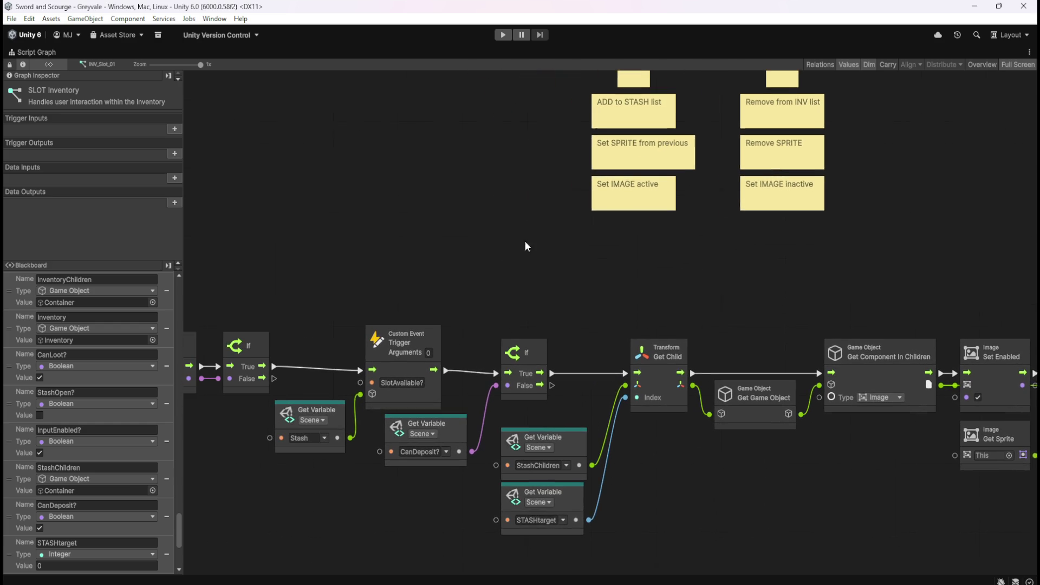
pyautogui.hotkey('shift', 'space')
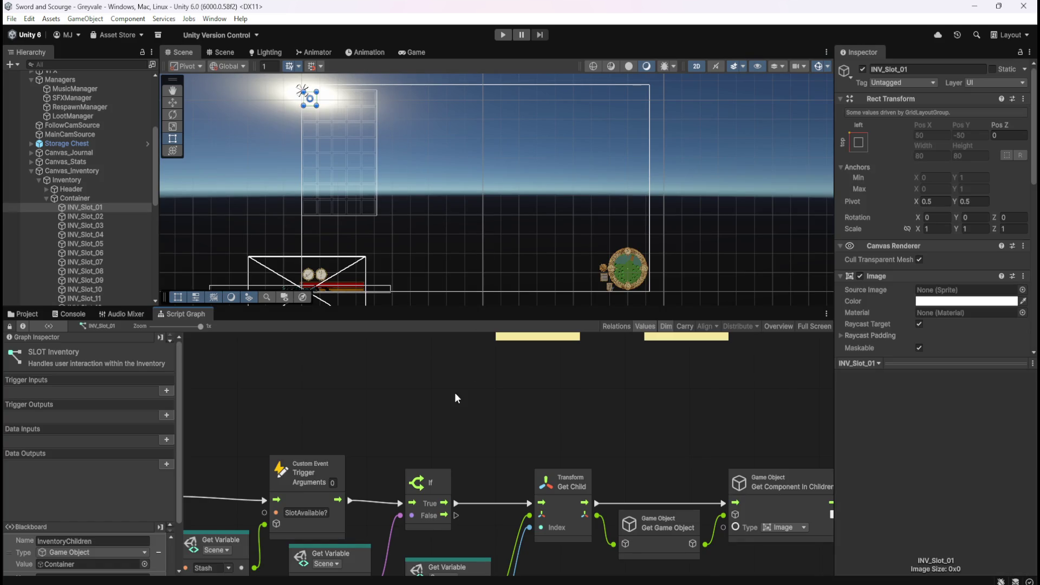
pyautogui.scroll(-10, 111, 255)
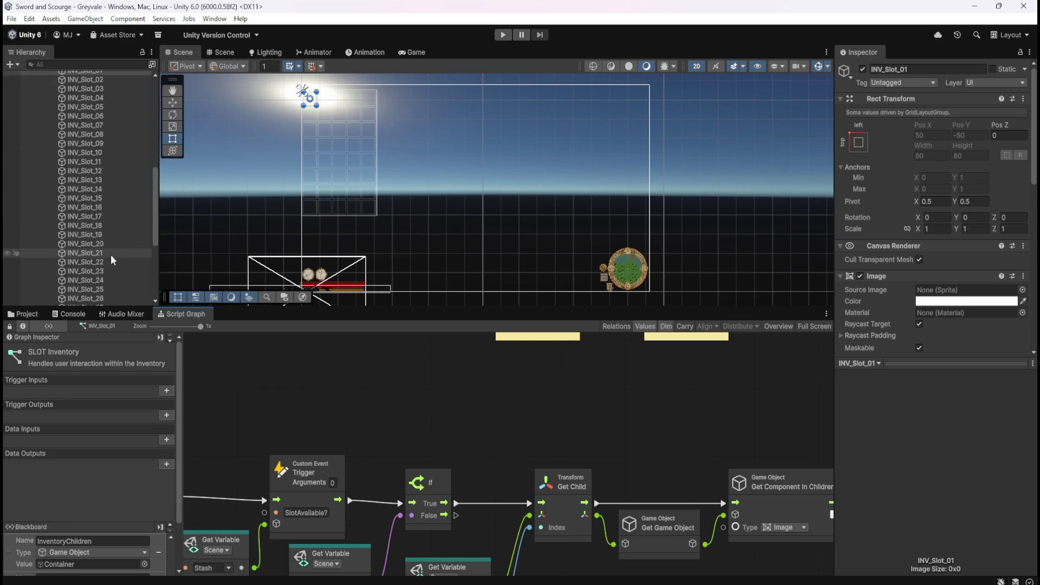
pyautogui.click(65, 300)
pyautogui.hotkey('shift', 'space')
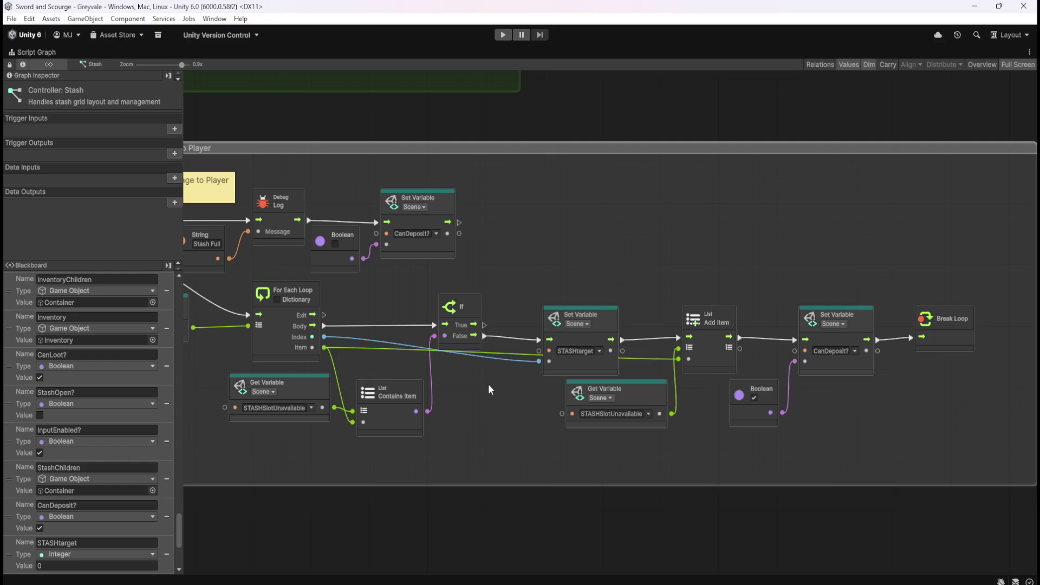
pyautogui.moveTo(859, 440)
pyautogui.mouseDown()
pyautogui.moveTo(684, 437)
pyautogui.moveTo(469, 414)
pyautogui.mouseUp()
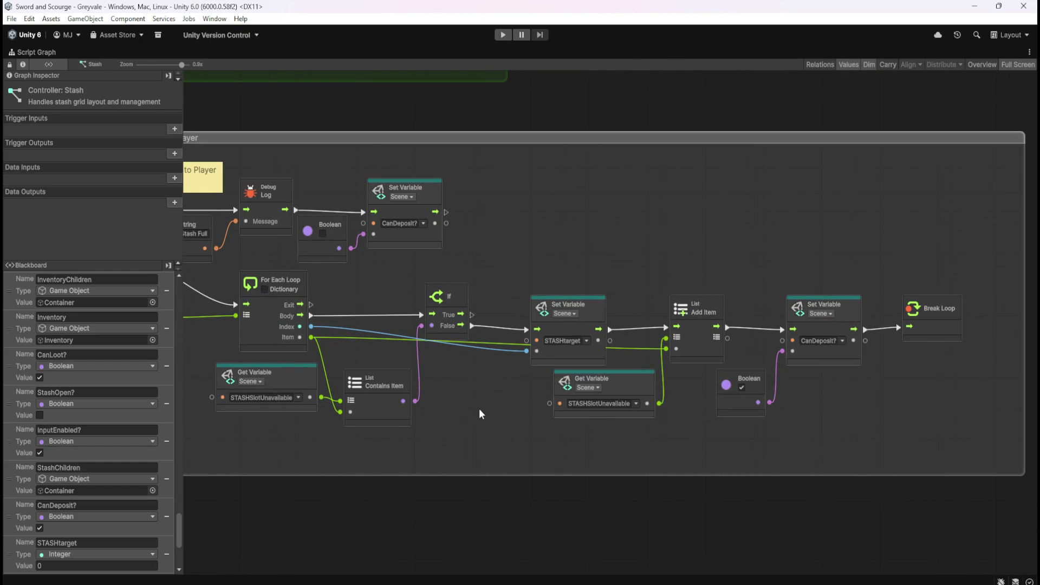
pyautogui.hotkey('shift', 'space')
pyautogui.scroll(-10, 109, 269)
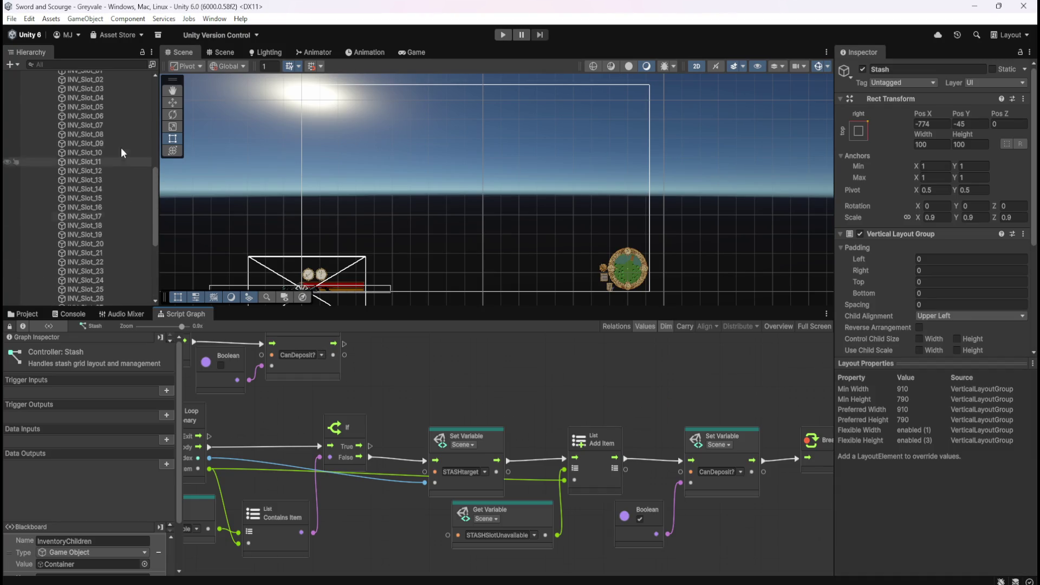
pyautogui.click(102, 168)
pyautogui.hotkey('shift', 'space')
pyautogui.moveTo(838, 487); pyautogui.dragTo(583, 473)
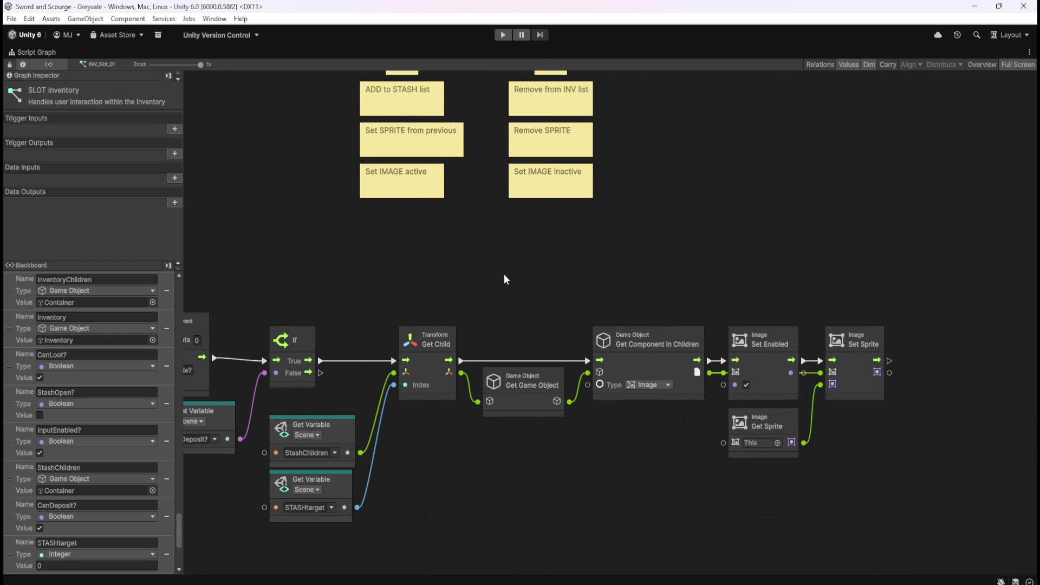
pyautogui.moveTo(504, 274); pyautogui.dragTo(554, 292)
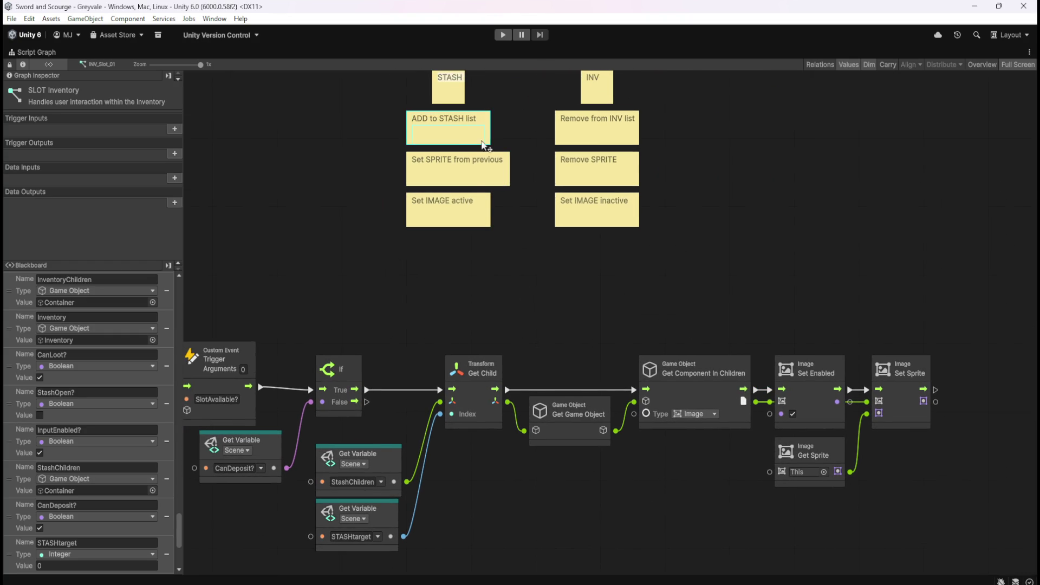
pyautogui.moveTo(465, 365); pyautogui.dragTo(592, 353)
pyautogui.moveTo(377, 305); pyautogui.dragTo(311, 368)
pyautogui.click(487, 301)
pyautogui.scroll(2, 551, 288)
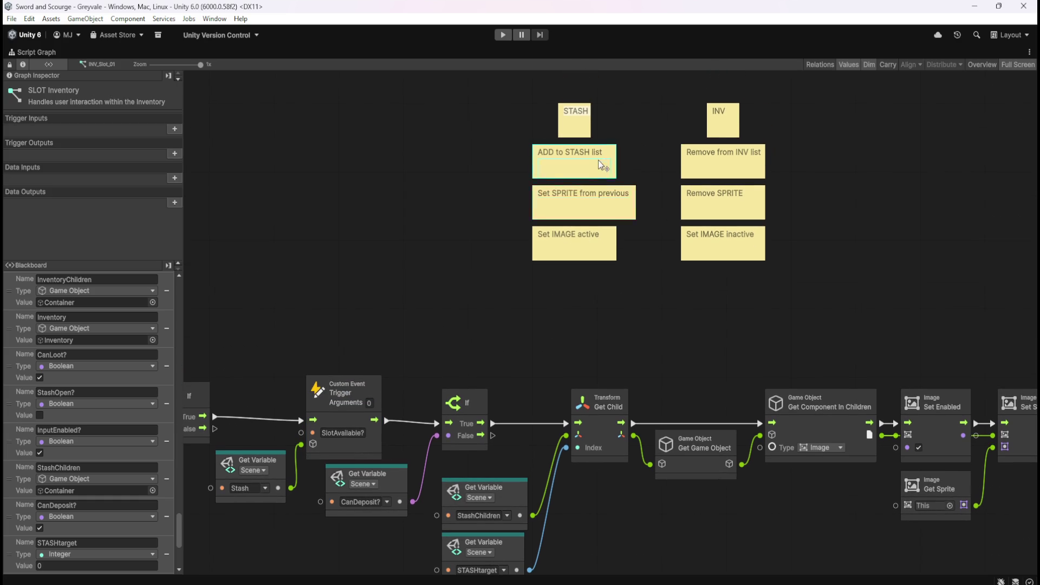
pyautogui.moveTo(596, 159)
pyautogui.mouseDown()
pyautogui.moveTo(427, 267)
pyautogui.moveTo(368, 345)
pyautogui.mouseUp()
pyautogui.click(477, 271)
pyautogui.moveTo(592, 201)
pyautogui.mouseDown()
pyautogui.moveTo(702, 269)
pyautogui.moveTo(981, 356)
pyautogui.mouseUp()
pyautogui.click(694, 314)
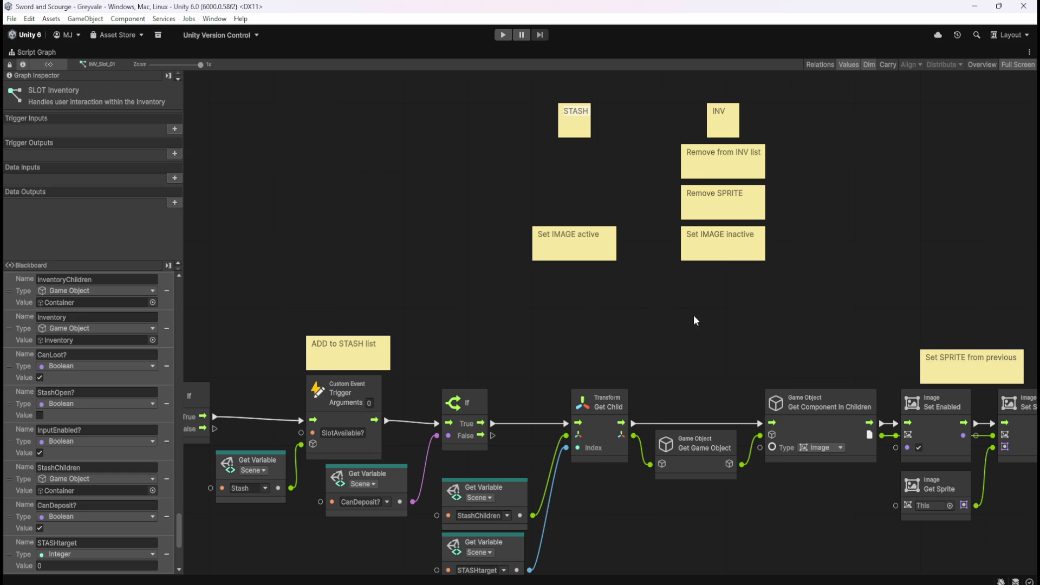
pyautogui.moveTo(694, 314); pyautogui.dragTo(608, 309)
pyautogui.moveTo(785, 339); pyautogui.dragTo(850, 339)
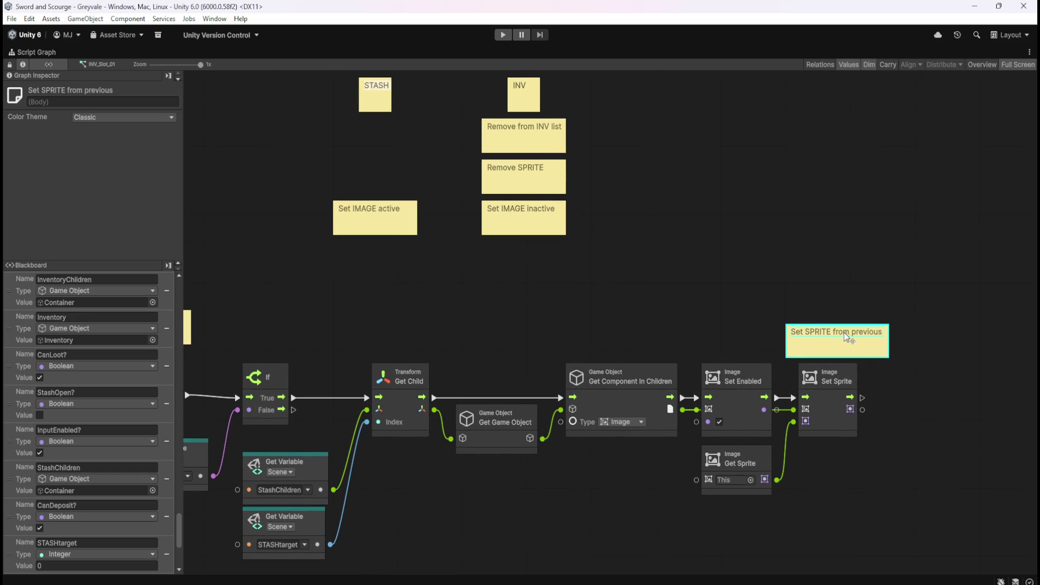
pyautogui.moveTo(394, 227)
pyautogui.mouseDown()
pyautogui.moveTo(445, 234)
pyautogui.moveTo(735, 339)
pyautogui.mouseUp()
pyautogui.click(367, 185)
pyautogui.moveTo(443, 114)
pyautogui.mouseDown()
pyautogui.moveTo(418, 296)
pyautogui.moveTo(201, 300)
pyautogui.mouseUp()
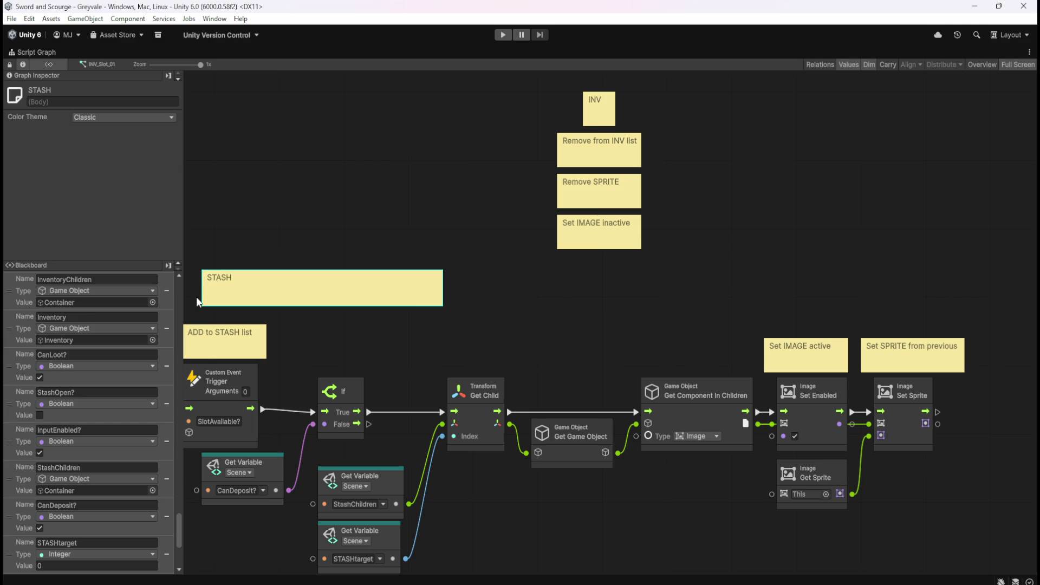
pyautogui.moveTo(440, 286); pyautogui.dragTo(790, 288)
pyautogui.moveTo(886, 330); pyautogui.dragTo(959, 317)
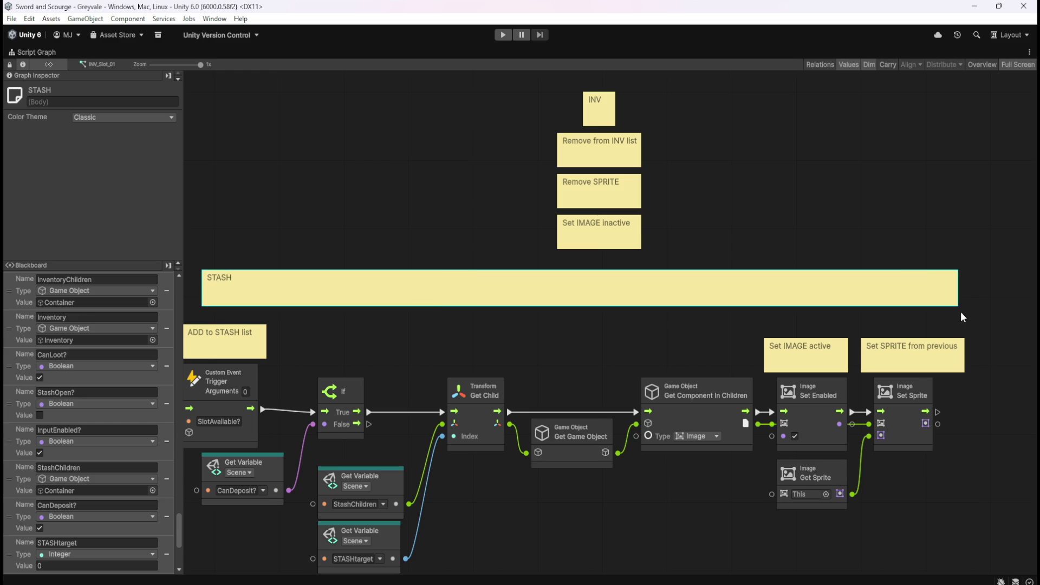
pyautogui.moveTo(420, 312); pyautogui.dragTo(579, 325)
pyautogui.moveTo(360, 301); pyautogui.dragTo(341, 305)
pyautogui.moveTo(701, 356); pyautogui.dragTo(518, 327)
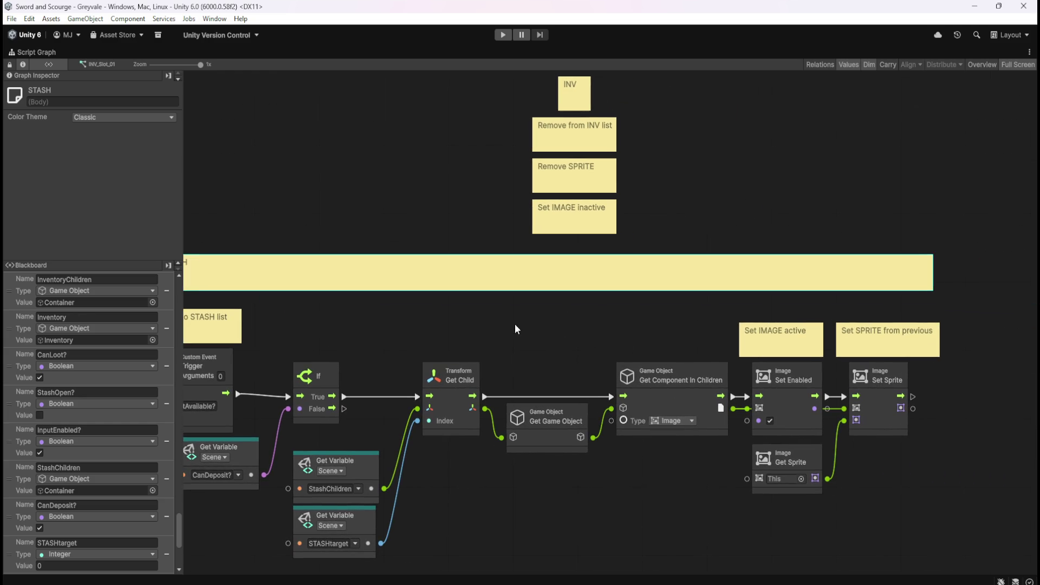
pyautogui.moveTo(608, 319)
pyautogui.mouseDown()
pyautogui.moveTo(644, 333)
pyautogui.moveTo(692, 273)
pyautogui.moveTo(736, 246)
pyautogui.mouseUp()
pyautogui.moveTo(829, 434)
pyautogui.mouseDown()
pyautogui.moveTo(601, 446)
pyautogui.moveTo(589, 460)
pyautogui.moveTo(599, 483)
pyautogui.mouseUp()
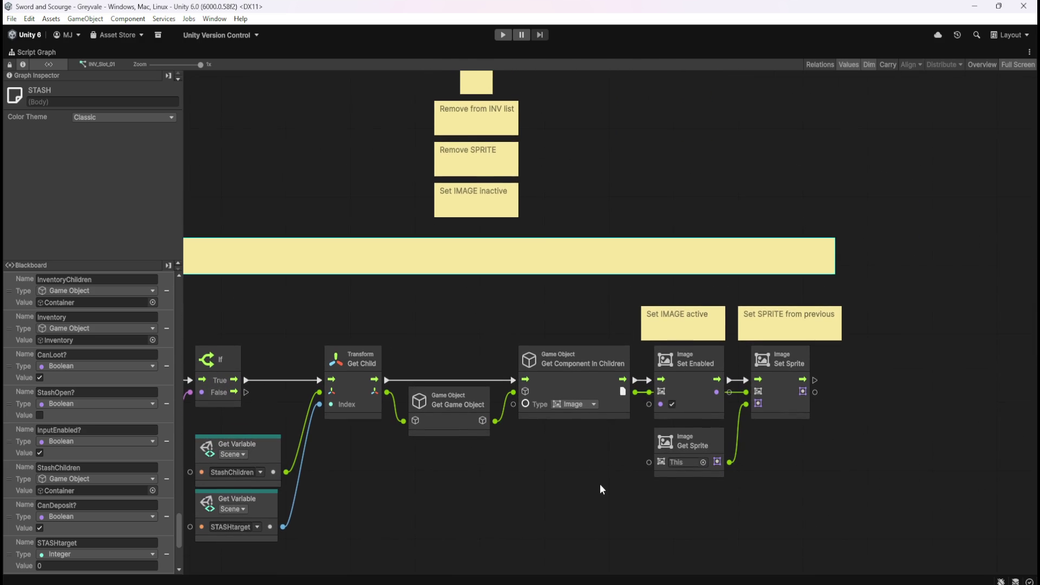
pyautogui.moveTo(541, 304); pyautogui.dragTo(585, 350)
pyautogui.click(590, 347)
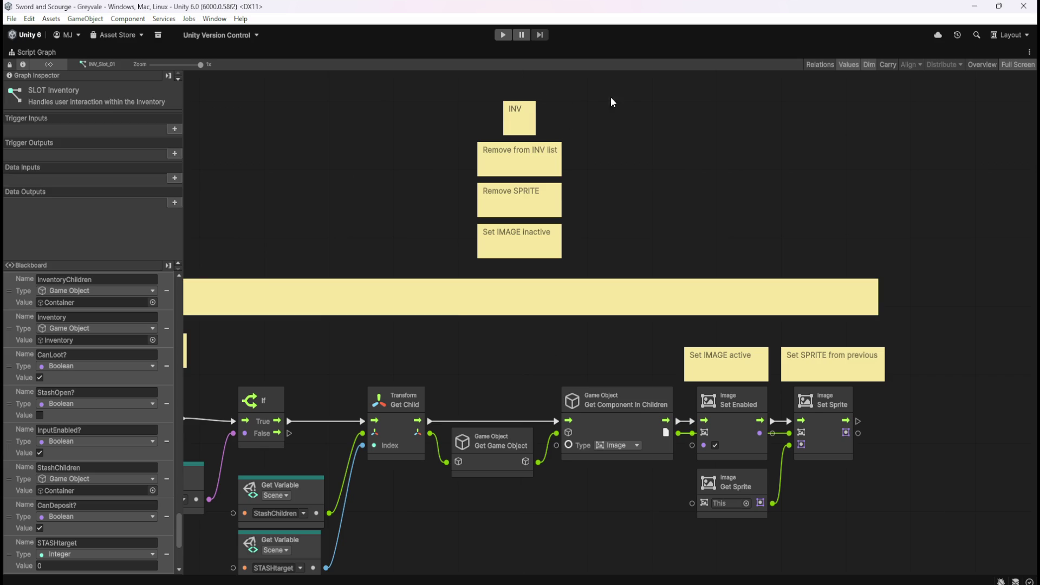
pyautogui.moveTo(627, 81); pyautogui.dragTo(452, 226)
pyautogui.moveTo(672, 183); pyautogui.dragTo(372, 206)
pyautogui.moveTo(241, 181)
pyautogui.mouseDown()
pyautogui.moveTo(754, 205)
pyautogui.moveTo(824, 197)
pyautogui.moveTo(817, 161)
pyautogui.mouseUp()
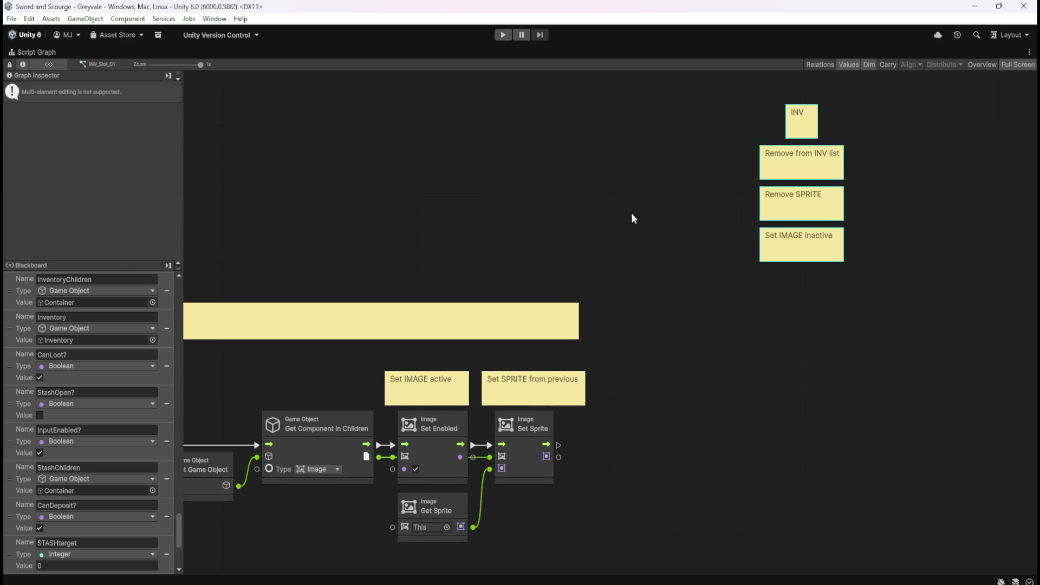
pyautogui.click(631, 214)
pyautogui.moveTo(462, 466); pyautogui.dragTo(829, 389)
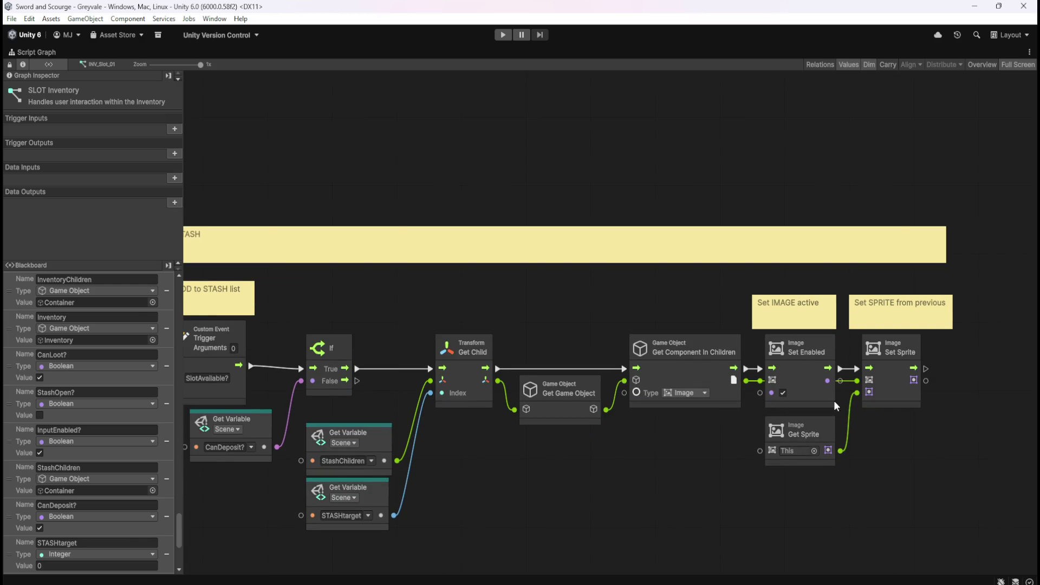
pyautogui.hscroll(-5, 743, 128)
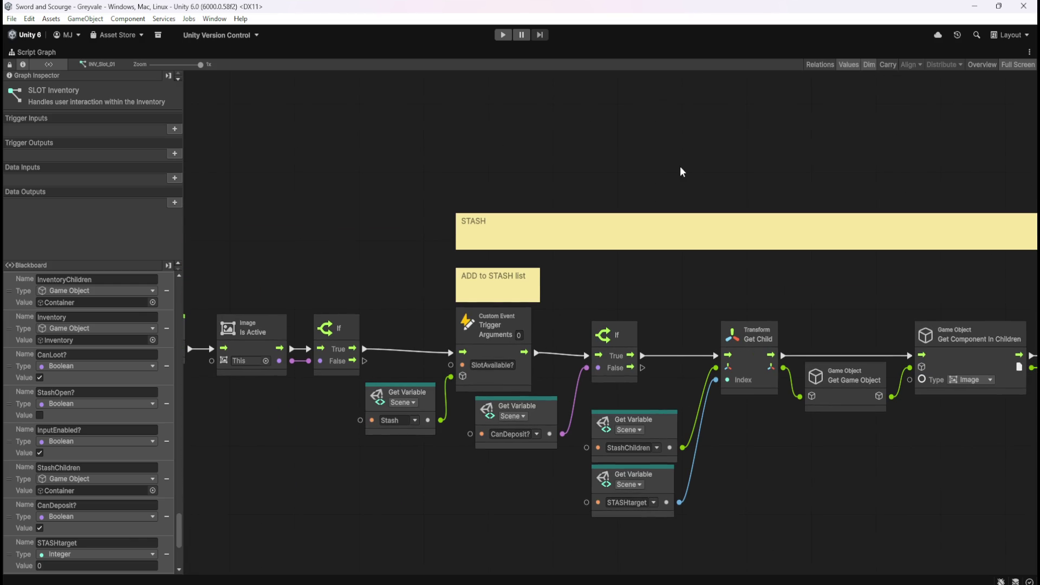
pyautogui.hscroll(12, 772, 165)
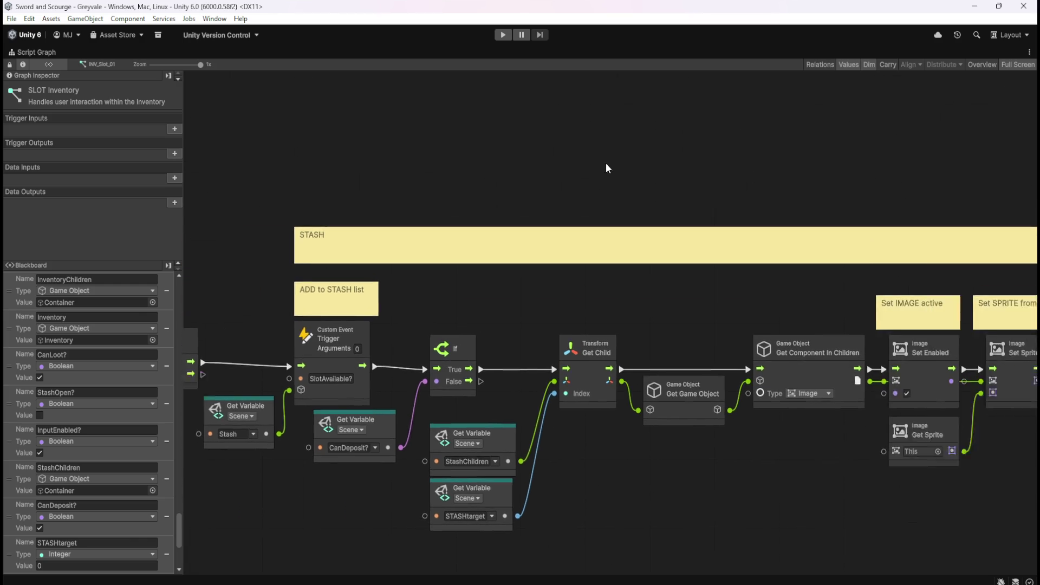
pyautogui.scroll(2, 589, 161)
pyautogui.moveTo(631, 234)
pyautogui.mouseDown()
pyautogui.moveTo(685, 174)
pyautogui.moveTo(675, 196)
pyautogui.mouseUp()
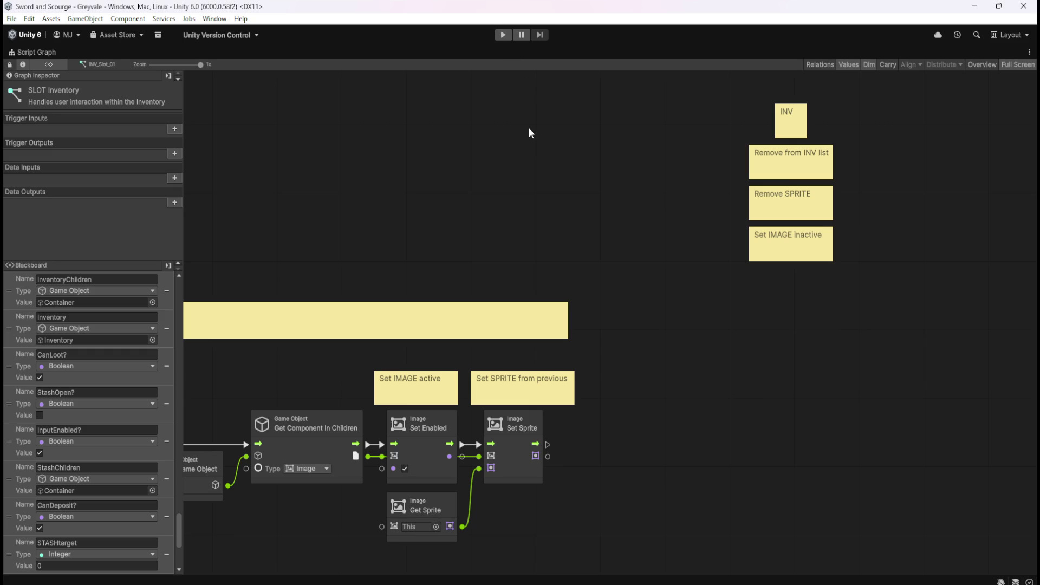
# Restore the full editor layout, switch the scene view to 3D and select Canvas_Inventory.
pyautogui.hotkey('shift', 'space')
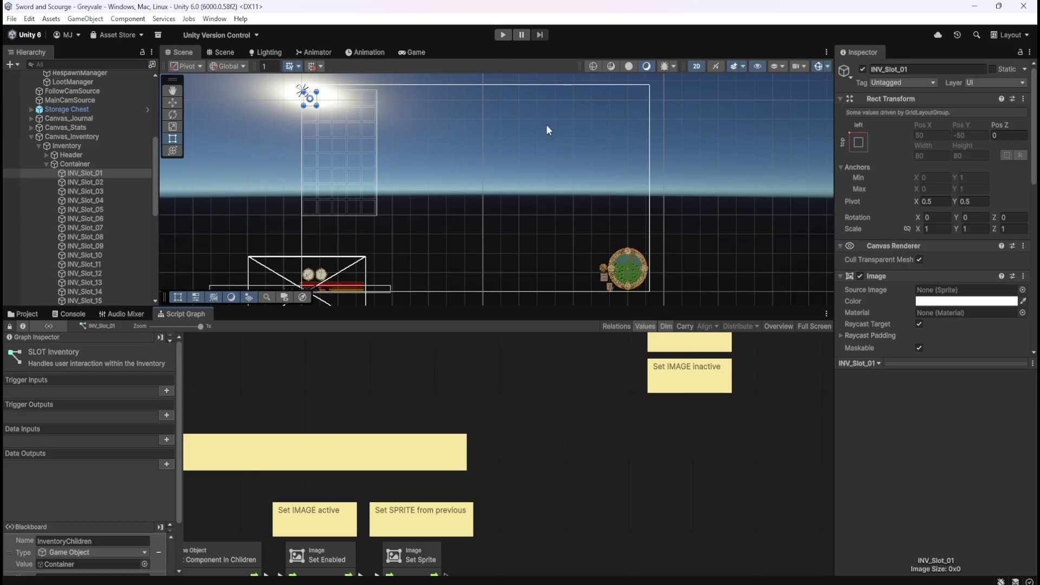
pyautogui.click(696, 67)
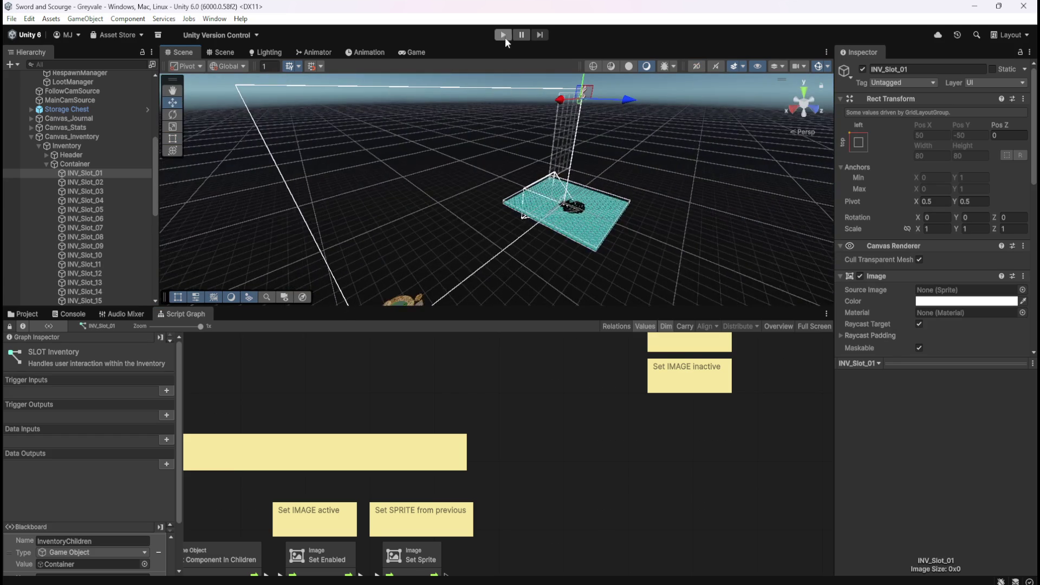
pyautogui.click(93, 138)
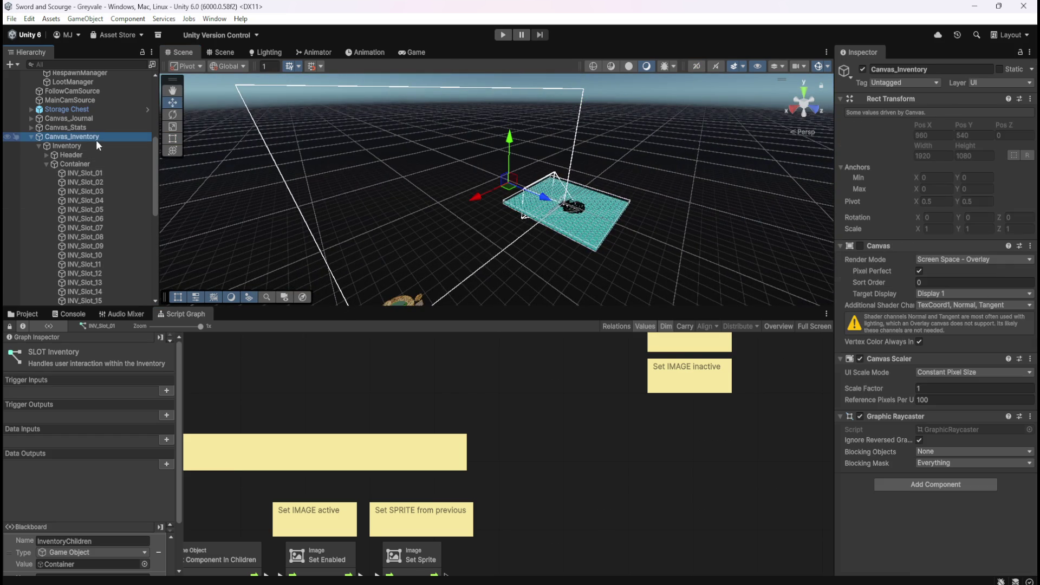
# Playtest walking toward the village and across the bridge, then stop the game.
pyautogui.click(504, 35)
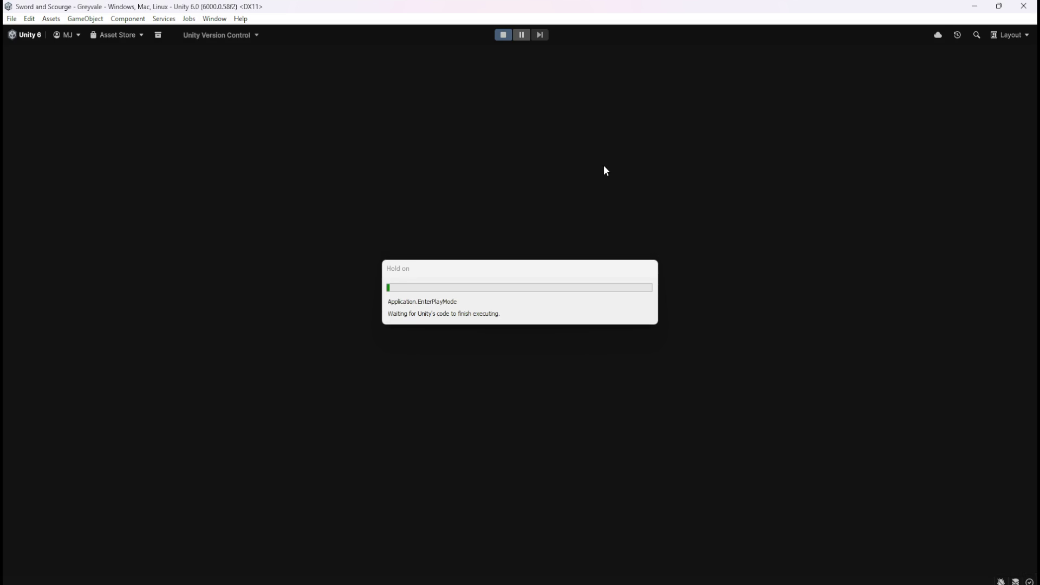
pyautogui.press('w')
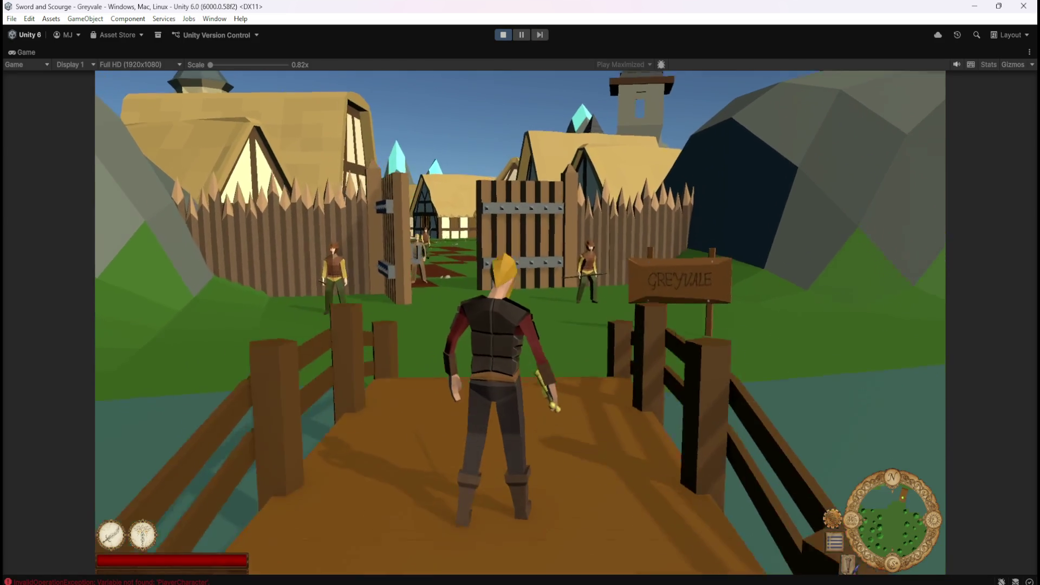
pyautogui.press('s')
pyautogui.press('s')
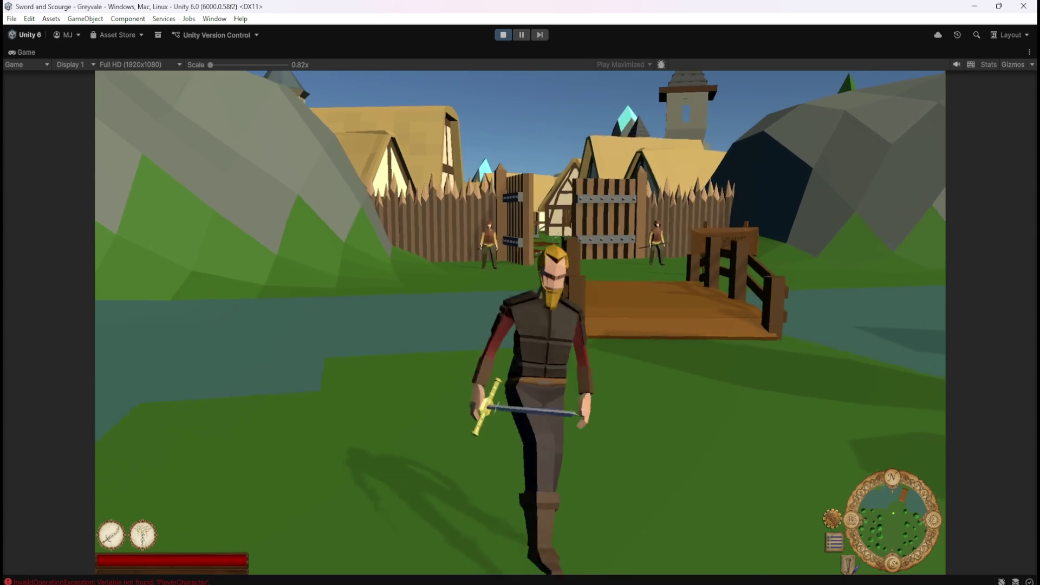
pyautogui.press('Escape')
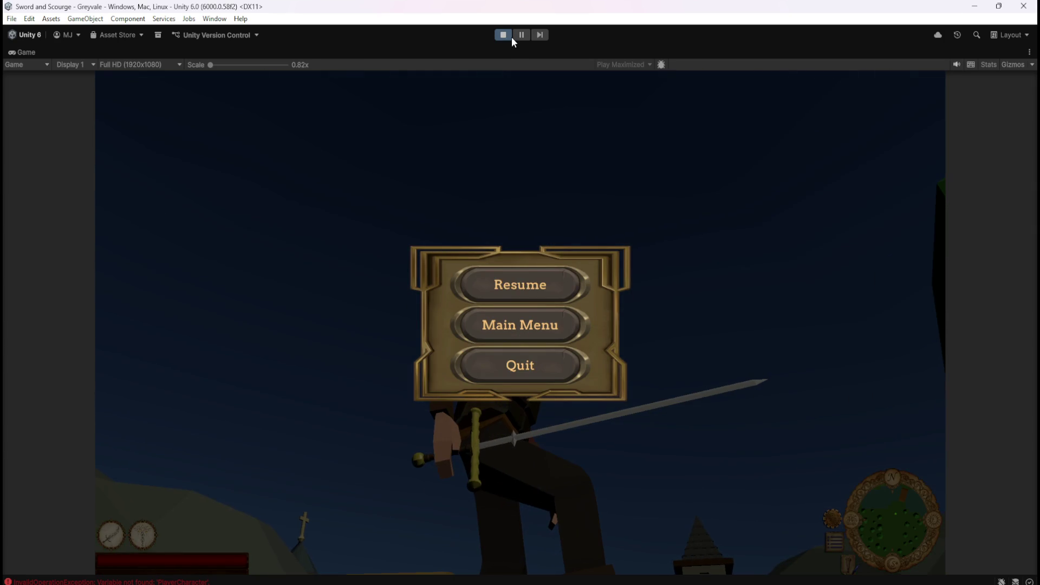
pyautogui.click(509, 36)
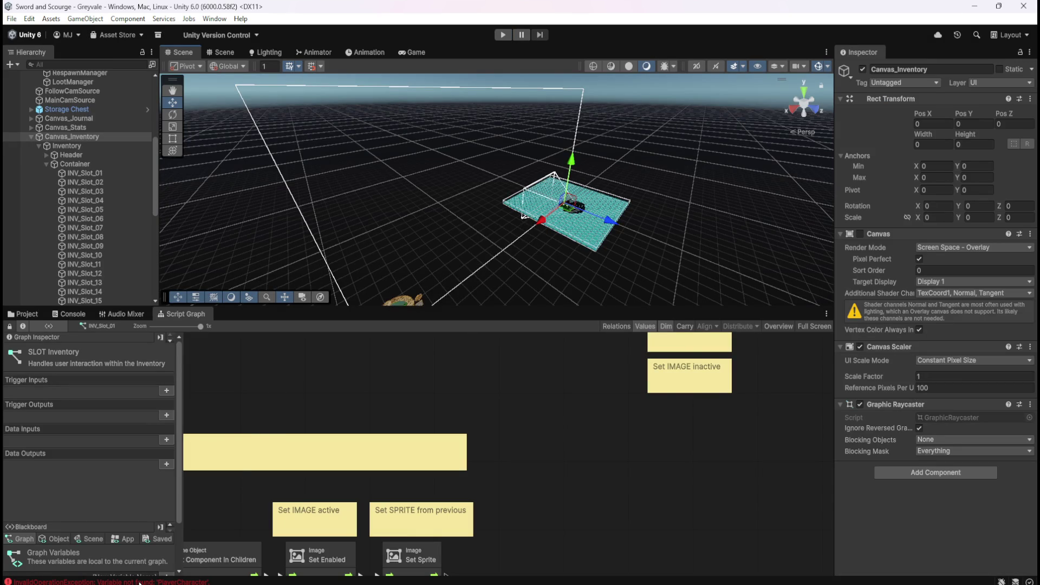
# Select PlayerArmature and frame it in the scene view.
pyautogui.scroll(5, 100, 181)
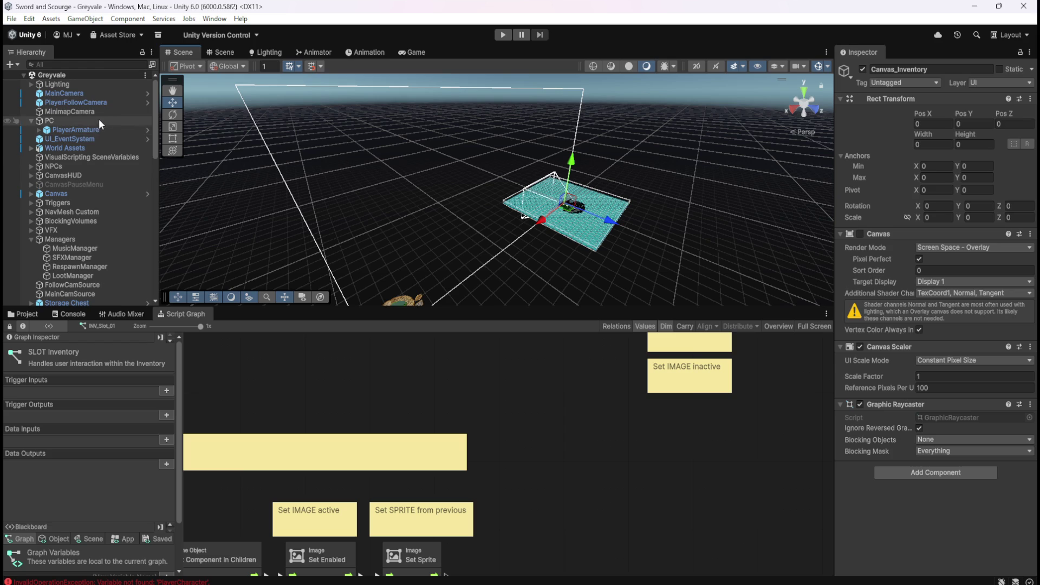
pyautogui.click(82, 130)
pyautogui.press('f')
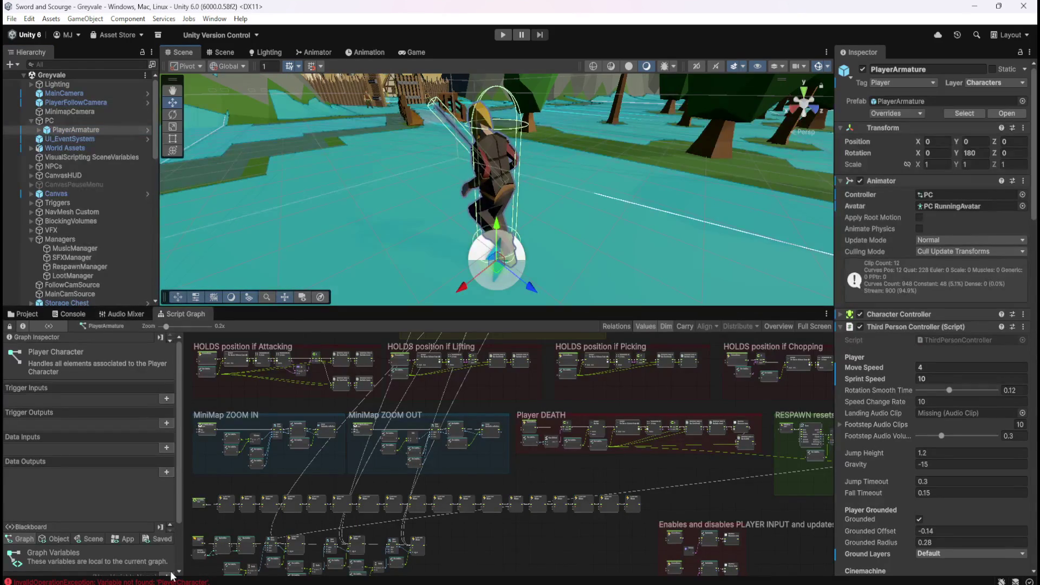
# Show the Console and view the stack trace of the 'Variable not found: PlayerCharacter' error.
pyautogui.hotkey('ctrl', 'shift', 'c')
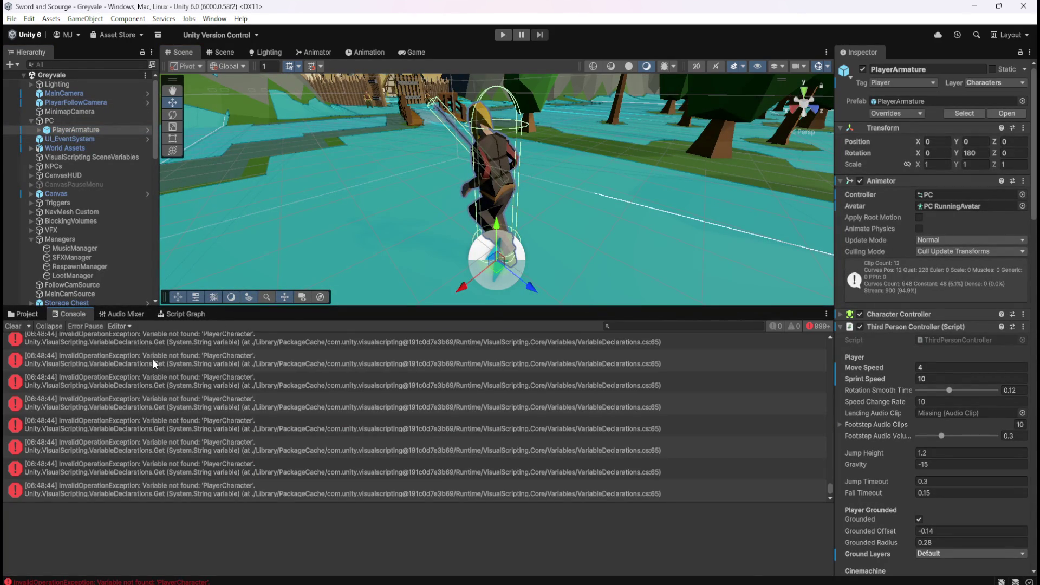
pyautogui.click(152, 359)
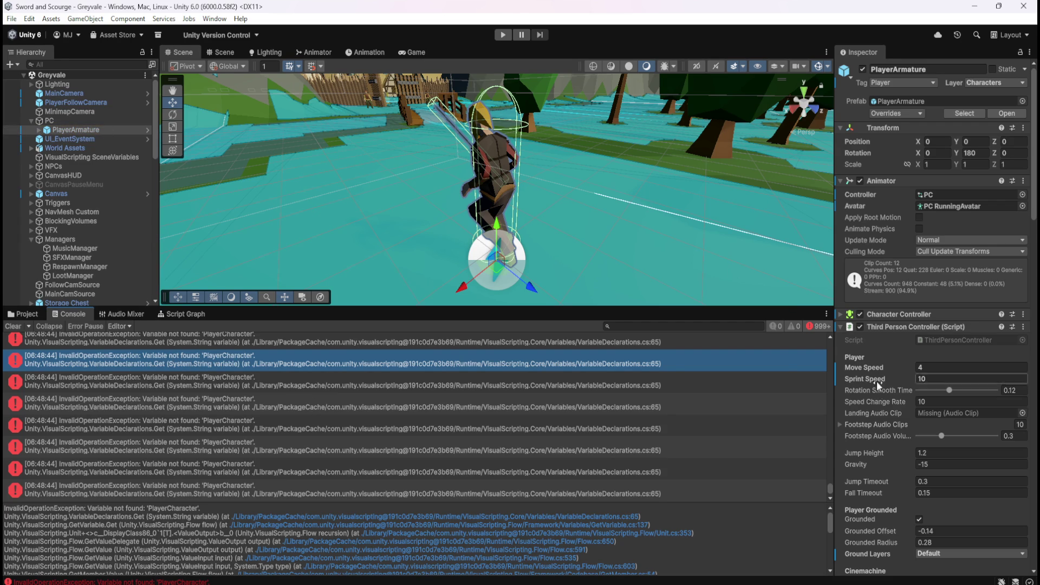
pyautogui.scroll(-5, 881, 427)
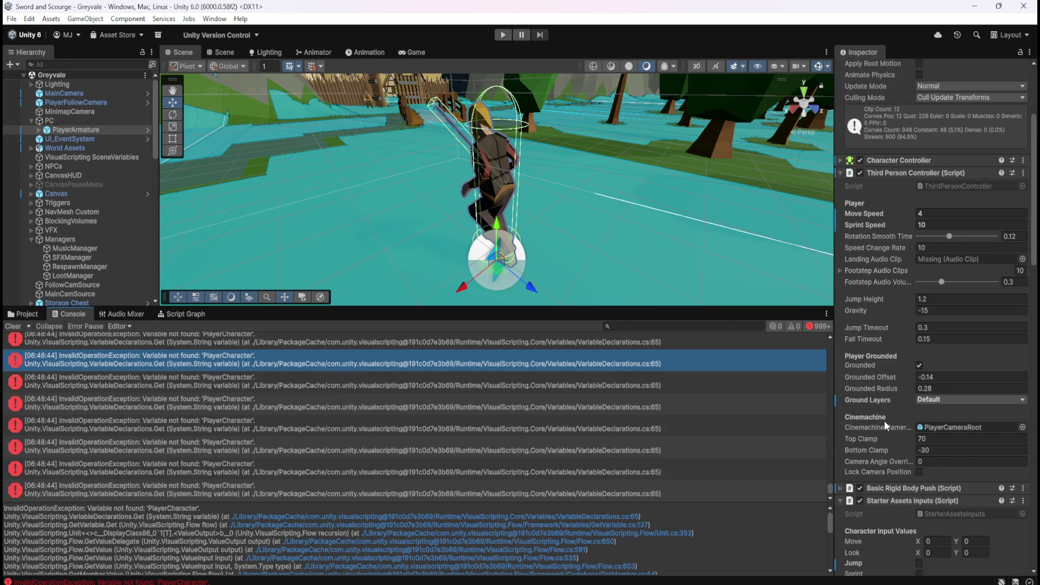
pyautogui.scroll(-10, 886, 416)
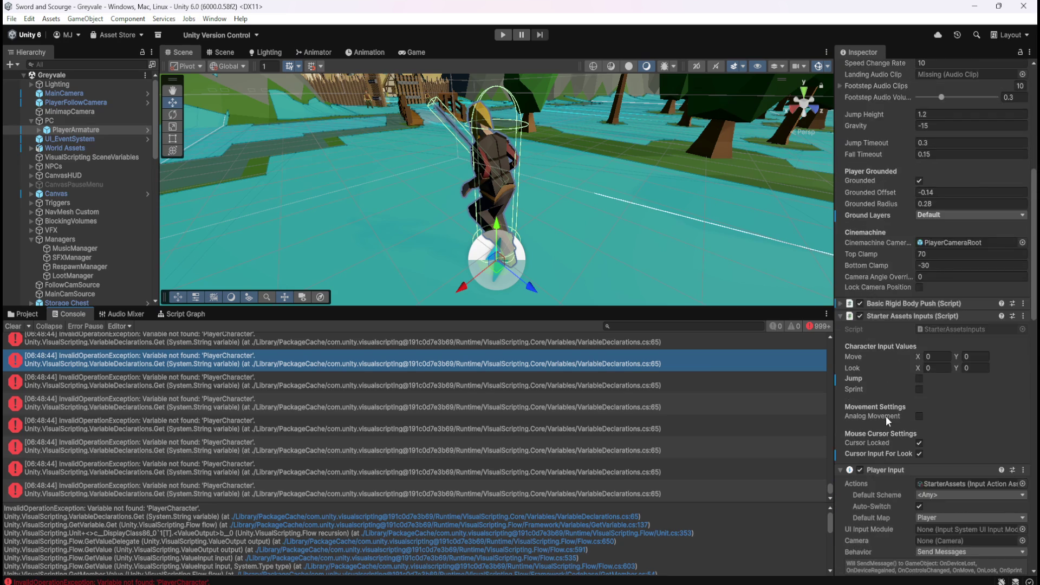
# Switch to the Project tab to show the project's asset files.
pyautogui.scroll(-4, 885, 416)
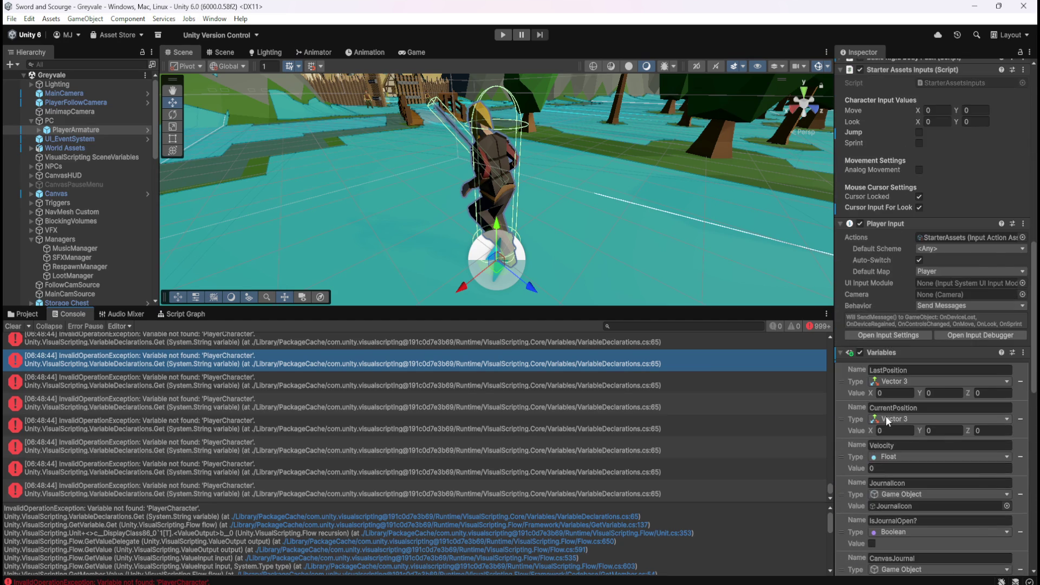
pyautogui.scroll(6, 886, 416)
pyautogui.click(24, 313)
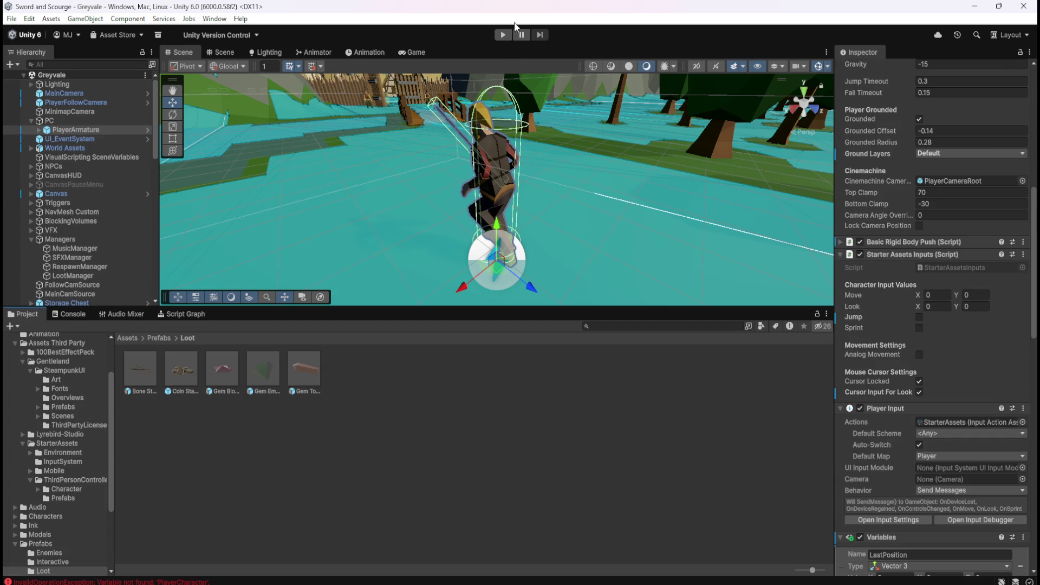
# Run the game, walk the character toward the bridge and village gate, then stop.
pyautogui.click(503, 34)
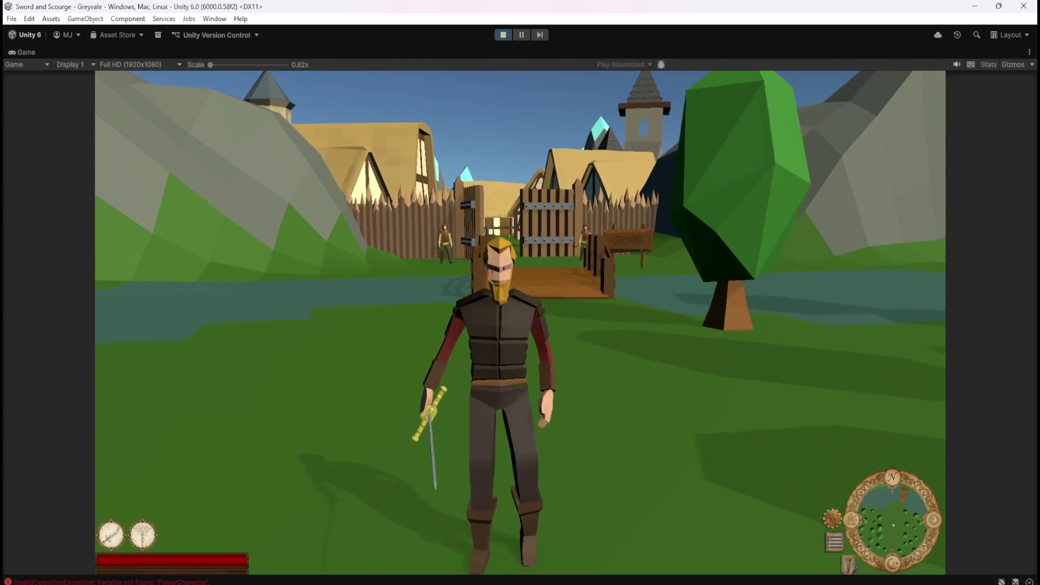
pyautogui.press('w')
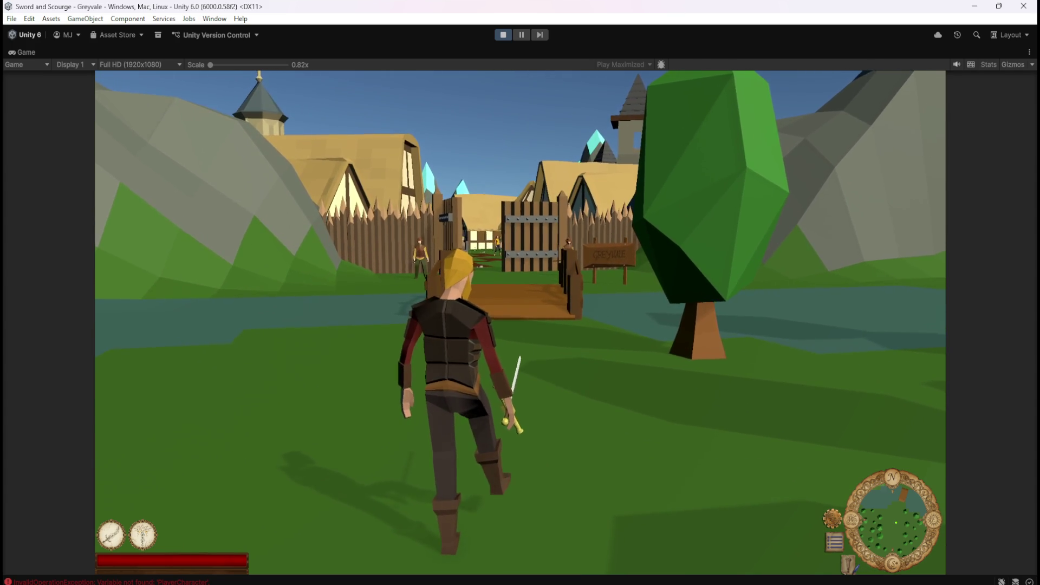
pyautogui.press('w')
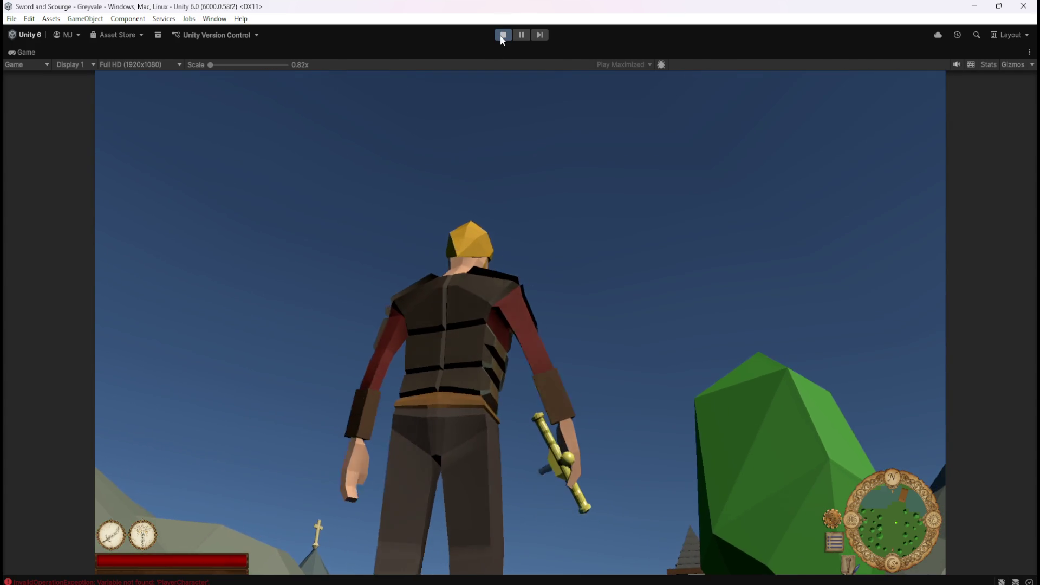
pyautogui.click(500, 35)
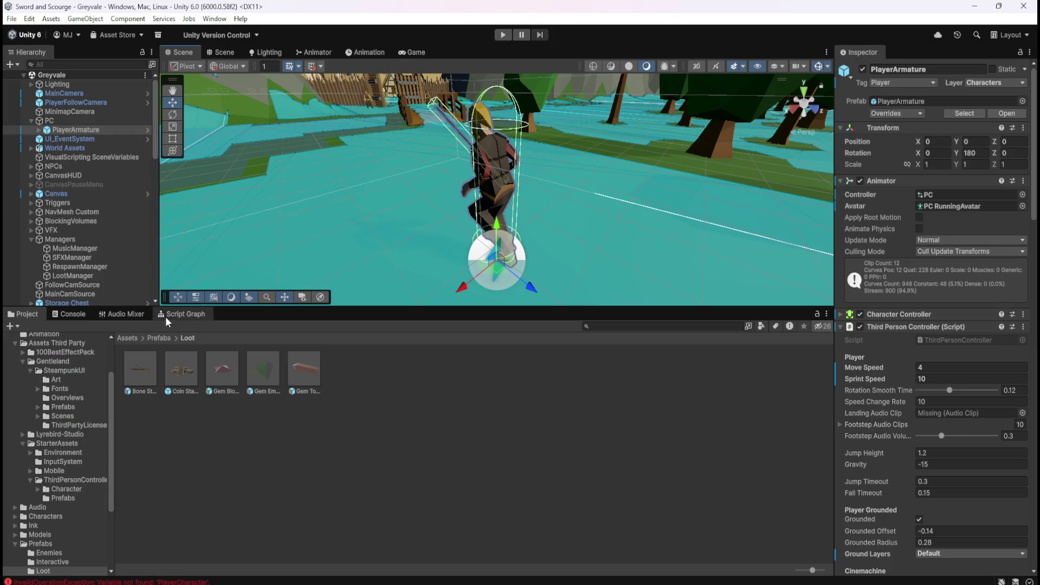
# Rename the Scene variable holding PlayerArmature from SlotAvailable to PlayerCharacter and save the scene.
pyautogui.click(184, 317)
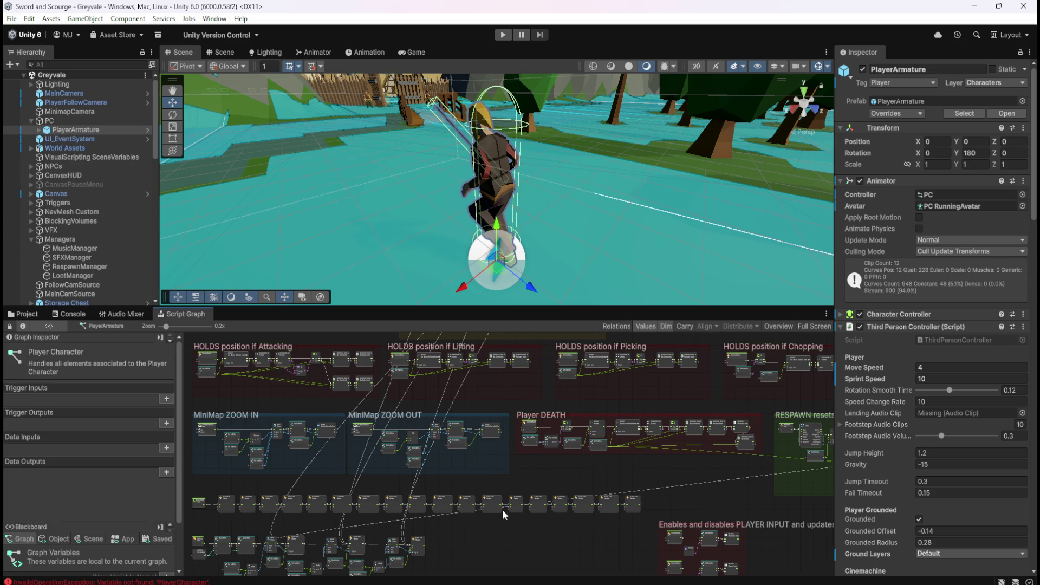
pyautogui.hotkey('shift', 'space')
pyautogui.scroll(-3, 645, 376)
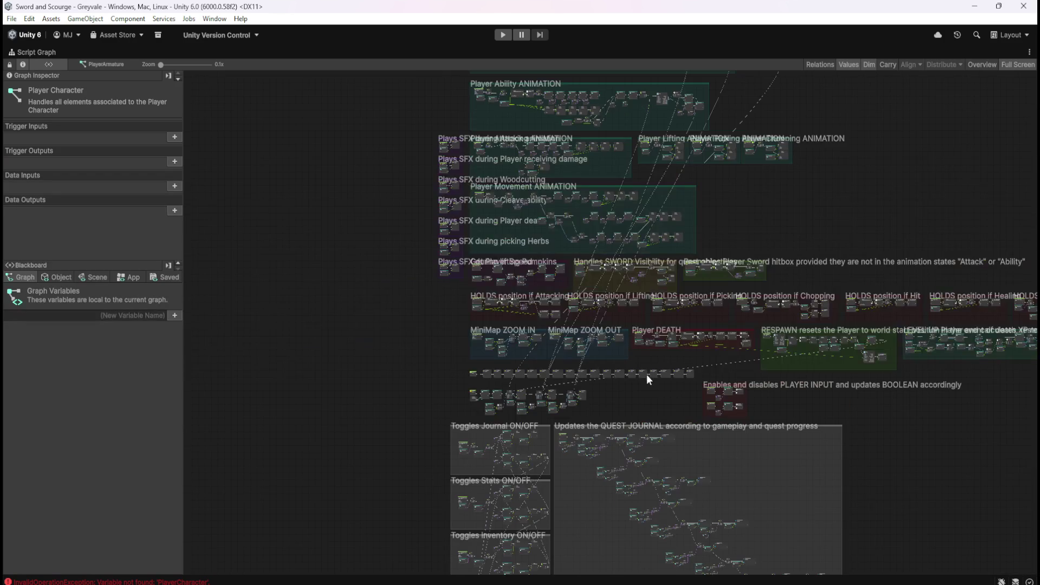
pyautogui.moveTo(649, 392); pyautogui.dragTo(670, 249)
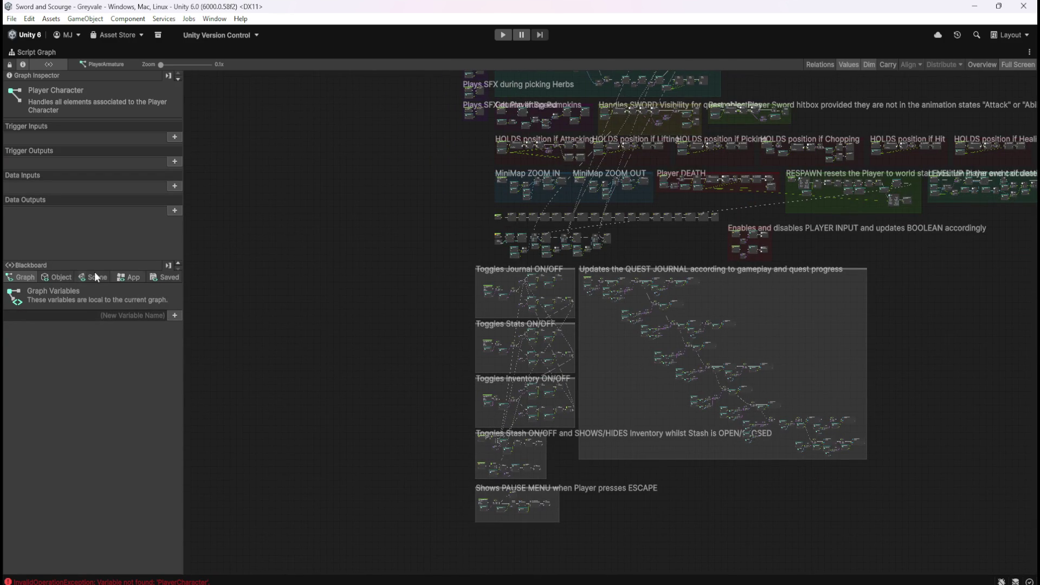
pyautogui.click(81, 276)
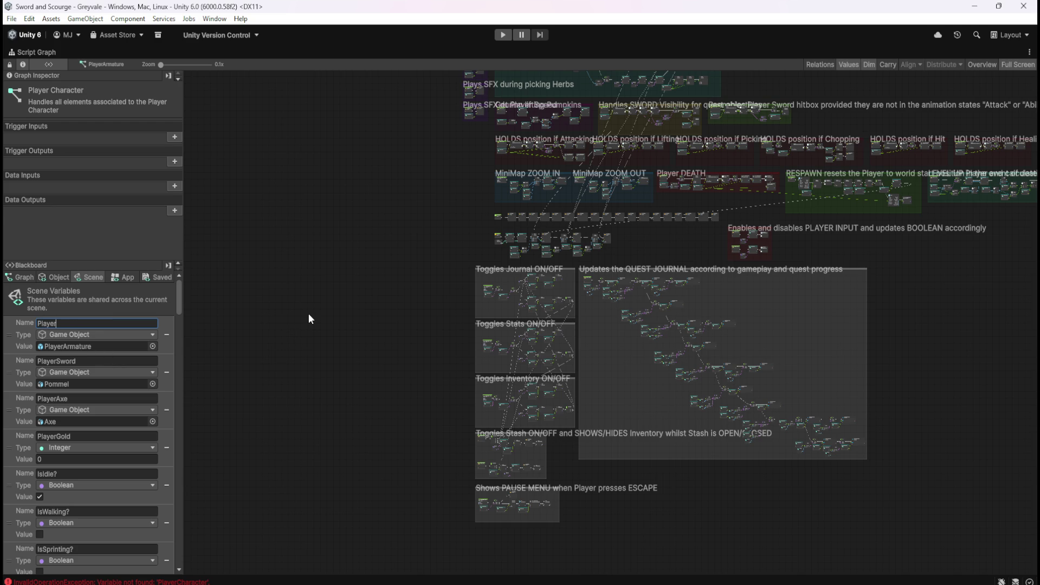
pyautogui.press('Return')
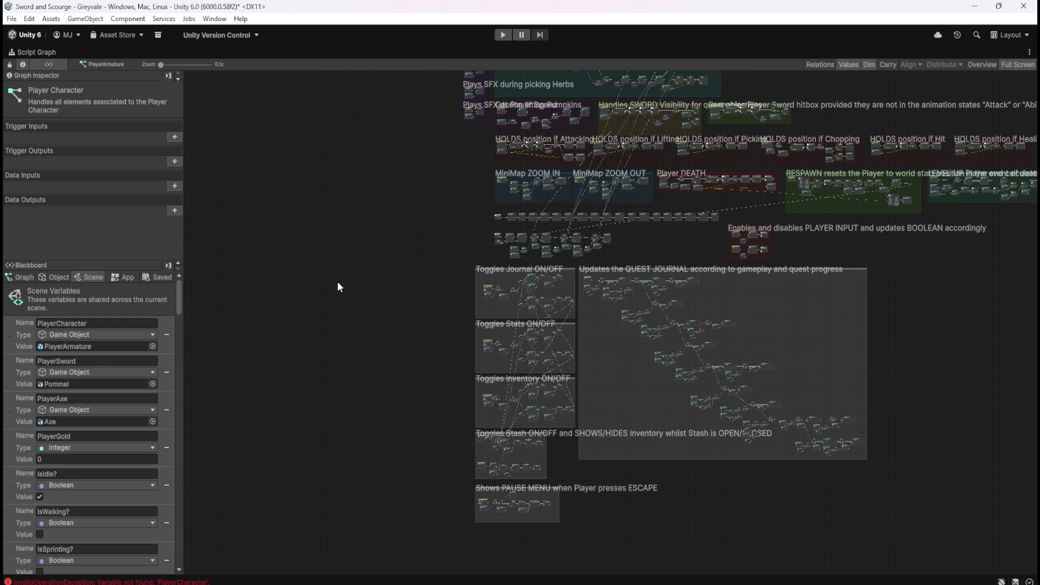
pyautogui.hotkey('ctrl', 's')
pyautogui.hotkey('shift', 'space')
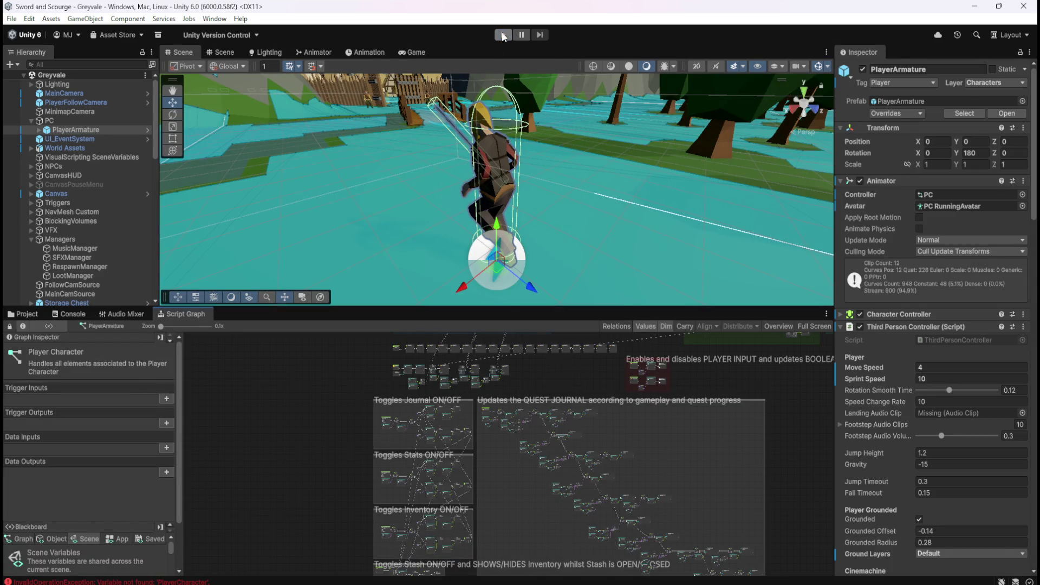
# Enter Play mode and open the Inventory and Stash panels at the village chest.
pyautogui.click(502, 36)
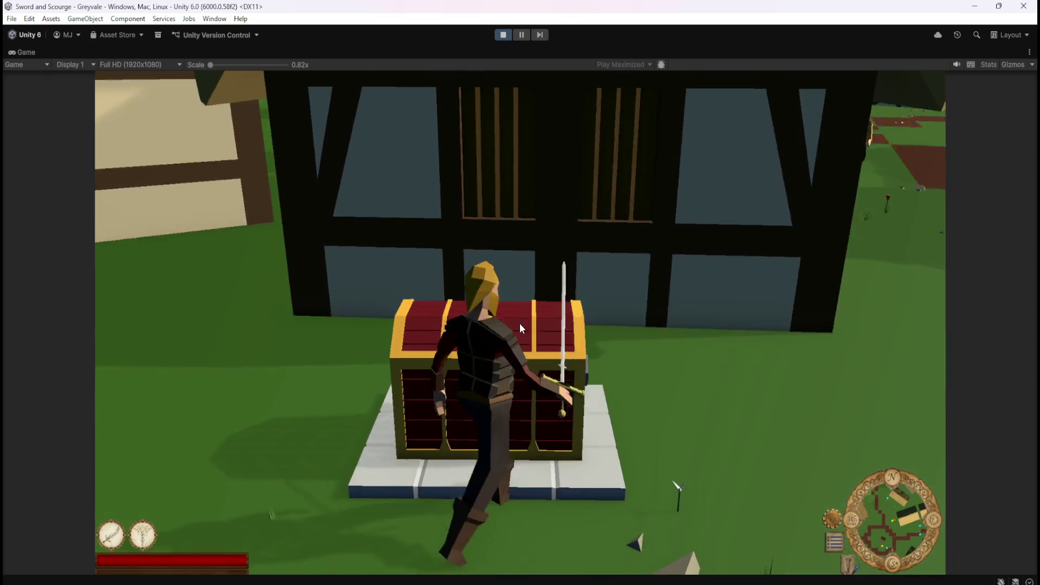
pyautogui.click(519, 323)
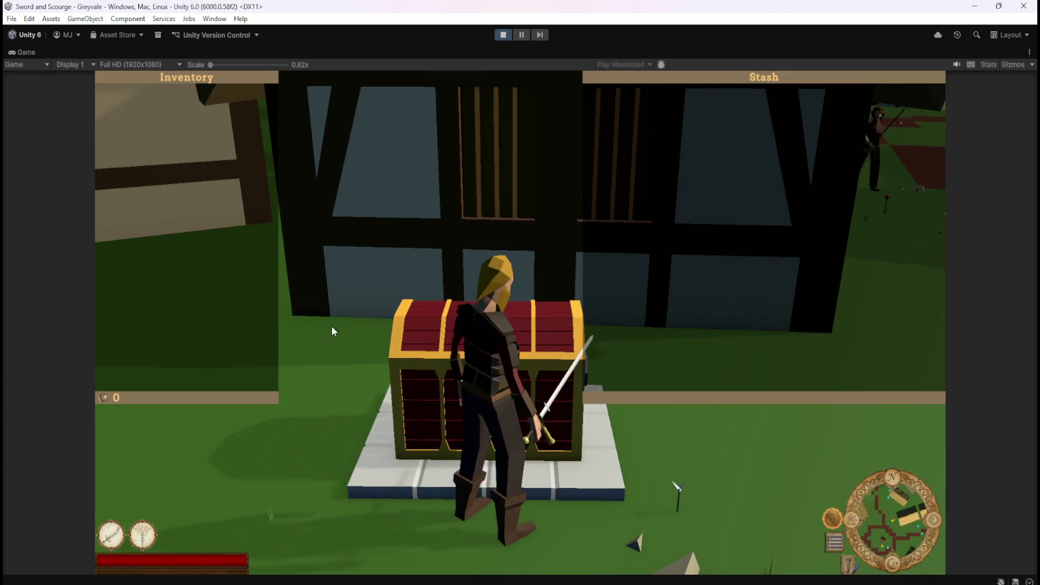
pyautogui.click(442, 208)
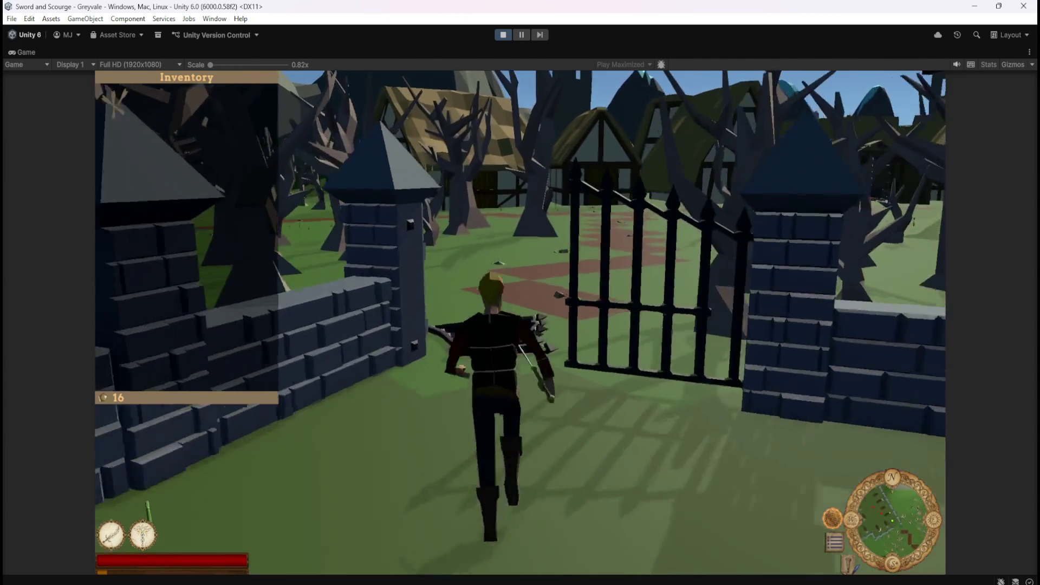
pyautogui.press('i')
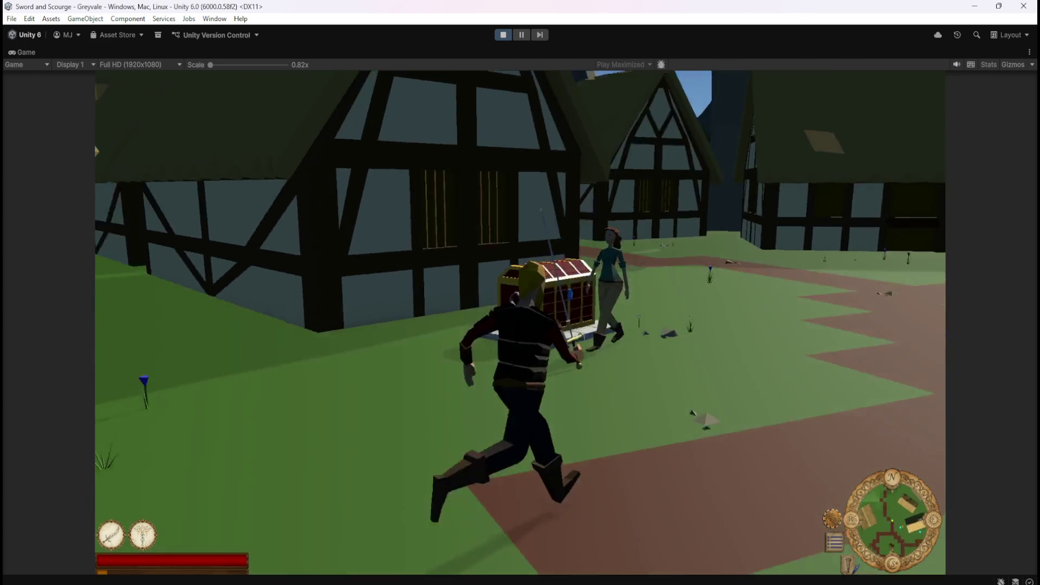
# Open the chest's stash and deposit Inventory items into it until the Stash is full.
pyautogui.press('e')
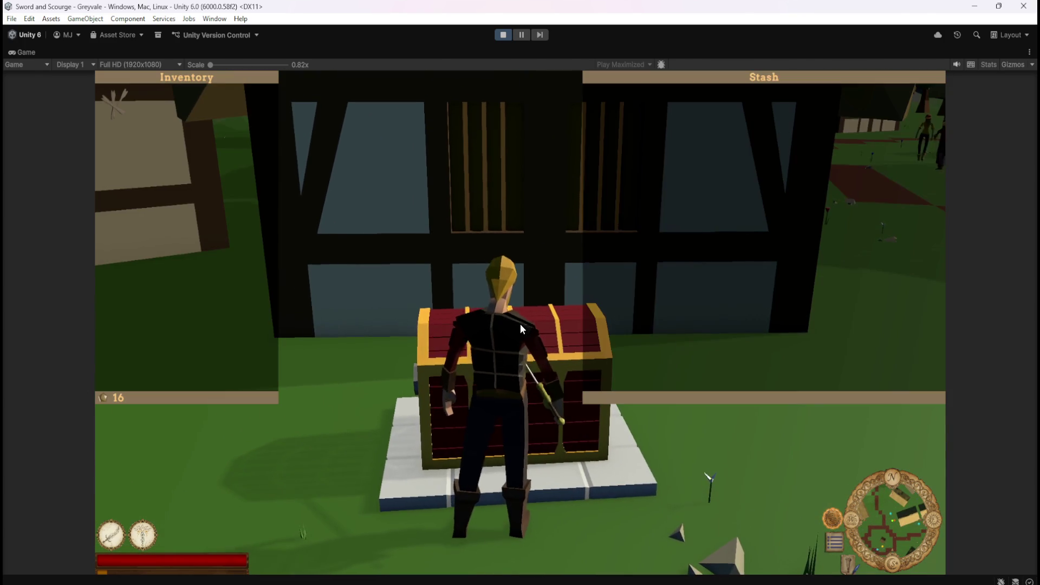
pyautogui.click(116, 101)
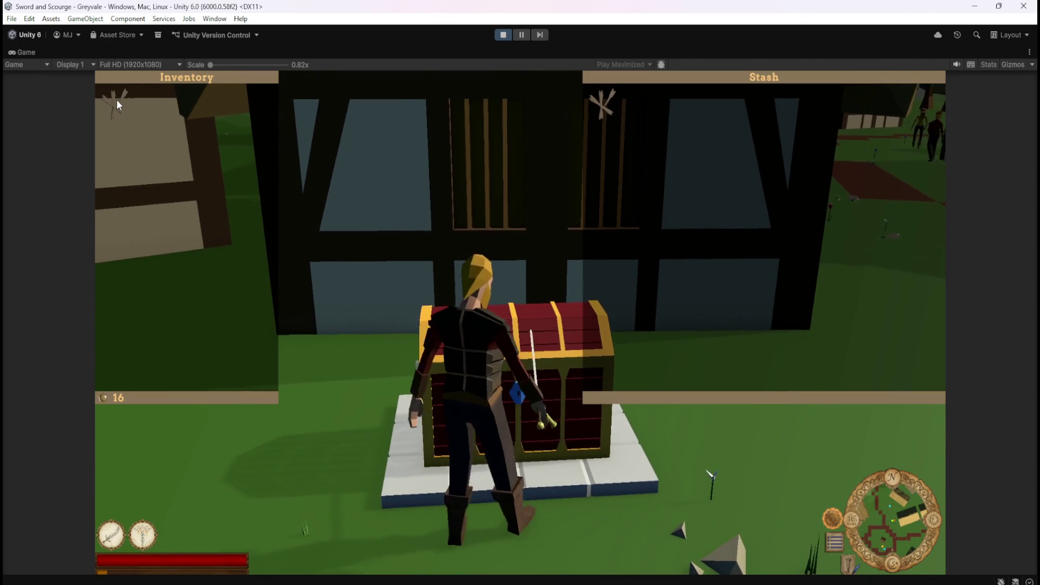
pyautogui.click(120, 107)
pyautogui.click(120, 107)
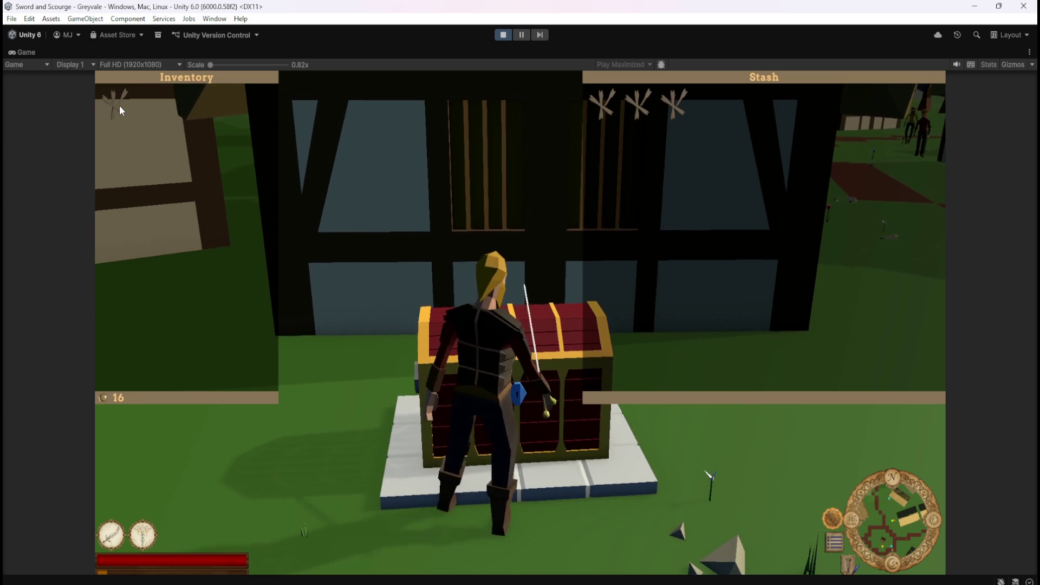
pyautogui.click(120, 106)
pyautogui.click(120, 107)
pyautogui.click(120, 107)
pyautogui.click(119, 107)
pyautogui.click(120, 107)
pyautogui.click(119, 108)
pyautogui.click(119, 111)
pyautogui.click(119, 110)
pyautogui.click(119, 110)
pyautogui.click(120, 111)
pyautogui.click(119, 111)
pyautogui.click(119, 110)
pyautogui.click(120, 111)
pyautogui.click(120, 111)
pyautogui.click(119, 110)
pyautogui.click(119, 110)
pyautogui.click(119, 109)
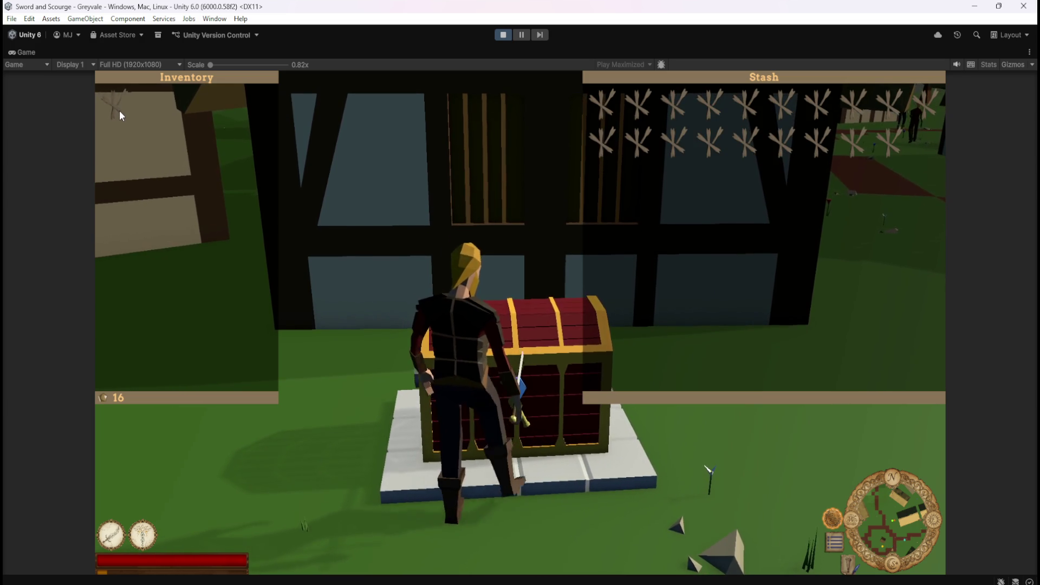
pyautogui.click(116, 112)
pyautogui.click(116, 111)
pyautogui.click(111, 106)
pyautogui.click(111, 105)
pyautogui.click(111, 106)
pyautogui.click(111, 105)
pyautogui.click(111, 103)
pyautogui.click(111, 103)
pyautogui.click(113, 103)
pyautogui.click(114, 103)
pyautogui.click(114, 103)
pyautogui.click(116, 107)
pyautogui.click(120, 115)
pyautogui.click(123, 115)
pyautogui.click(121, 114)
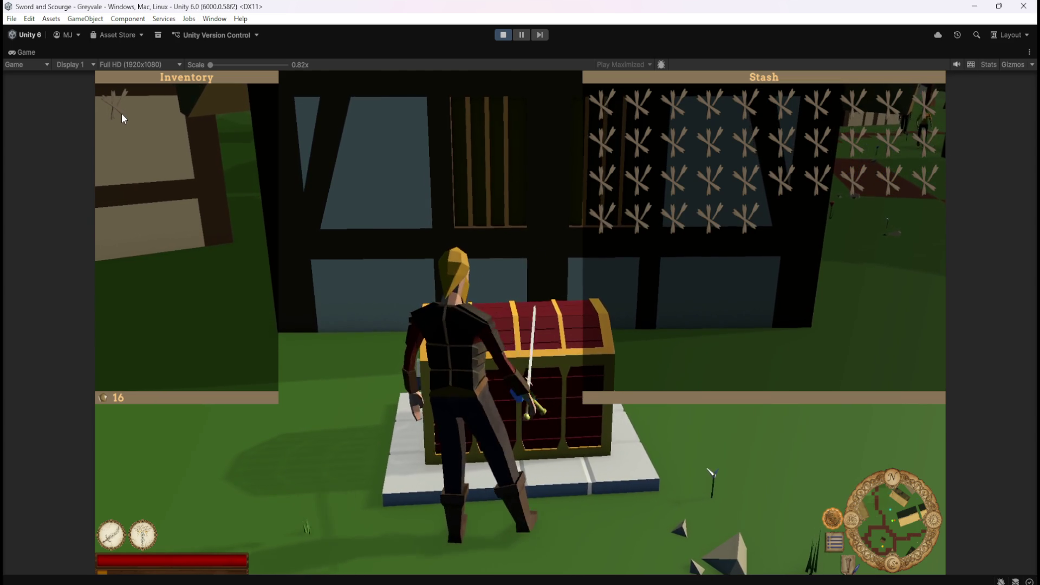
pyautogui.click(121, 113)
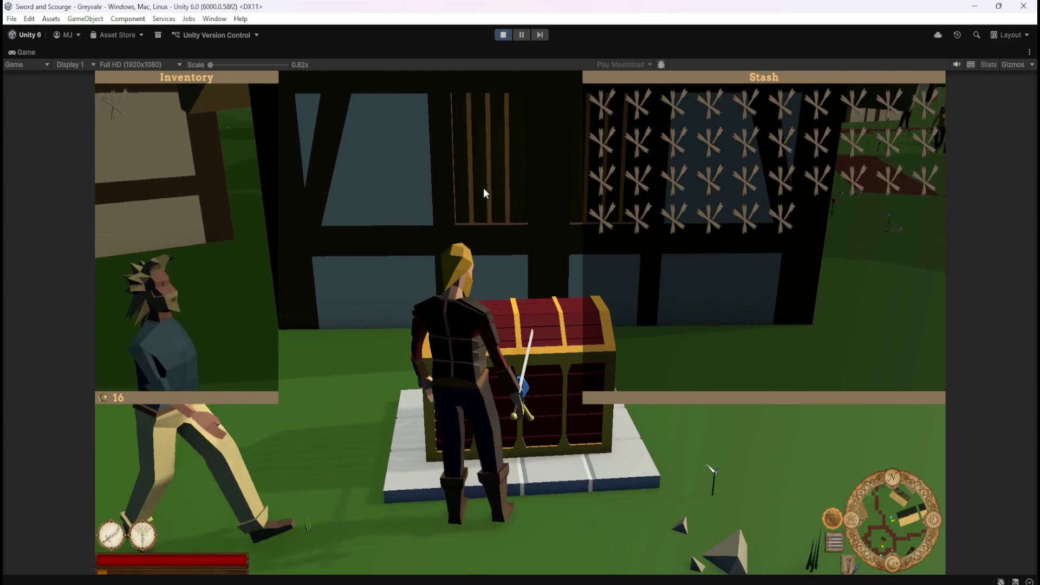
# Close the panels, reopen them at the chest, and walk the character back and forth.
pyautogui.press('Escape')
pyautogui.press('a')
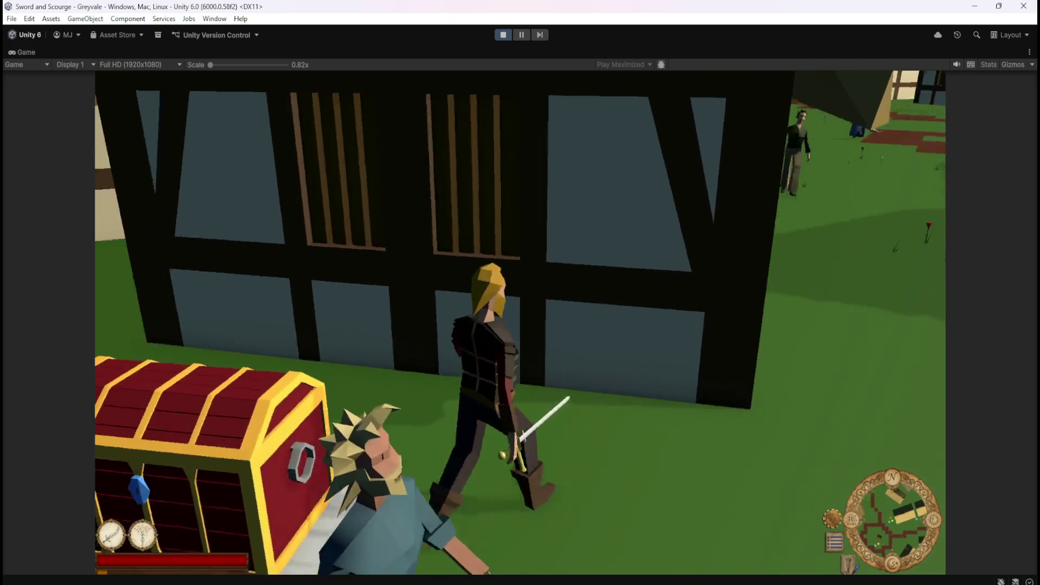
pyautogui.press('e')
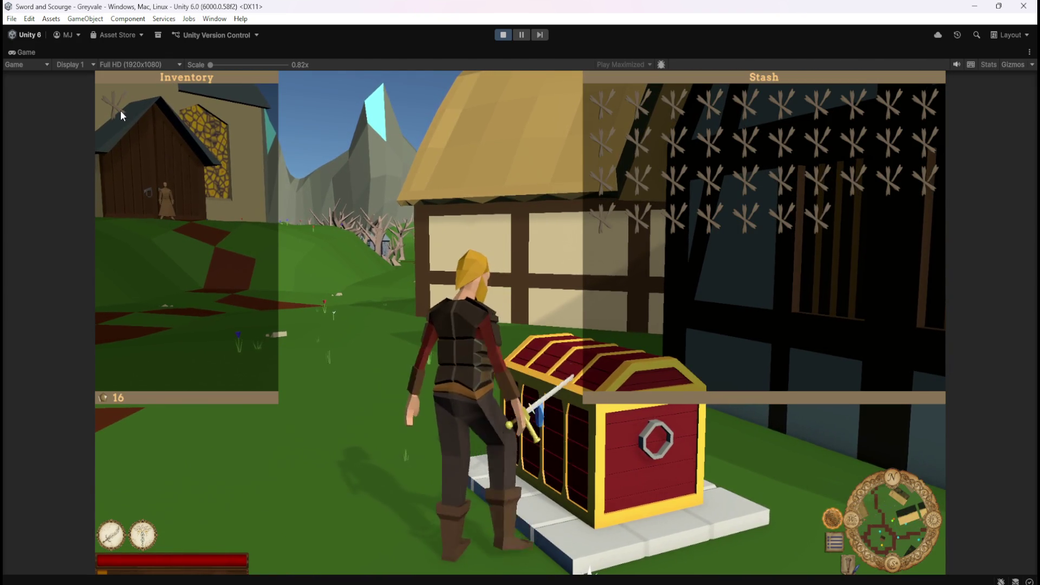
pyautogui.press('a')
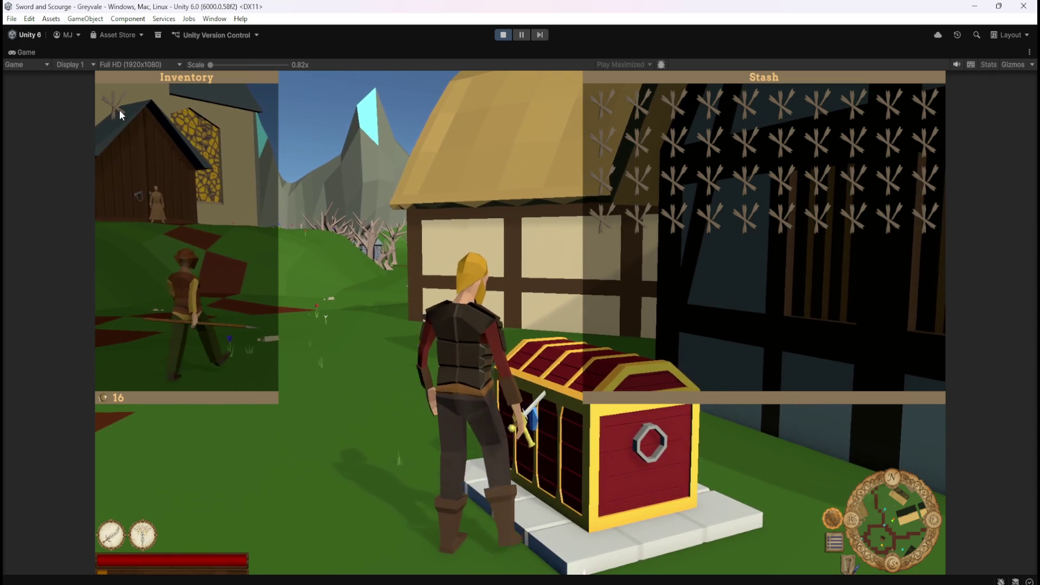
pyautogui.press('d')
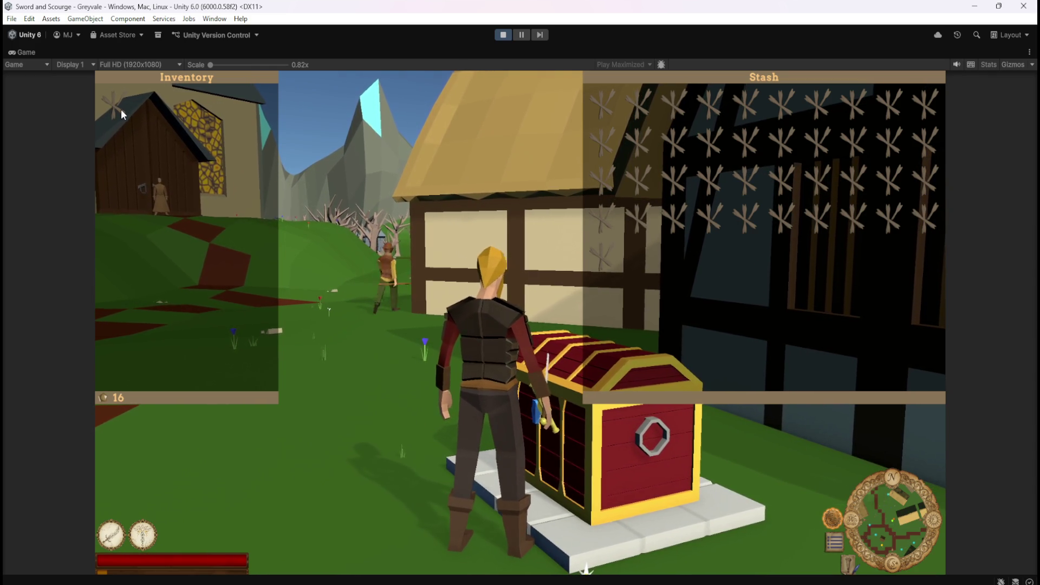
pyautogui.press('a')
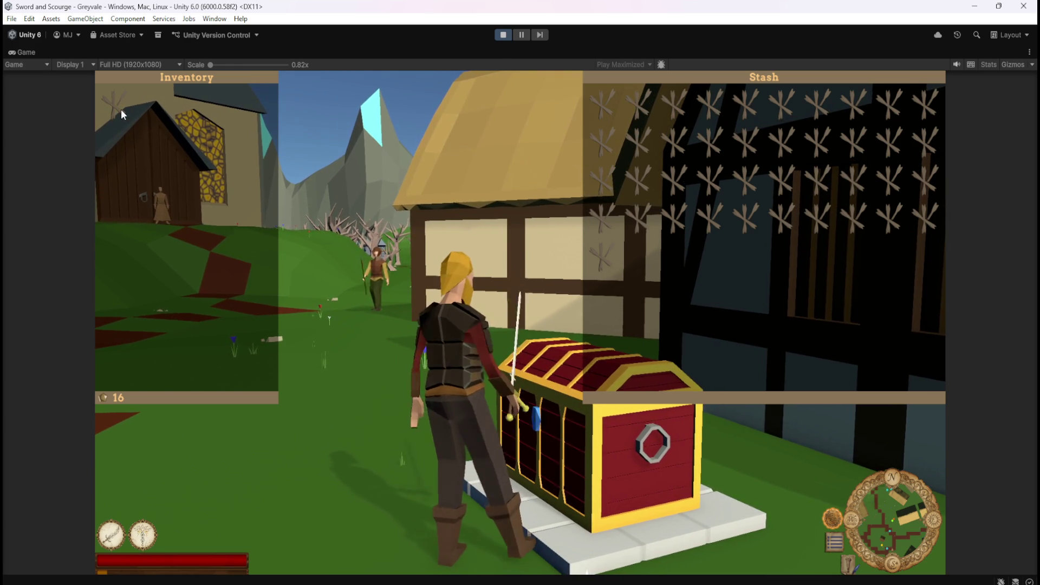
pyautogui.press('d')
pyautogui.press('a')
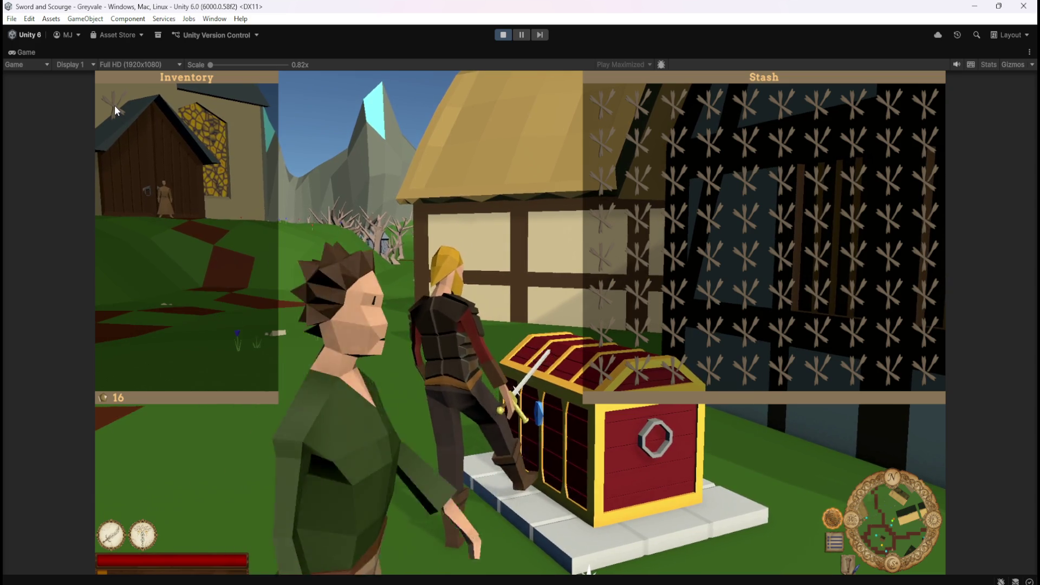
# Confirm no more items fit in the full stash, then close the panels and stop Play mode.
pyautogui.click(115, 105)
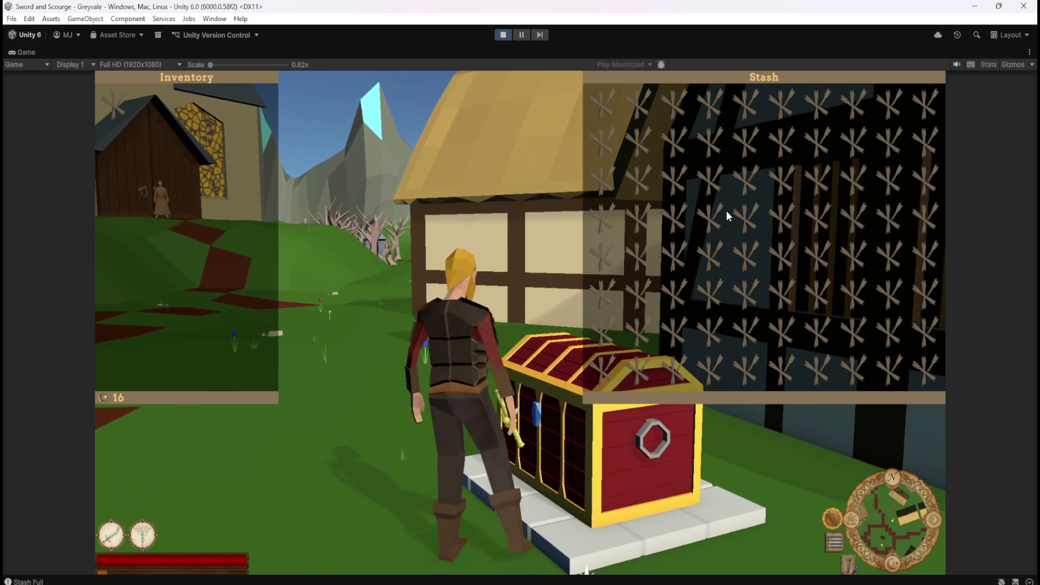
pyautogui.press('Escape')
pyautogui.click(505, 35)
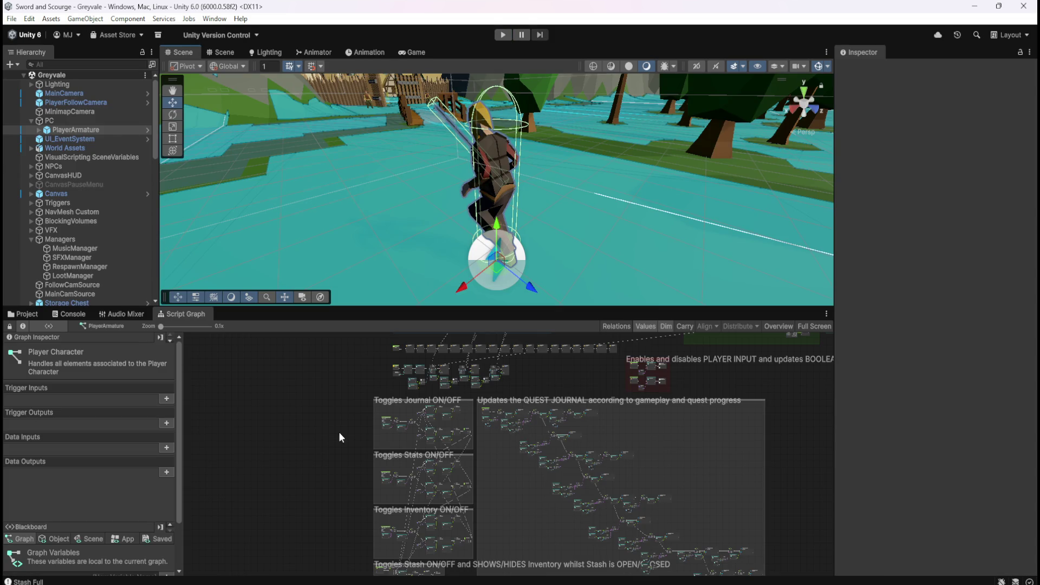
# Review the Blackboard's Scene variables, then select INV_Slot_01 to load its SLOT Inventory graph.
pyautogui.click(91, 539)
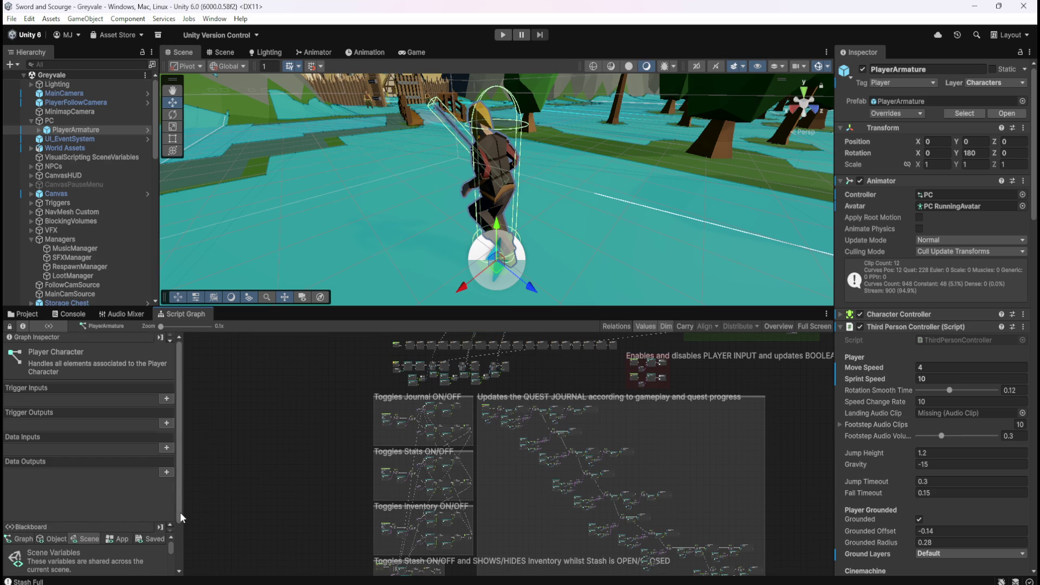
pyautogui.scroll(-2, 180, 512)
pyautogui.scroll(-8, 150, 524)
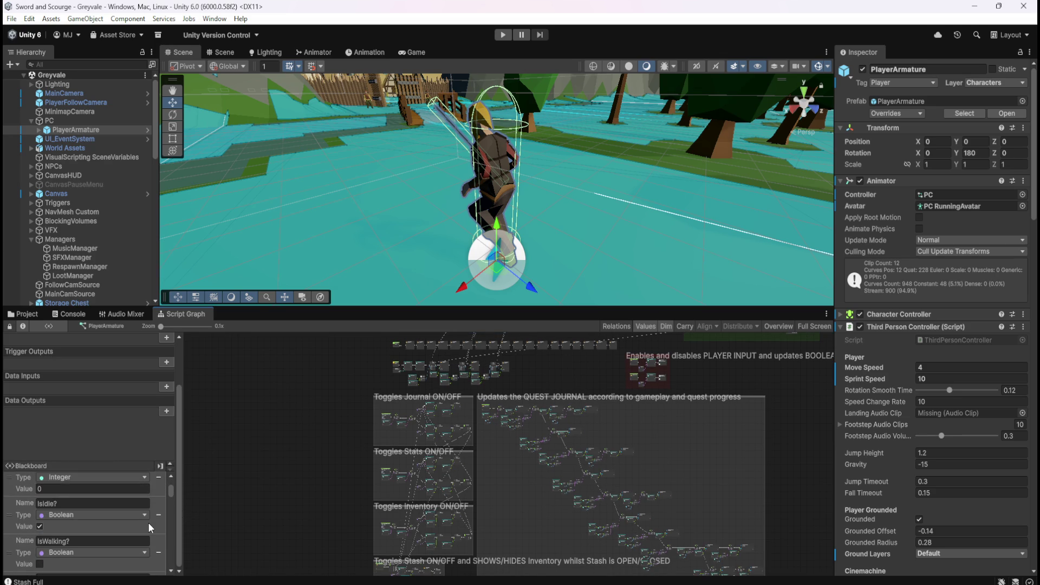
pyautogui.scroll(-5, 148, 523)
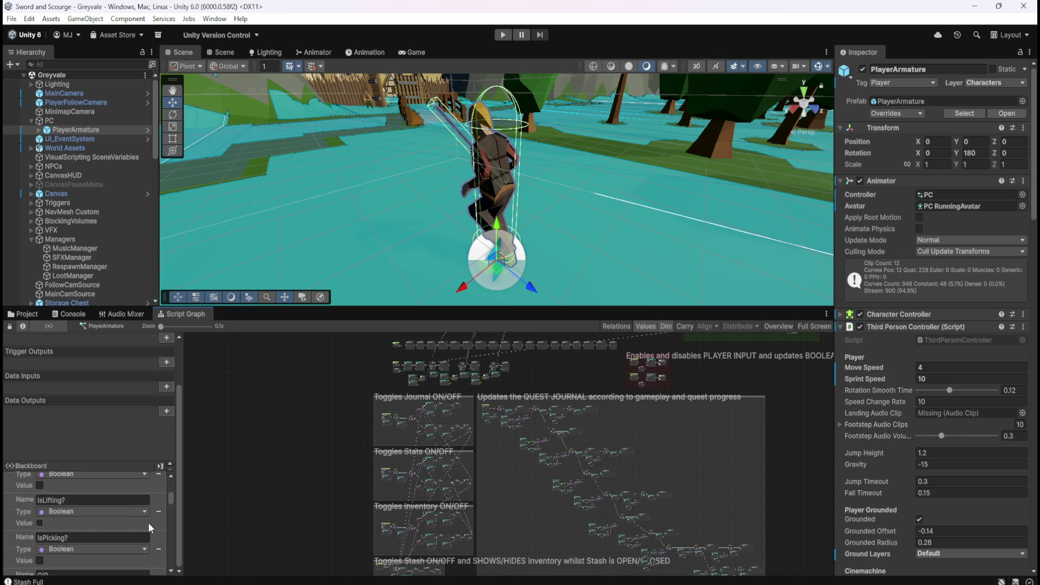
pyautogui.moveTo(171, 501); pyautogui.dragTo(189, 454)
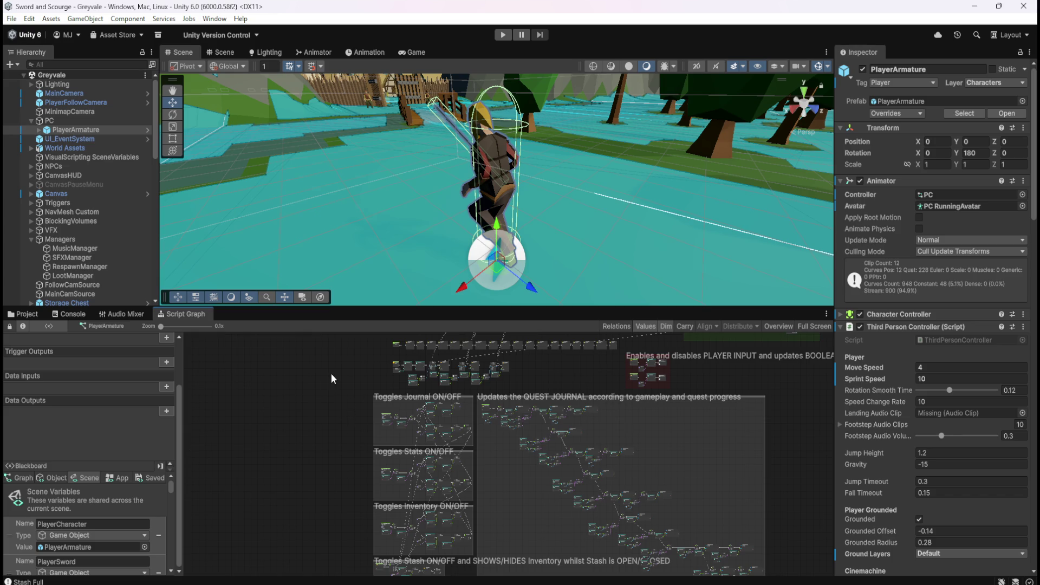
pyautogui.hotkey('shift', 'space')
pyautogui.hotkey('shift', 'space')
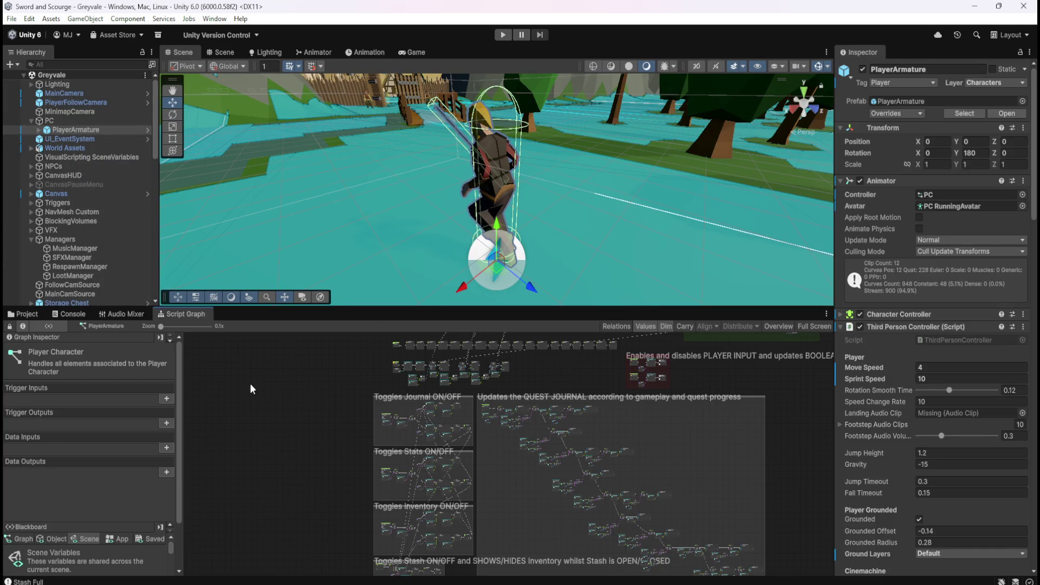
pyautogui.click(87, 233)
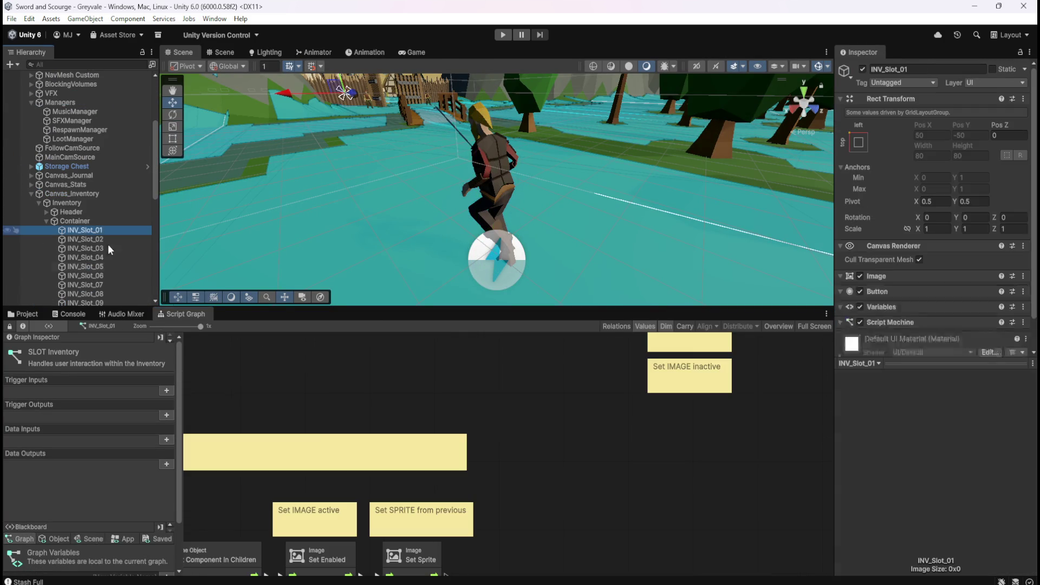
# Maximize the SLOT Inventory graph and scroll around to inspect its node chains.
pyautogui.hotkey('shift', 'space')
pyautogui.scroll(-5, 704, 385)
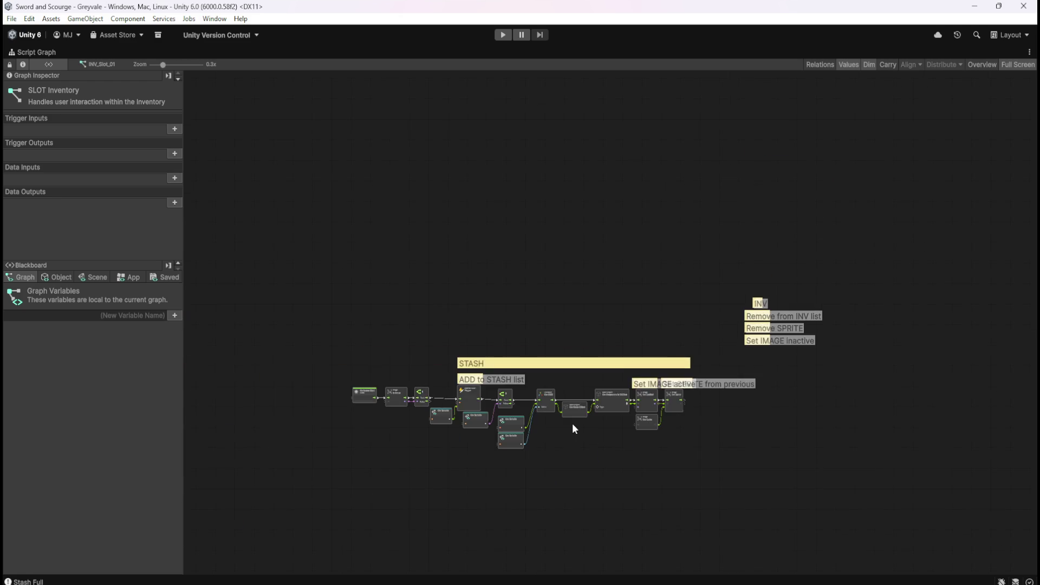
pyautogui.scroll(3, 574, 428)
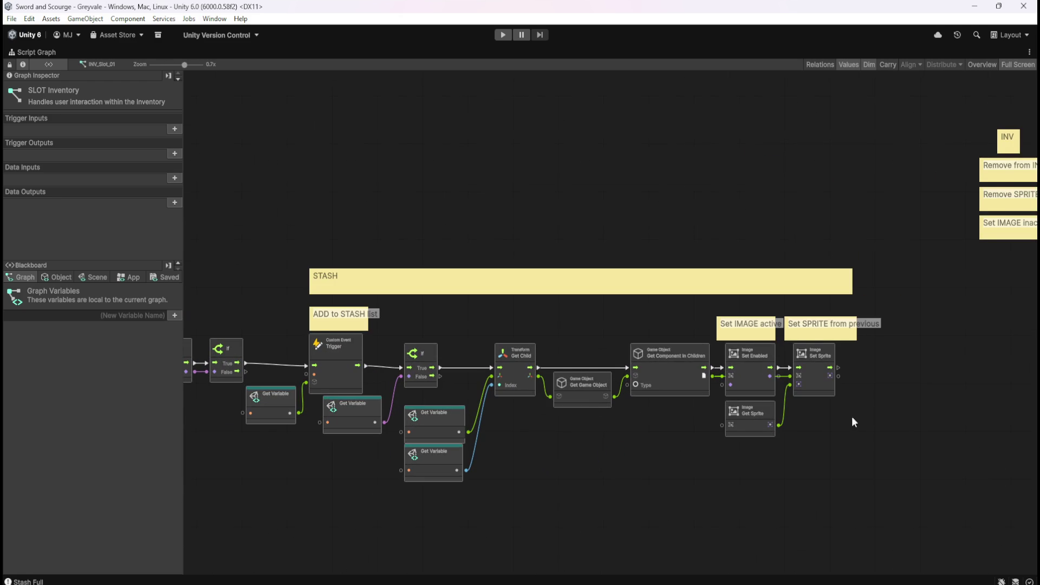
pyautogui.scroll(3, 323, 374)
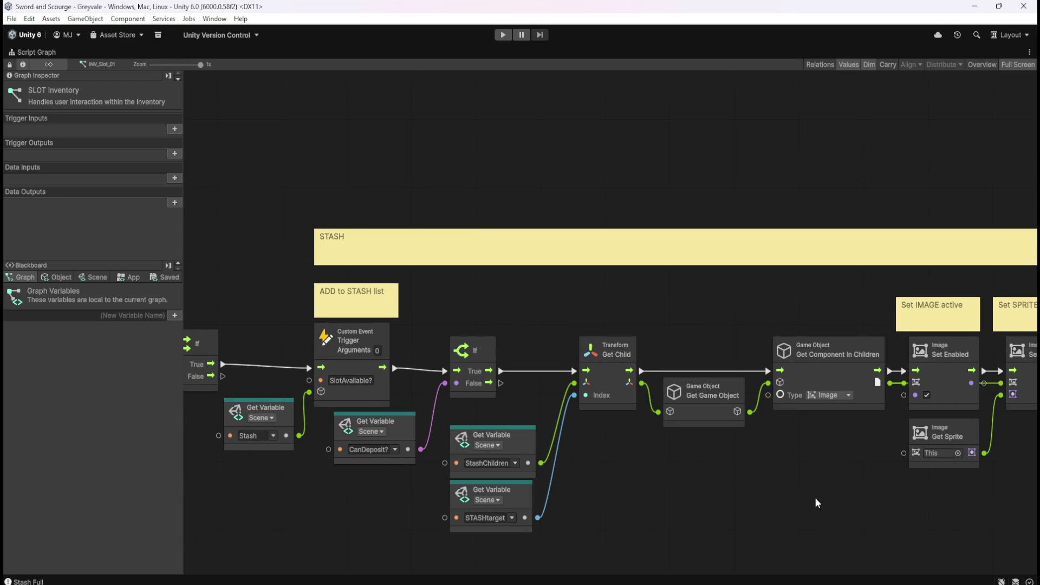
pyautogui.hscroll(10, 828, 486)
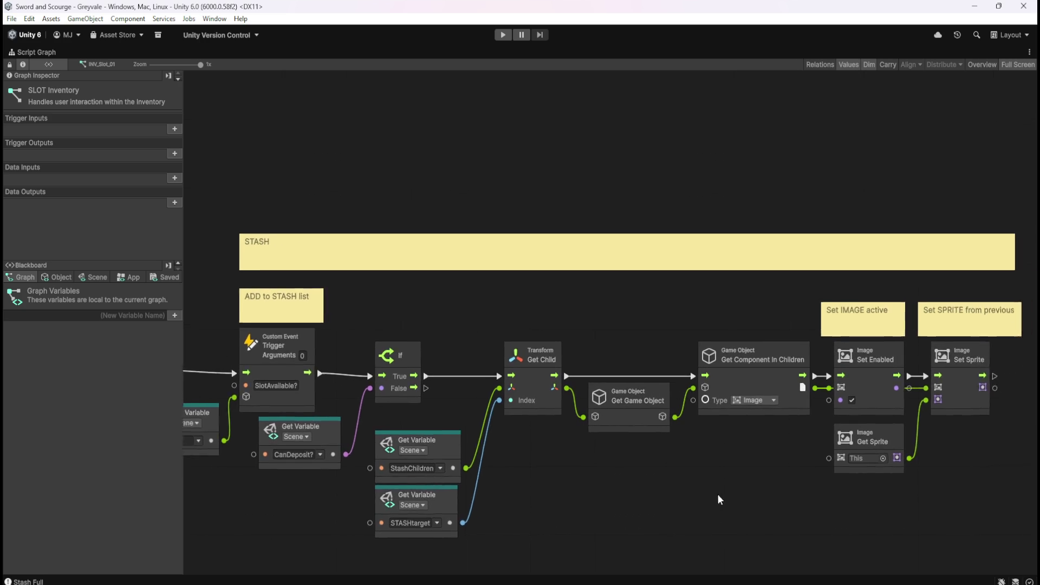
pyautogui.hscroll(5, 711, 347)
pyautogui.scroll(2, 716, 342)
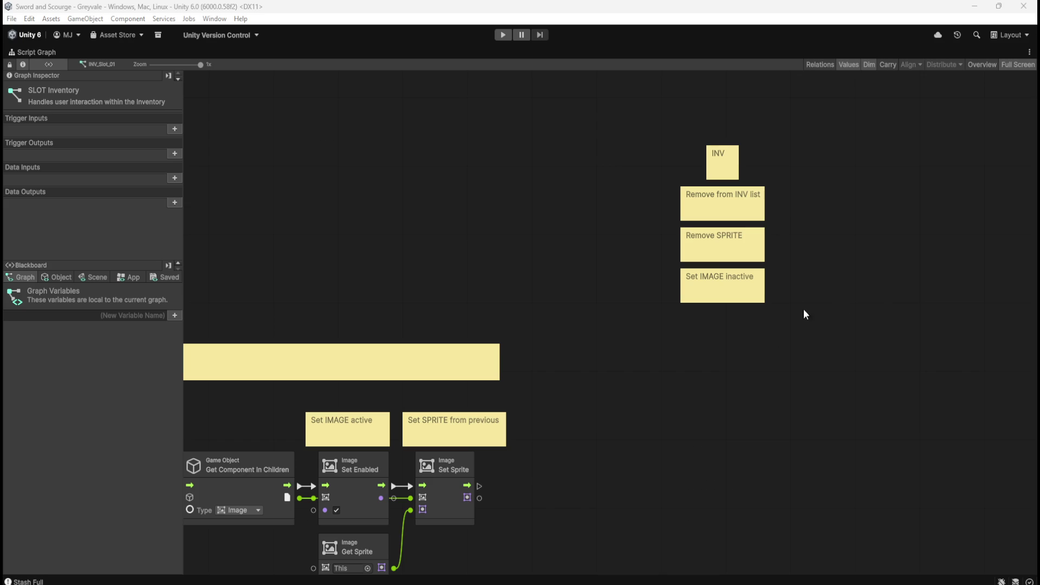
pyautogui.moveTo(489, 286); pyautogui.dragTo(757, 232)
pyautogui.scroll(-2, 599, 162)
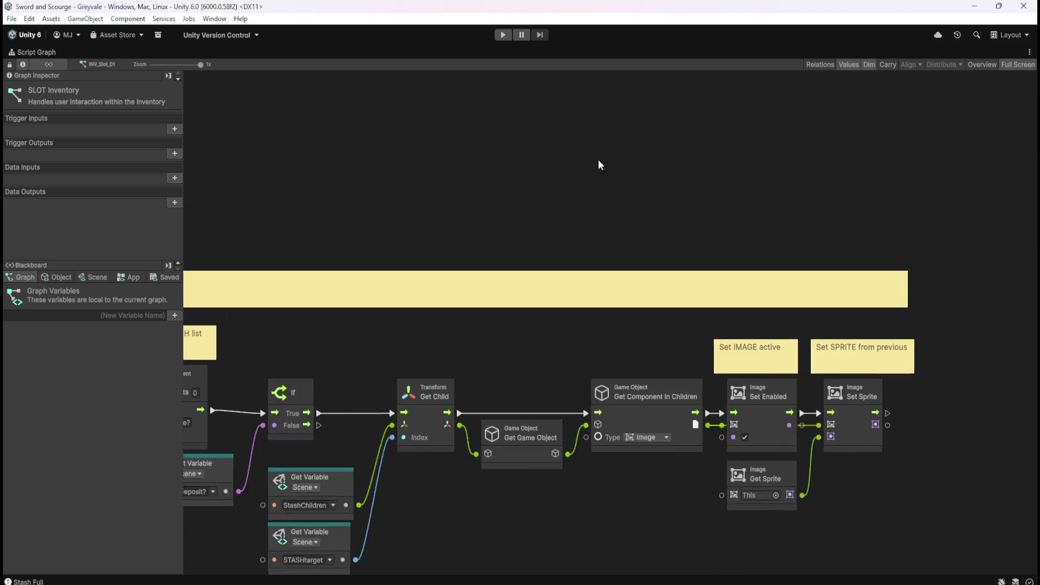
pyautogui.scroll(-1, 768, 142)
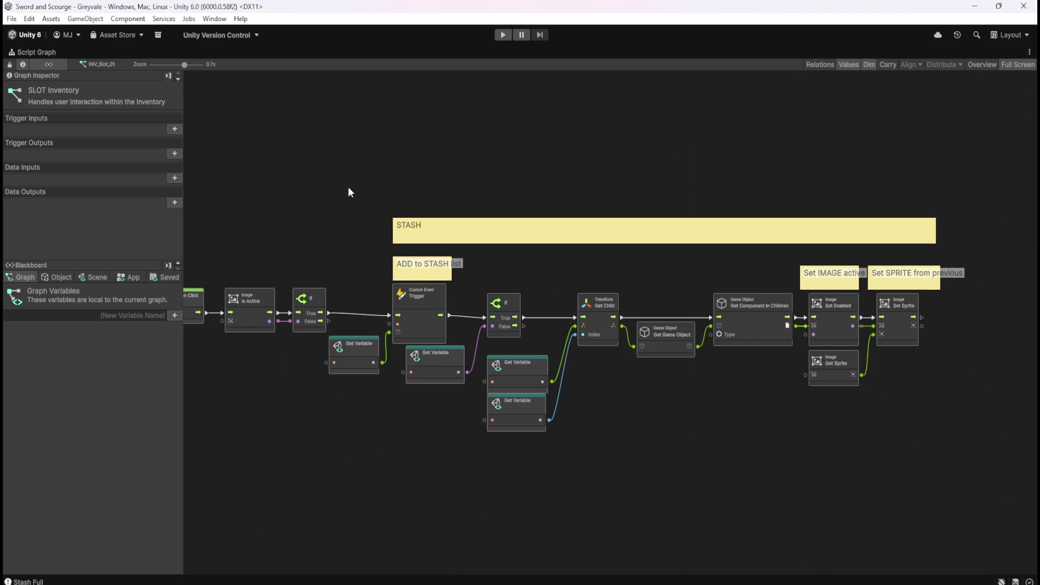
pyautogui.scroll(2, 337, 187)
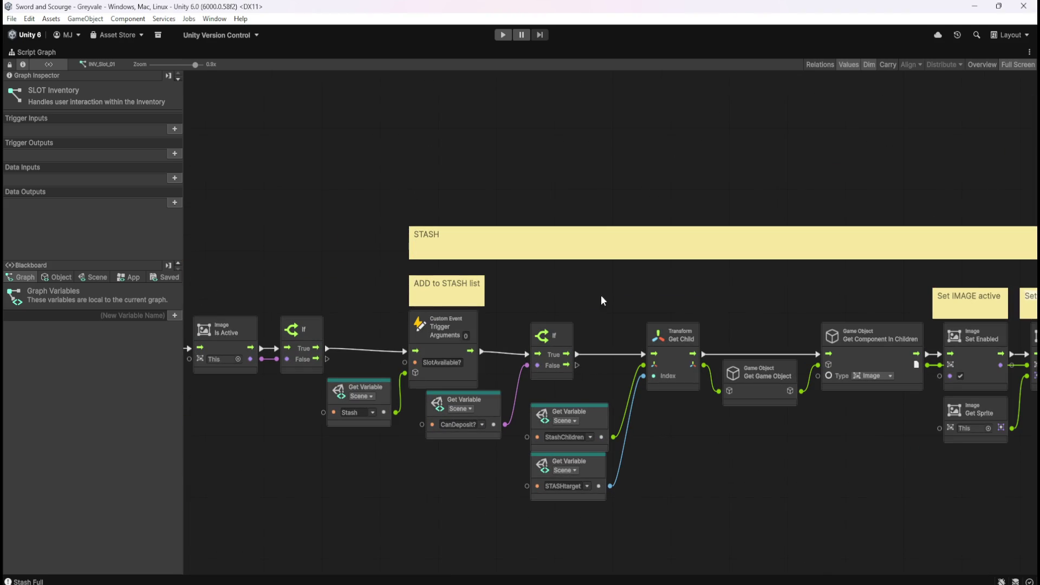
pyautogui.moveTo(609, 287)
pyautogui.mouseDown()
pyautogui.moveTo(802, 284)
pyautogui.moveTo(736, 279)
pyautogui.mouseUp()
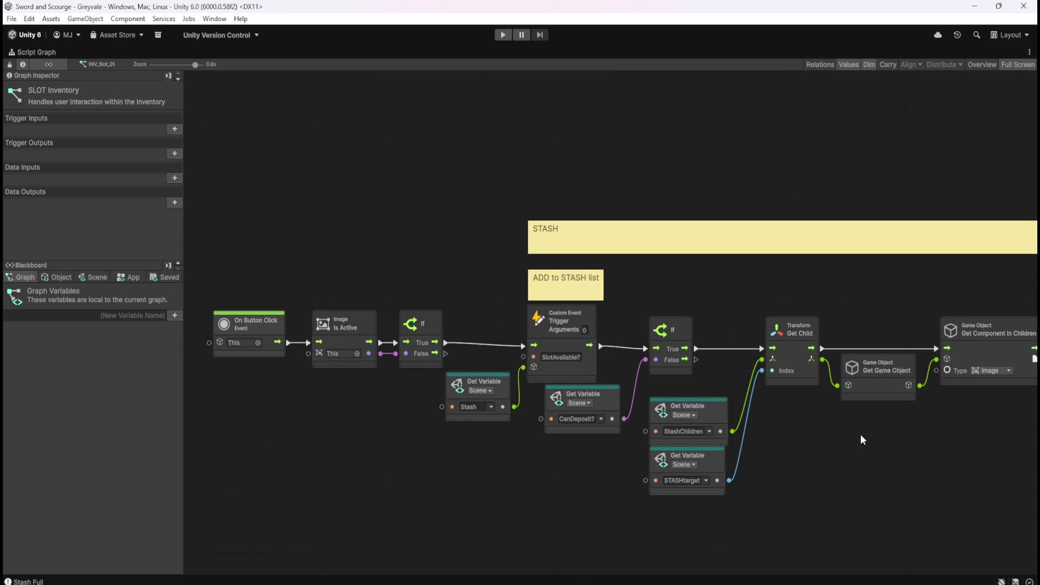
pyautogui.moveTo(874, 457); pyautogui.dragTo(707, 454)
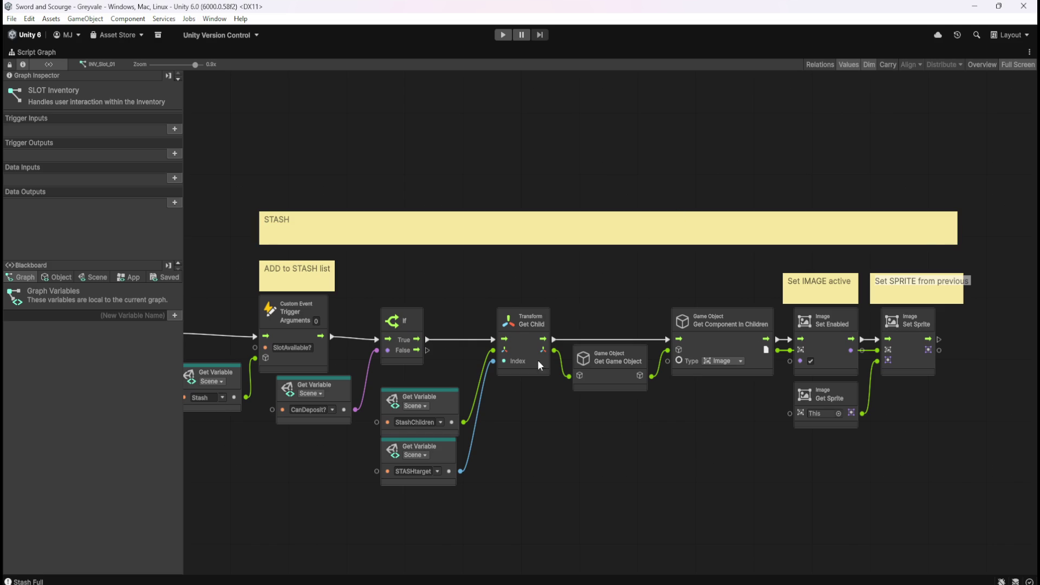
pyautogui.moveTo(599, 481); pyautogui.dragTo(745, 432)
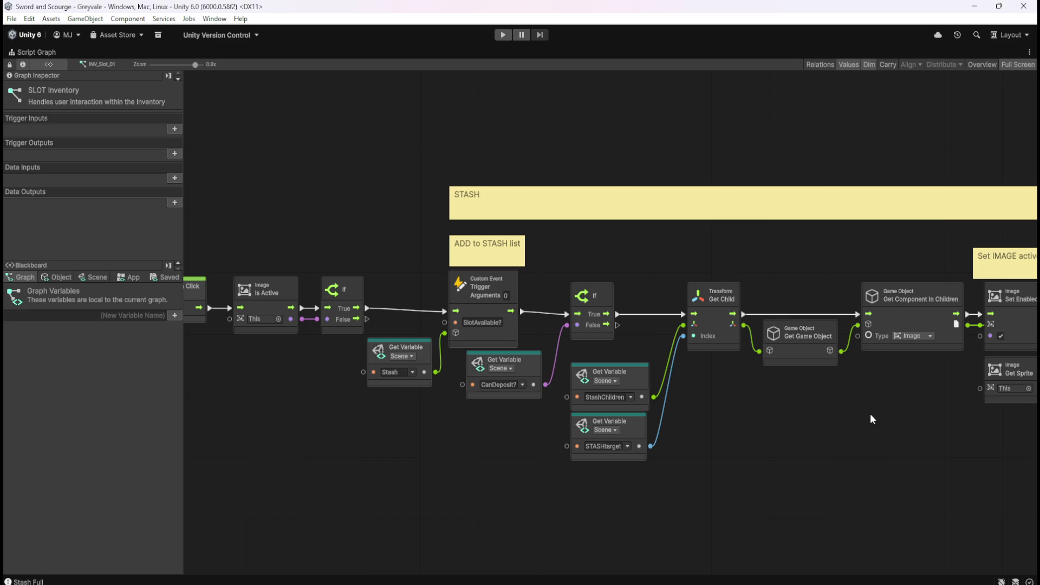
pyautogui.moveTo(893, 411); pyautogui.dragTo(504, 408)
pyautogui.moveTo(843, 235); pyautogui.dragTo(713, 367)
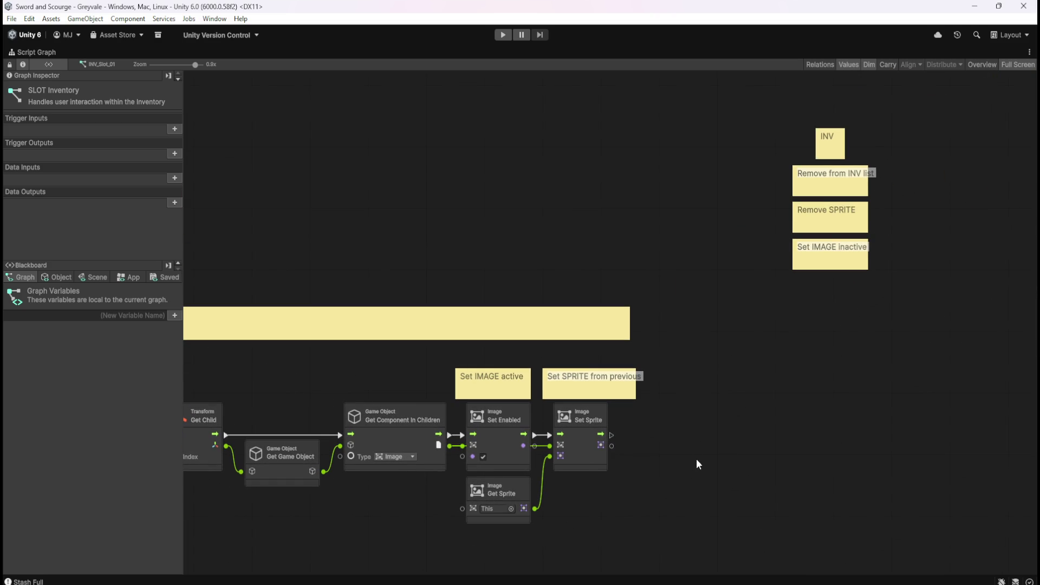
pyautogui.moveTo(408, 470); pyautogui.dragTo(648, 425)
pyautogui.moveTo(370, 538)
pyautogui.mouseDown()
pyautogui.moveTo(610, 471)
pyautogui.moveTo(775, 442)
pyautogui.mouseUp()
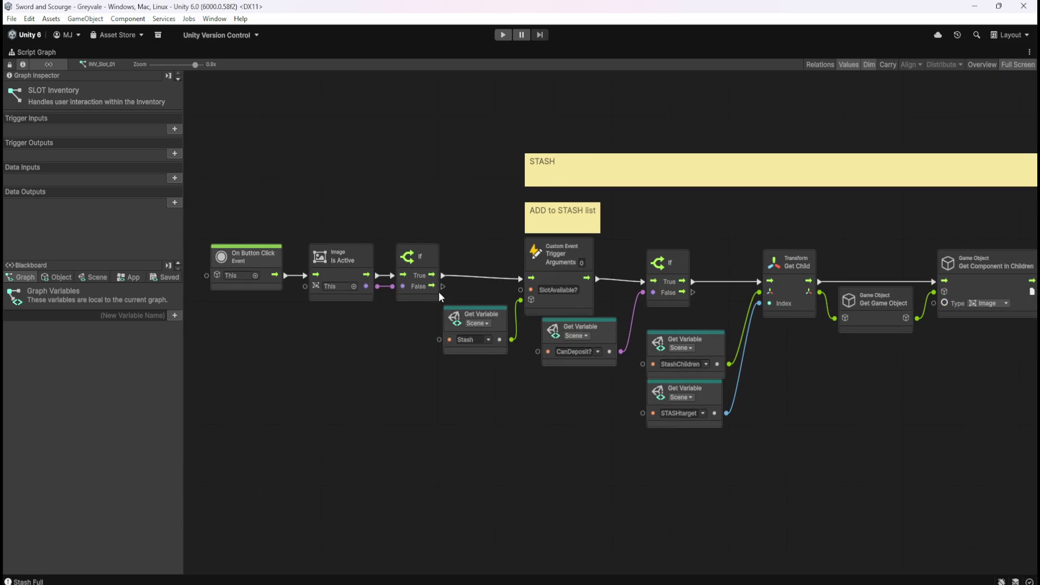
pyautogui.hscroll(5, 856, 420)
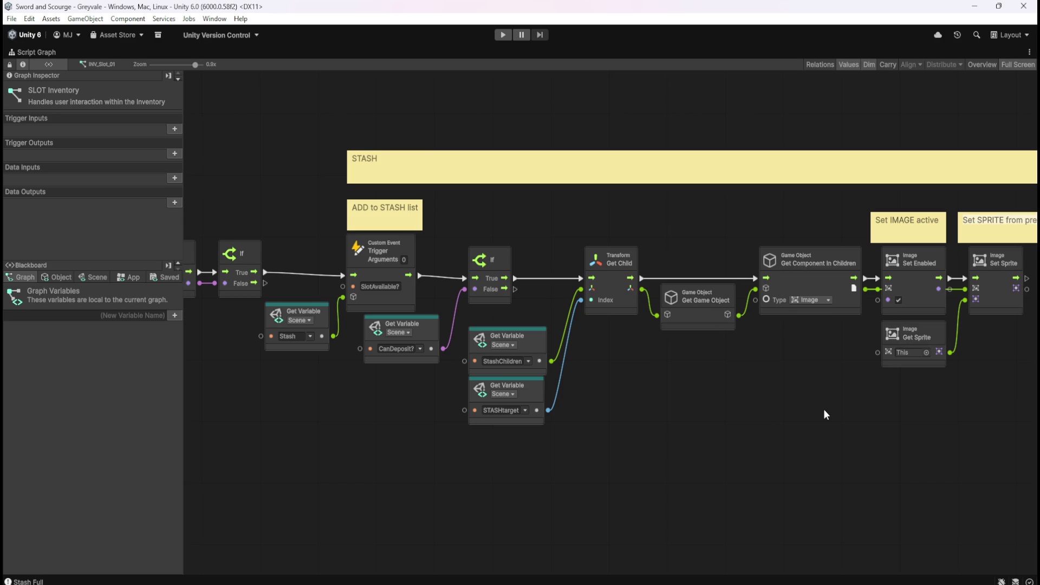
pyautogui.moveTo(824, 412); pyautogui.dragTo(669, 429)
pyautogui.hscroll(3, 669, 428)
pyautogui.moveTo(508, 419)
pyautogui.mouseDown()
pyautogui.moveTo(745, 381)
pyautogui.moveTo(866, 391)
pyautogui.mouseUp()
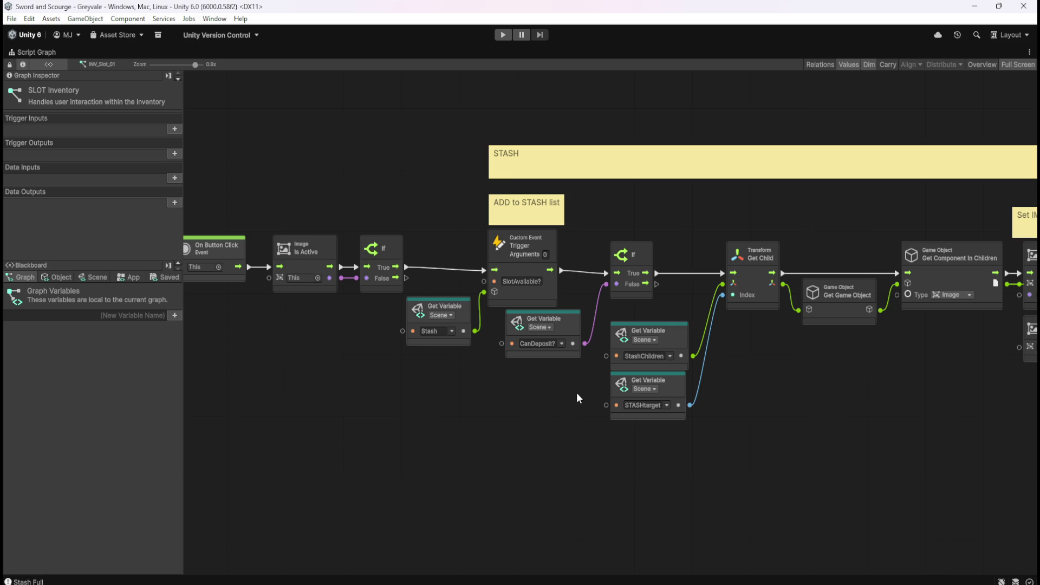
pyautogui.moveTo(877, 382)
pyautogui.mouseDown()
pyautogui.moveTo(562, 388)
pyautogui.moveTo(456, 415)
pyautogui.moveTo(437, 431)
pyautogui.mouseUp()
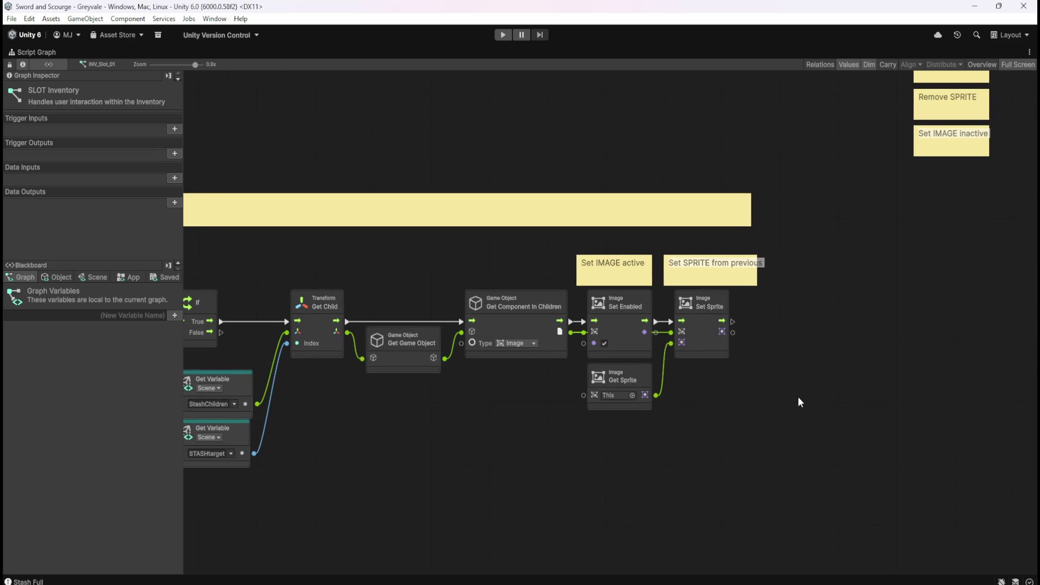
pyautogui.moveTo(806, 401)
pyautogui.mouseDown()
pyautogui.moveTo(727, 438)
pyautogui.moveTo(712, 486)
pyautogui.moveTo(887, 401)
pyautogui.mouseUp()
pyautogui.moveTo(485, 434)
pyautogui.mouseDown()
pyautogui.moveTo(822, 407)
pyautogui.moveTo(802, 387)
pyautogui.mouseUp()
pyautogui.click(912, 573)
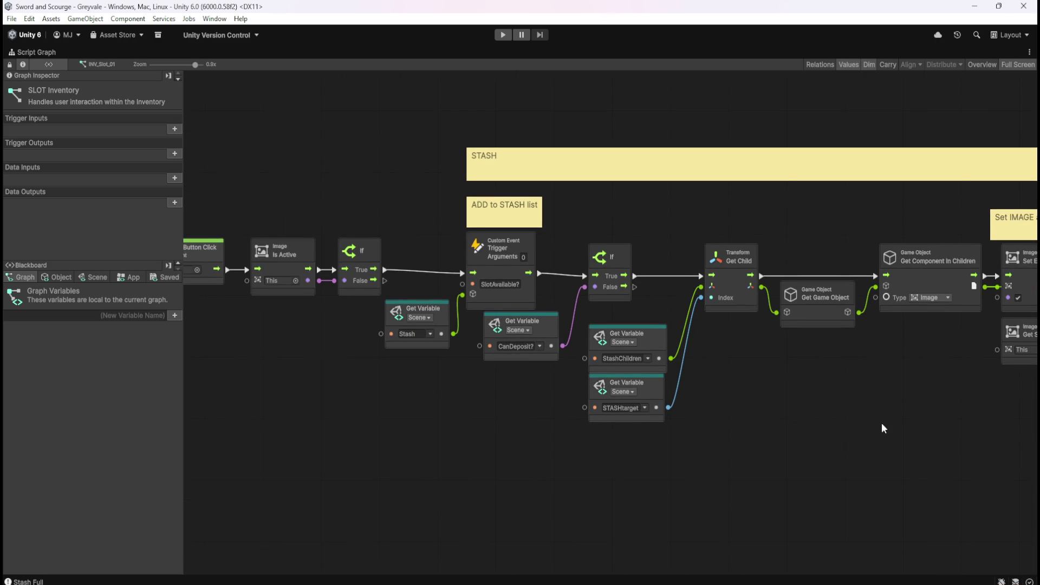
pyautogui.moveTo(883, 428); pyautogui.dragTo(580, 437)
pyautogui.click(852, 130)
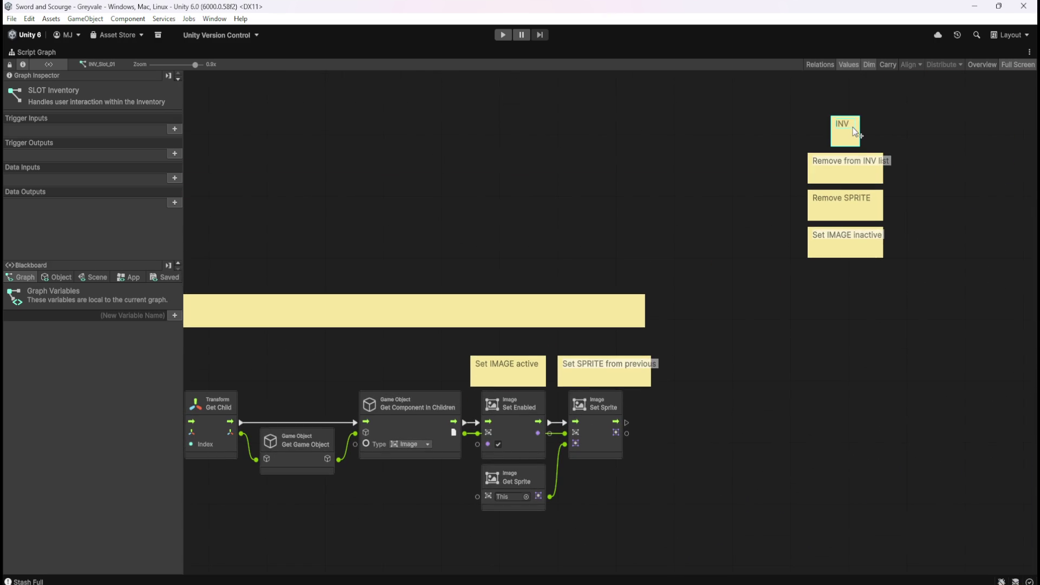
pyautogui.click(821, 163)
pyautogui.click(759, 244)
pyautogui.moveTo(323, 500)
pyautogui.mouseDown()
pyautogui.moveTo(677, 408)
pyautogui.moveTo(631, 413)
pyautogui.mouseUp()
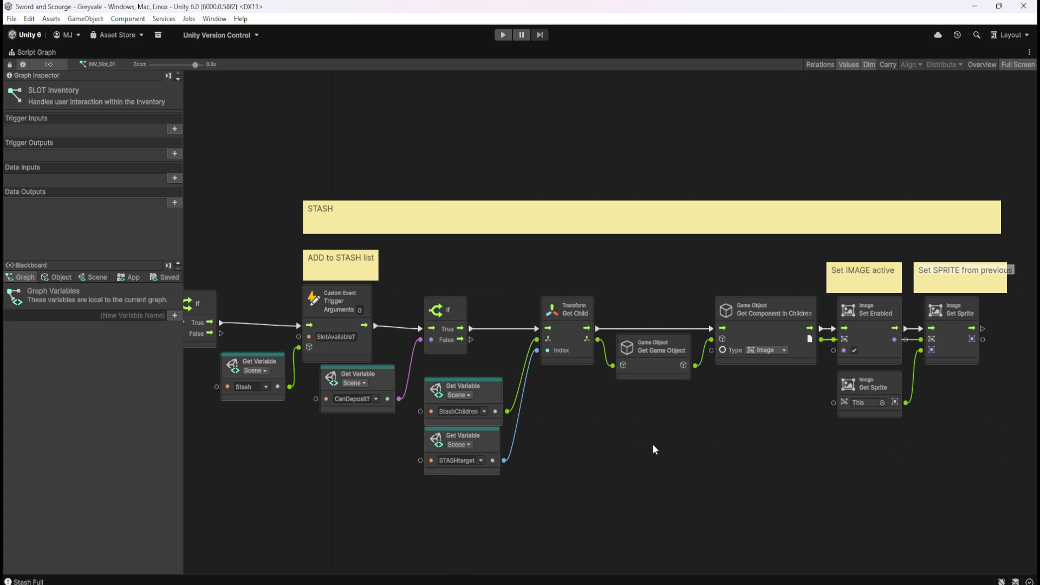
pyautogui.moveTo(653, 446); pyautogui.dragTo(878, 443)
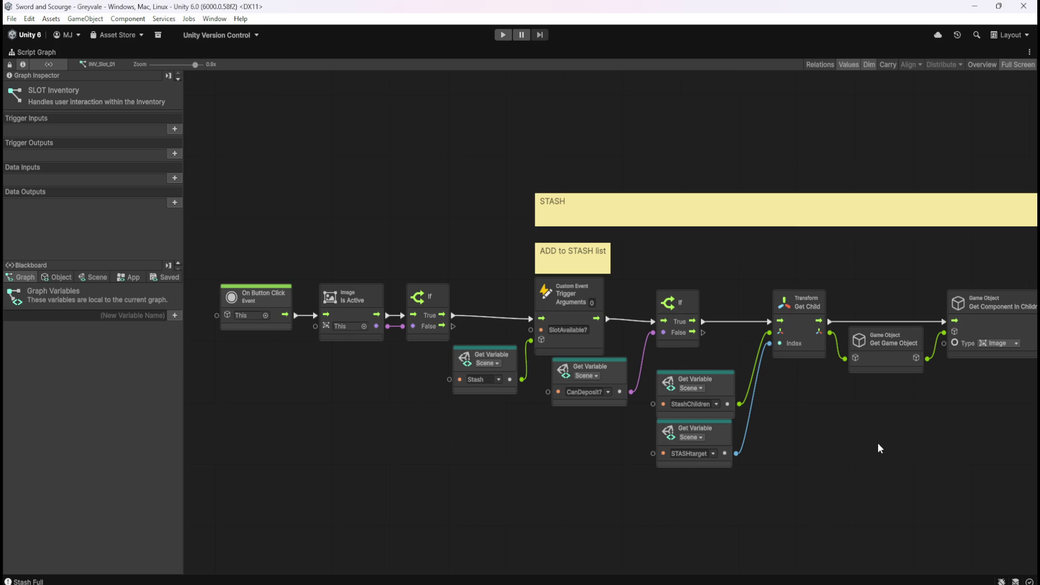
pyautogui.moveTo(934, 451); pyautogui.dragTo(634, 458)
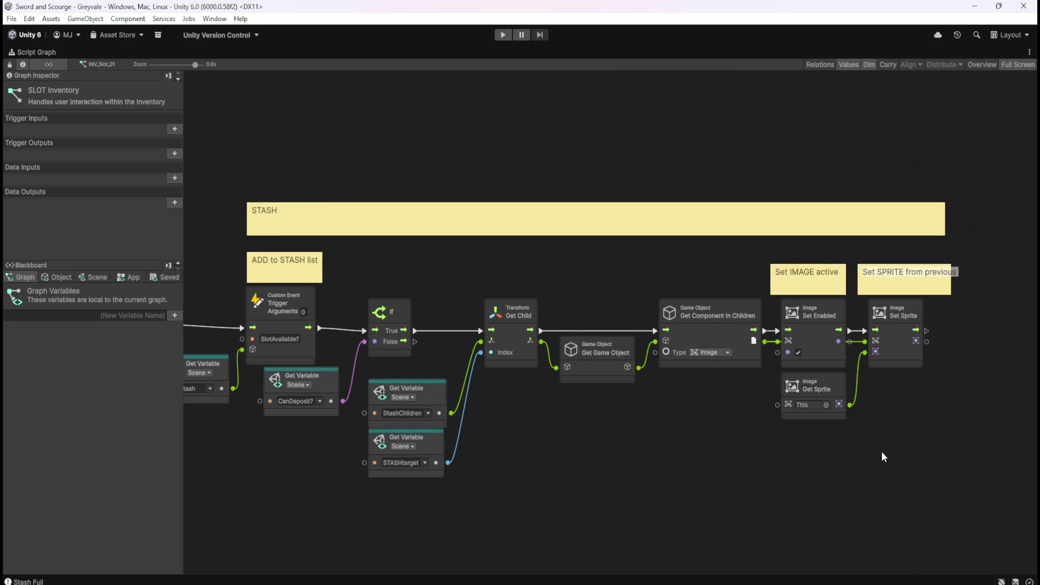
pyautogui.moveTo(882, 453); pyautogui.dragTo(638, 431)
pyautogui.moveTo(743, 353); pyautogui.dragTo(748, 426)
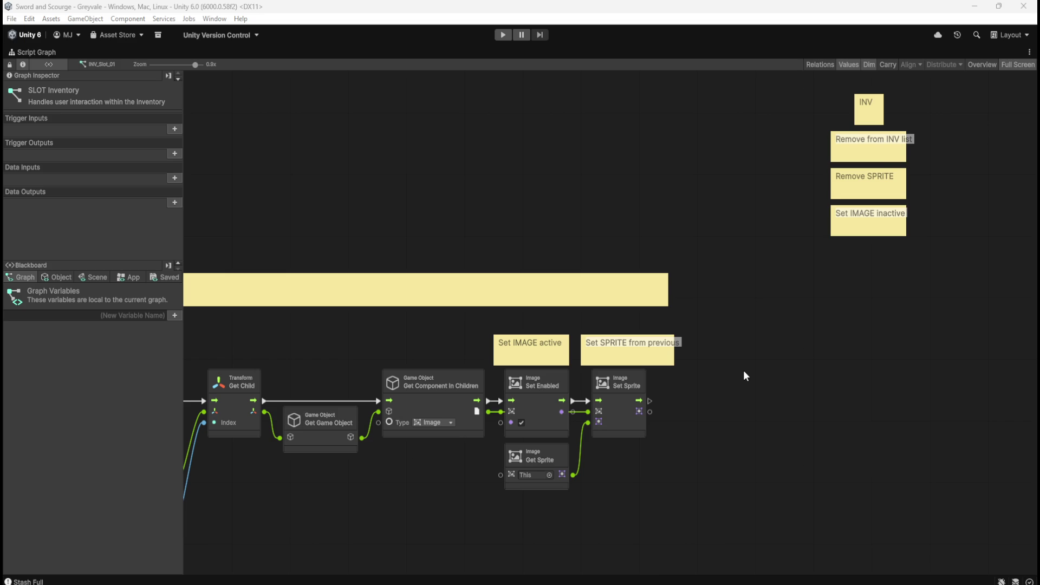
pyautogui.moveTo(374, 509); pyautogui.dragTo(712, 417)
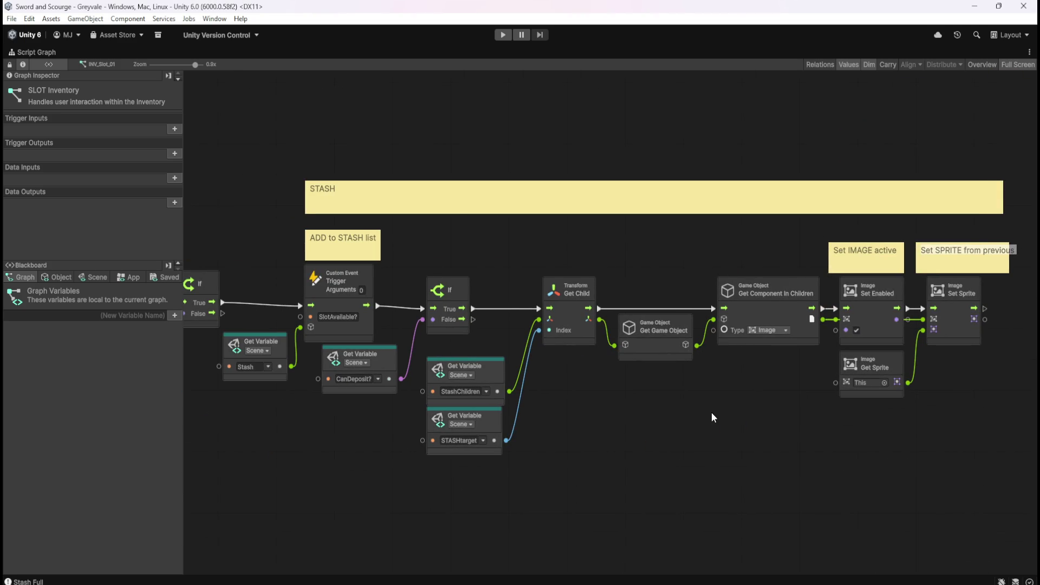
pyautogui.moveTo(962, 350); pyautogui.dragTo(542, 403)
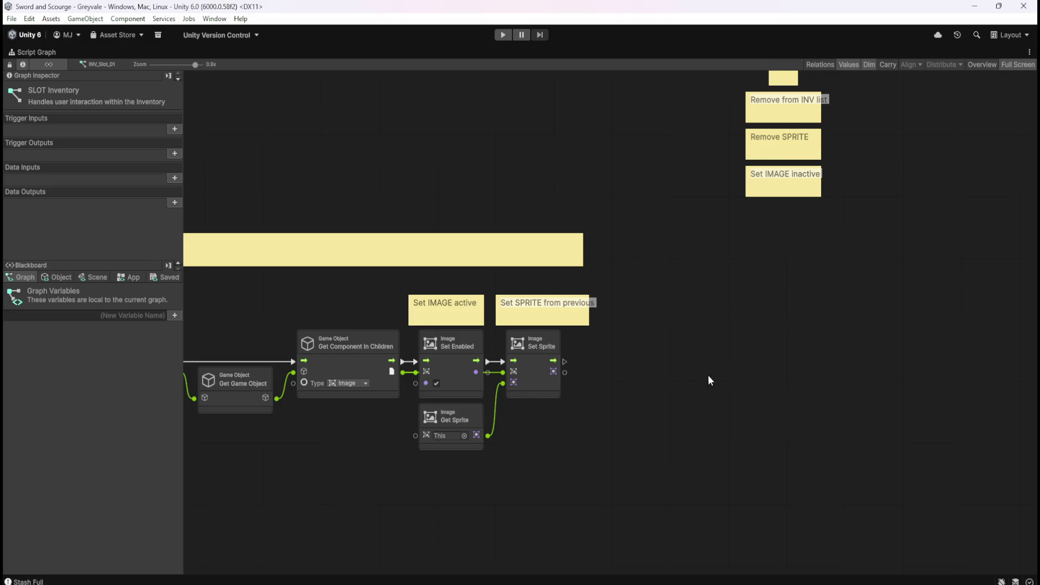
pyautogui.moveTo(650, 410); pyautogui.dragTo(636, 420)
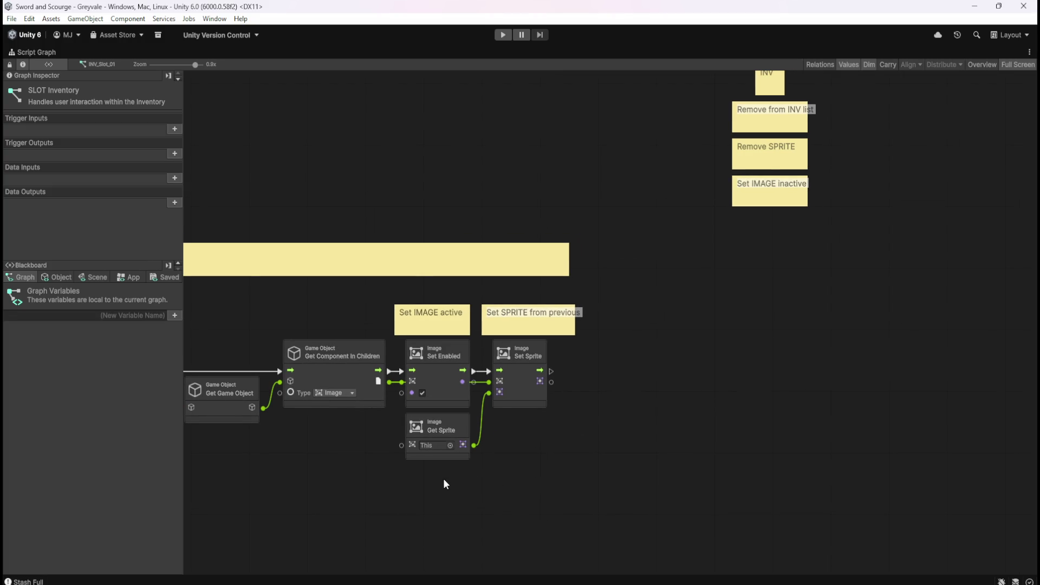
# Duplicate the Set Enabled, Get Sprite and Set Sprite nodes and place the copies below the INV notes.
pyautogui.moveTo(404, 481); pyautogui.dragTo(605, 389)
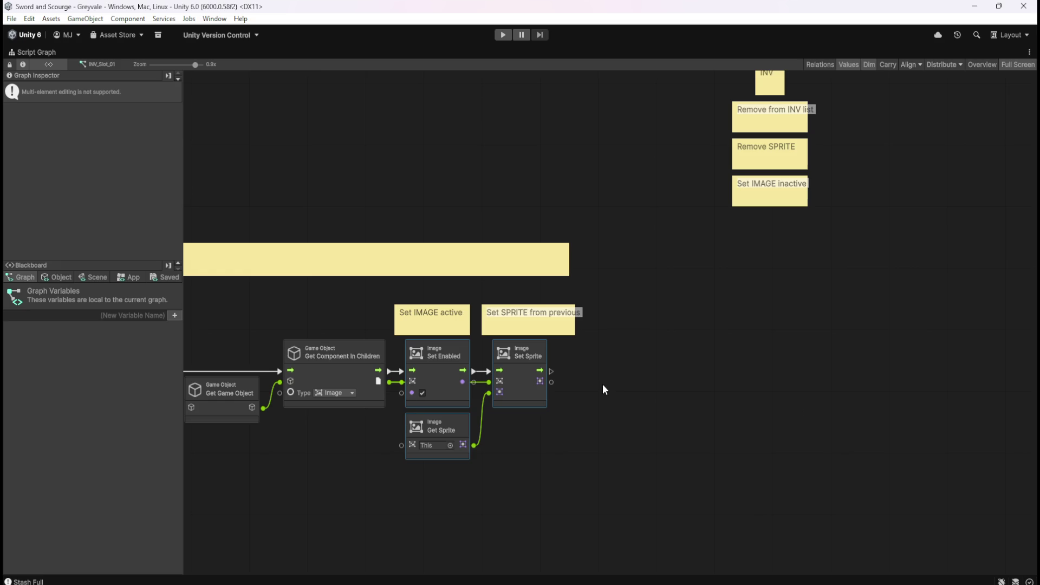
pyautogui.hotkey('ctrl', 'd')
pyautogui.moveTo(589, 319); pyautogui.dragTo(673, 382)
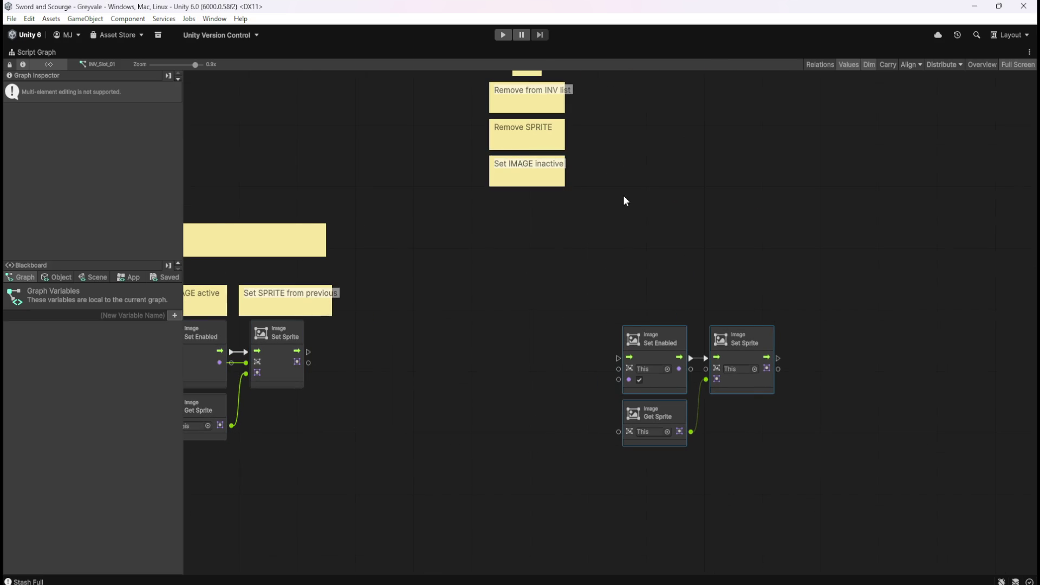
pyautogui.moveTo(573, 293); pyautogui.dragTo(630, 299)
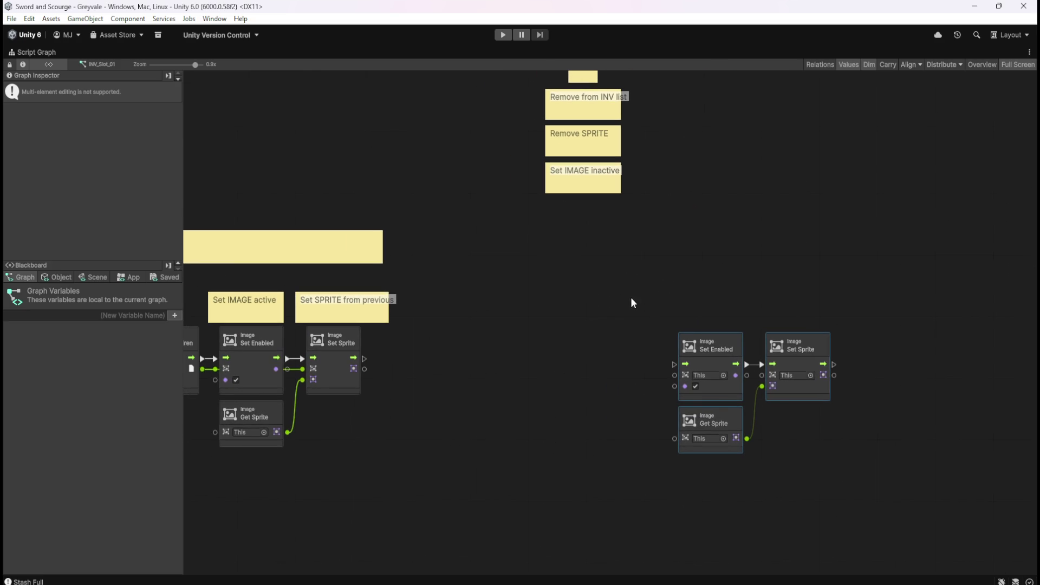
pyautogui.click(715, 422)
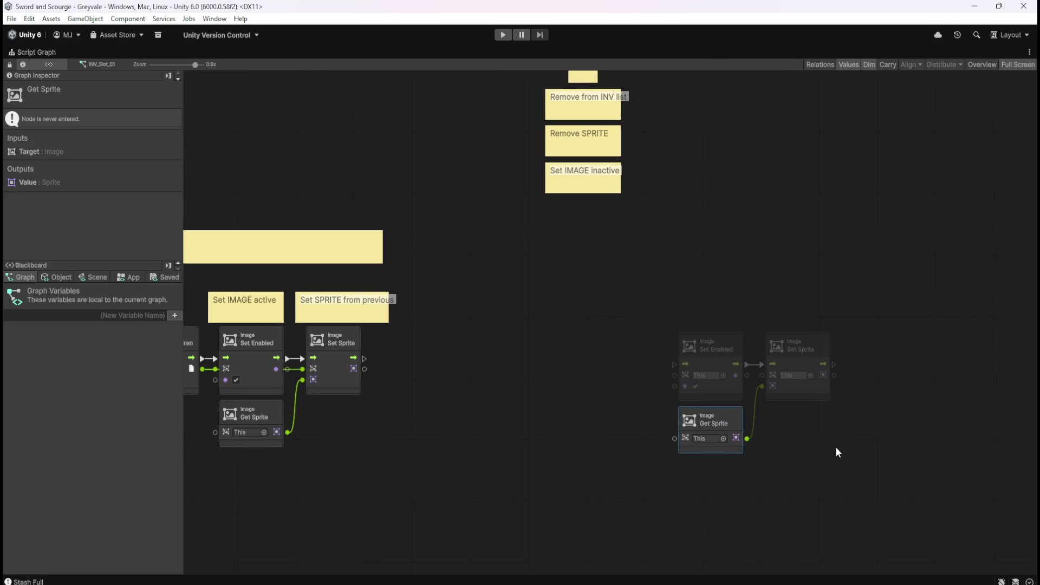
pyautogui.click(838, 452)
# Set the copied Set Sprite's sprite to None and uncheck the copied Set Enabled value.
pyautogui.click(831, 404)
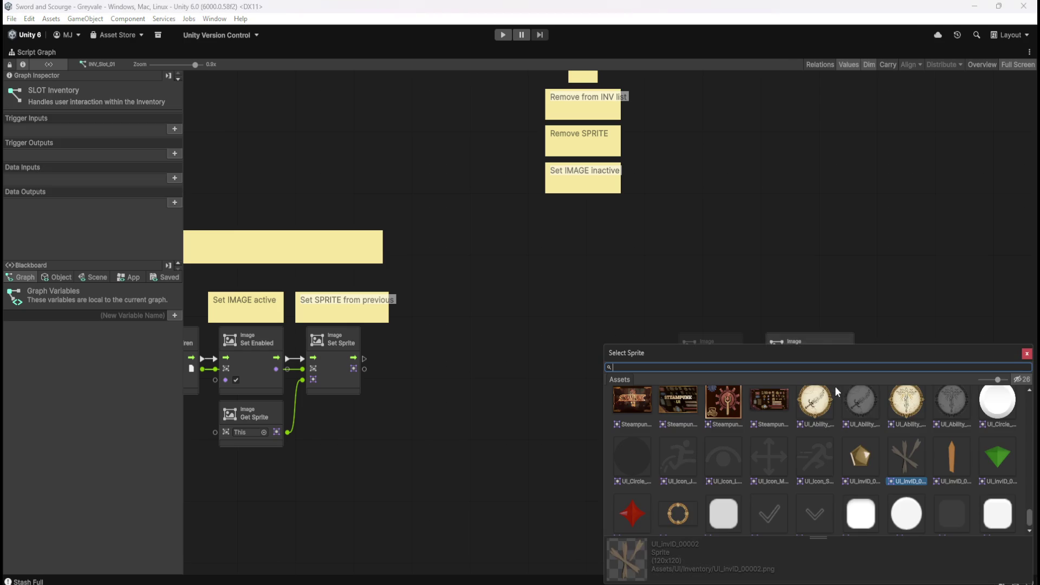
pyautogui.moveTo(1028, 520); pyautogui.dragTo(1029, 394)
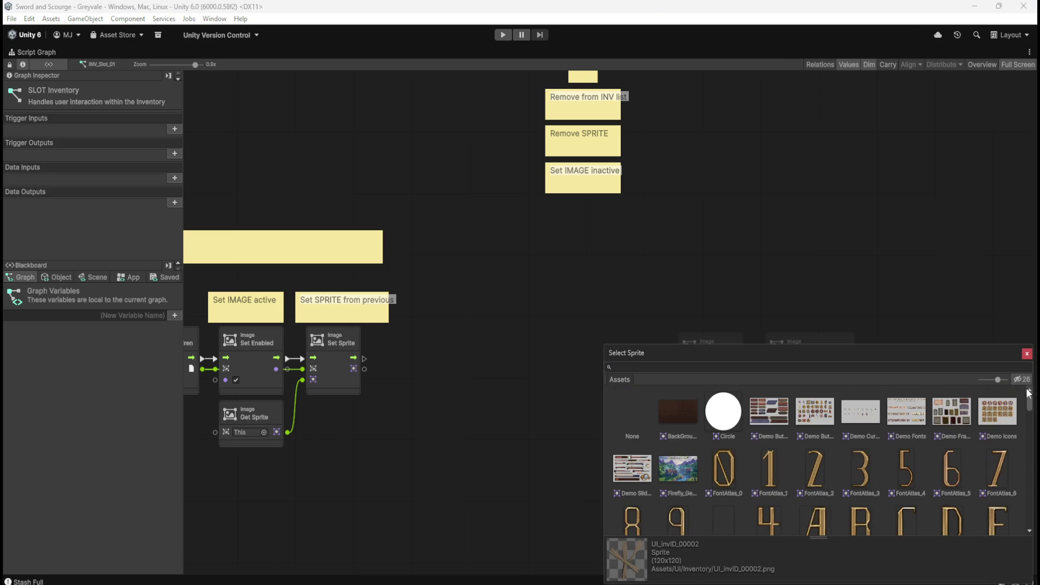
pyautogui.doubleClick(632, 417)
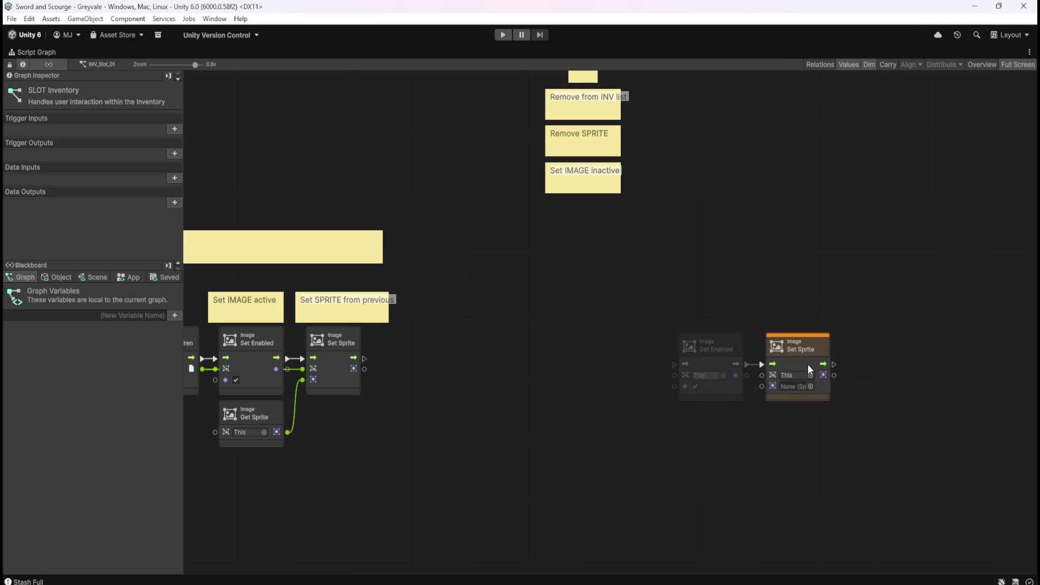
pyautogui.click(696, 386)
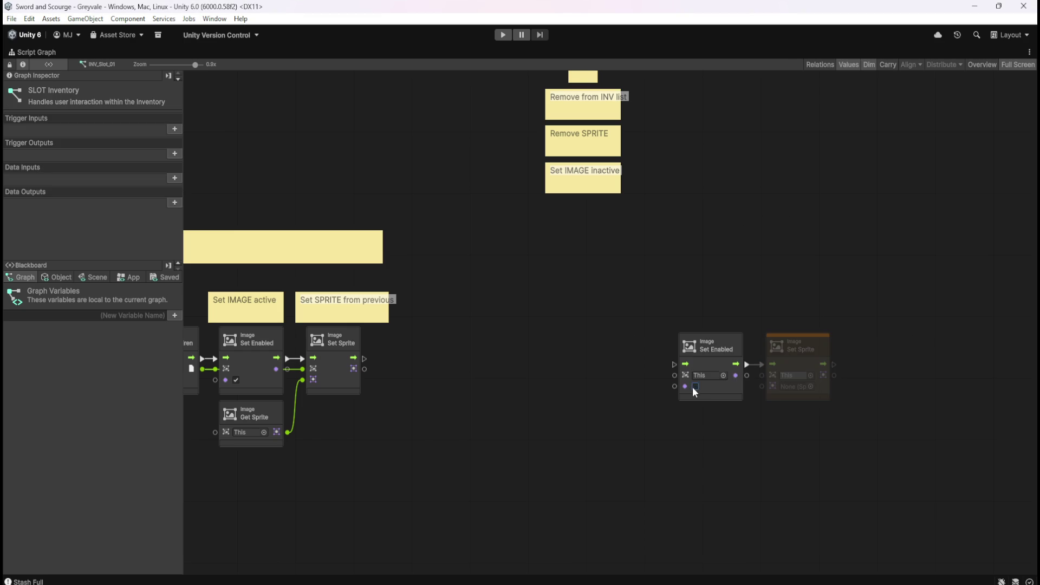
# Place the Remove SPRITE and Set IMAGE inactive notes above the copied nodes.
pyautogui.moveTo(600, 175)
pyautogui.mouseDown()
pyautogui.moveTo(716, 266)
pyautogui.moveTo(729, 304)
pyautogui.mouseUp()
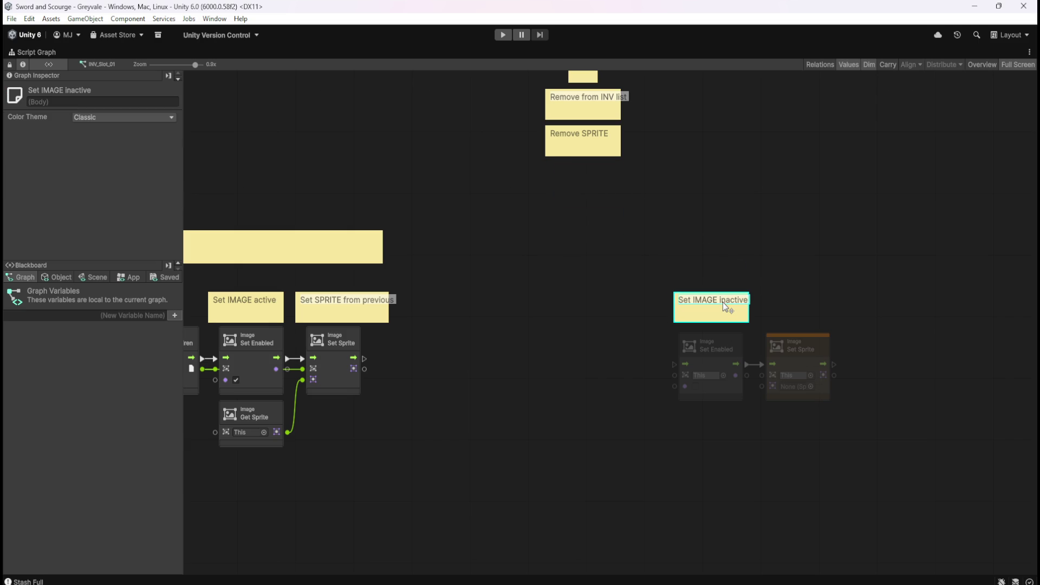
pyautogui.click(712, 262)
pyautogui.moveTo(586, 133)
pyautogui.mouseDown()
pyautogui.moveTo(837, 283)
pyautogui.moveTo(703, 254)
pyautogui.moveTo(715, 257)
pyautogui.mouseUp()
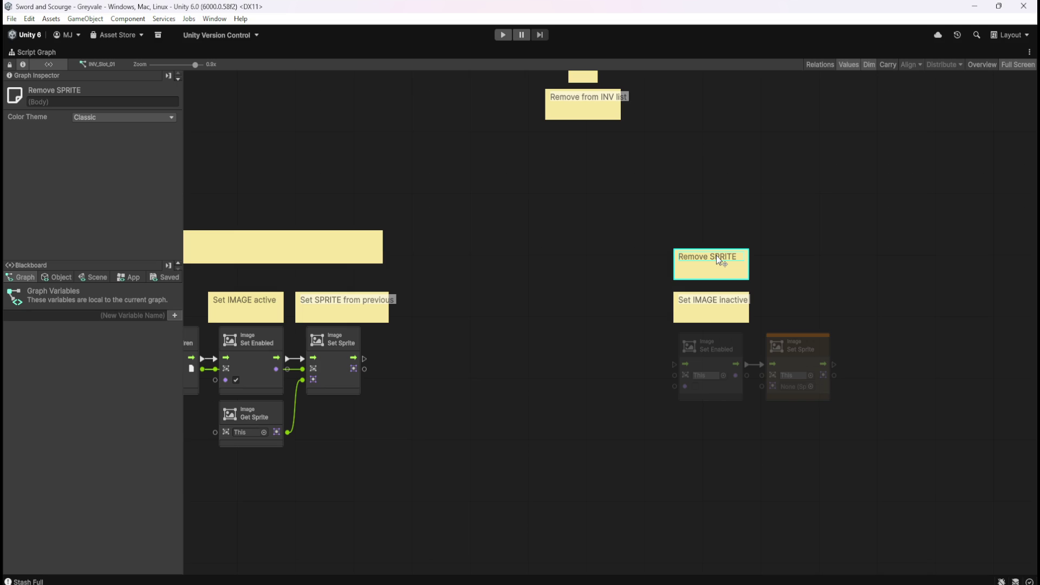
pyautogui.moveTo(715, 301); pyautogui.dragTo(809, 263)
# Chain the copied Set Enabled after Set Sprite and move both under the Remove SPRITE note.
pyautogui.moveTo(737, 344); pyautogui.dragTo(912, 344)
pyautogui.moveTo(835, 364); pyautogui.dragTo(851, 368)
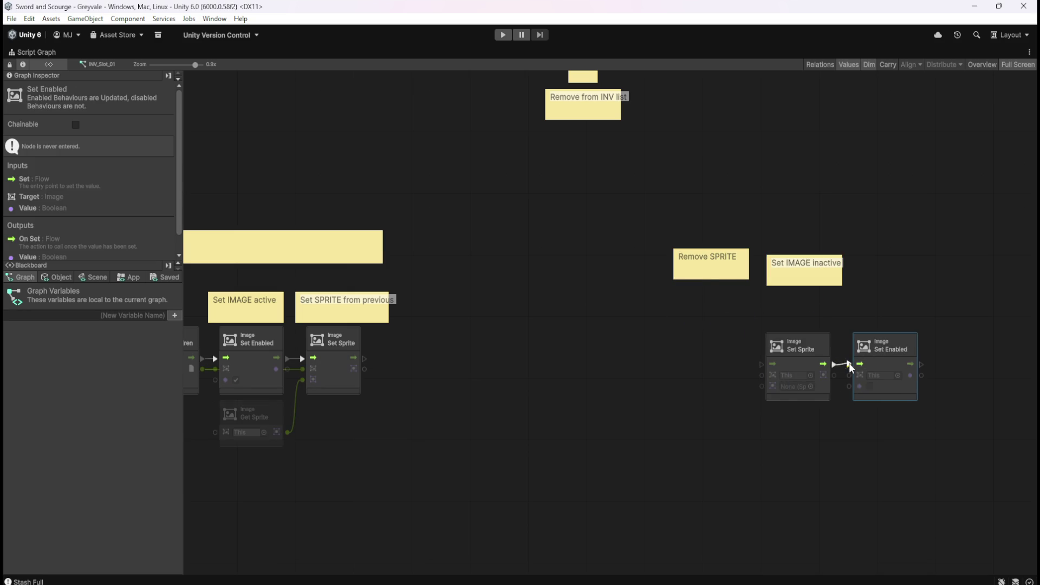
pyautogui.click(709, 342)
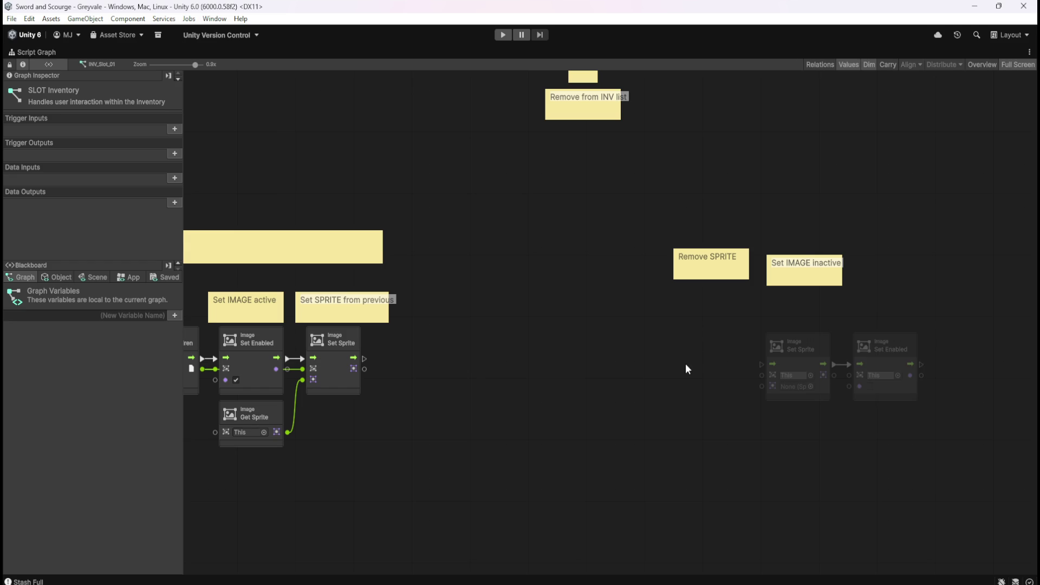
pyautogui.moveTo(726, 303)
pyautogui.mouseDown()
pyautogui.moveTo(903, 381)
pyautogui.moveTo(790, 356)
pyautogui.mouseUp()
pyautogui.moveTo(743, 275)
pyautogui.mouseDown()
pyautogui.moveTo(750, 294)
pyautogui.moveTo(838, 312)
pyautogui.moveTo(730, 311)
pyautogui.mouseUp()
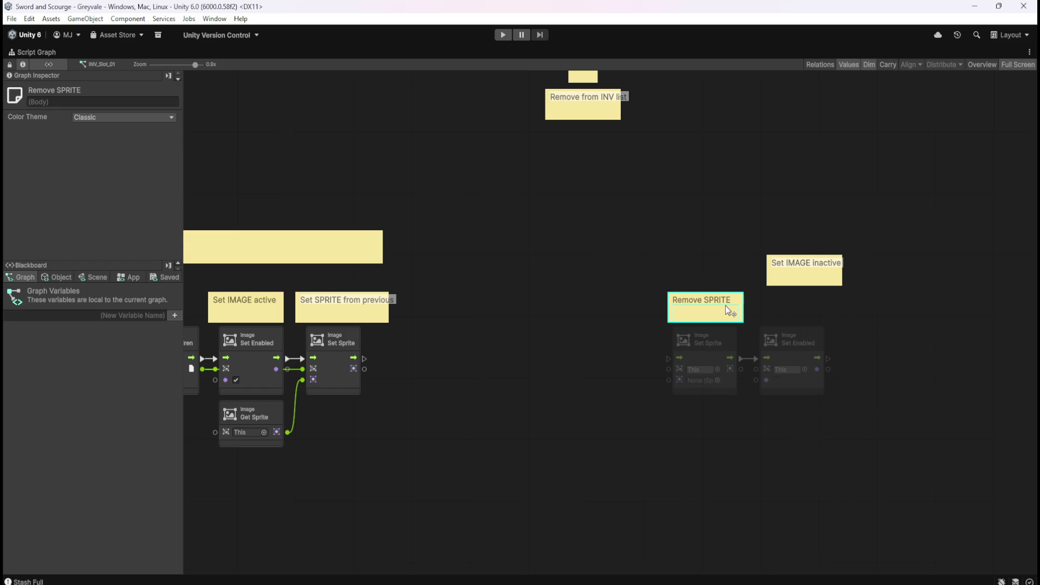
# Line up the Remove SPRITE and Set IMAGE inactive notes above their nodes.
pyautogui.moveTo(809, 278); pyautogui.dragTo(797, 297)
pyautogui.moveTo(796, 309); pyautogui.dragTo(802, 309)
pyautogui.moveTo(708, 309); pyautogui.dragTo(709, 302)
pyautogui.click(726, 233)
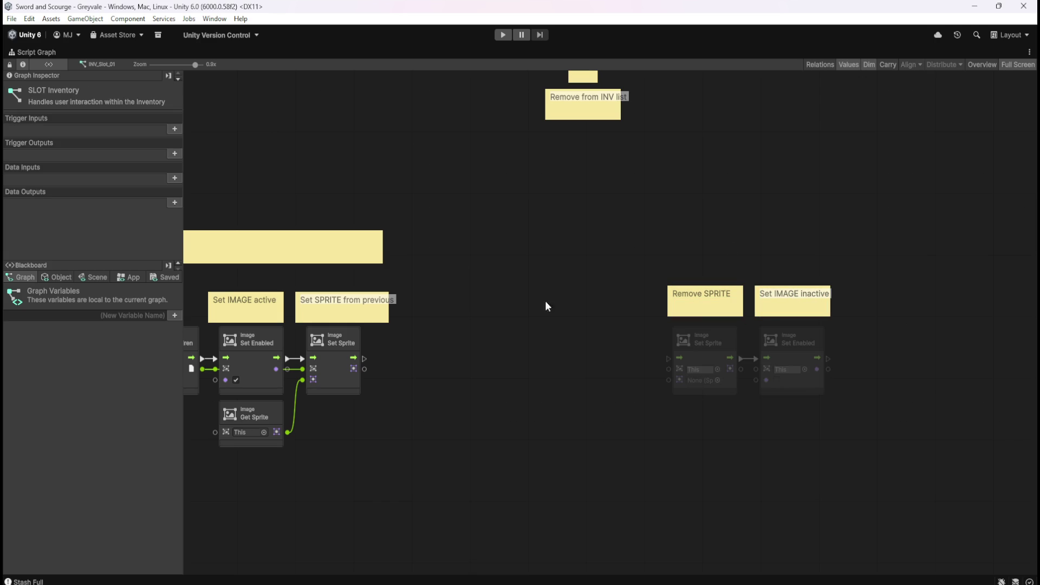
pyautogui.moveTo(530, 271); pyautogui.dragTo(599, 346)
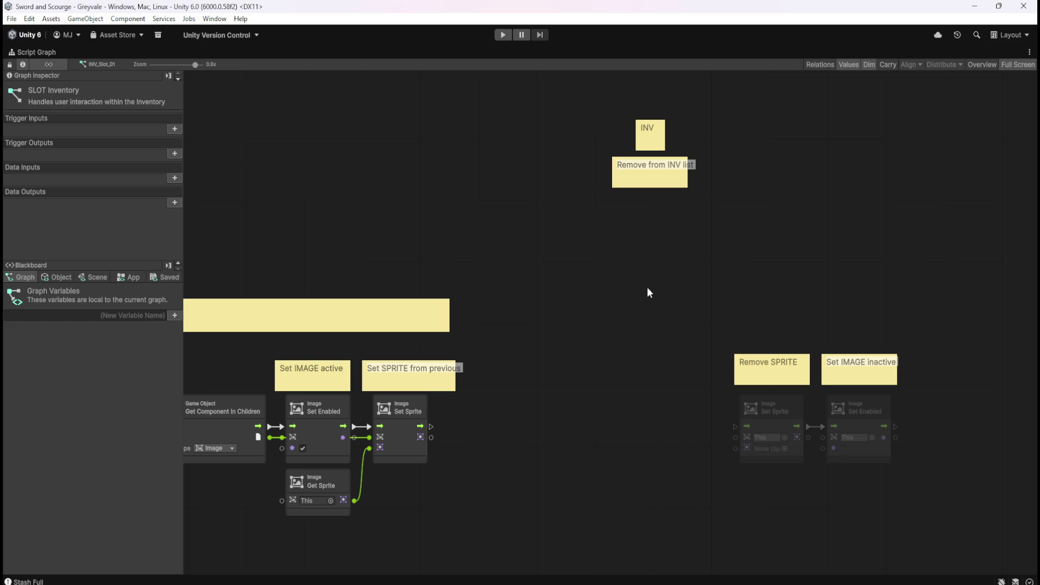
# Compare with the STASH chain, then bring up the canvas context menu beside the INV nodes.
pyautogui.click(674, 171)
pyautogui.click(661, 301)
pyautogui.hscroll(-3, 520, 222)
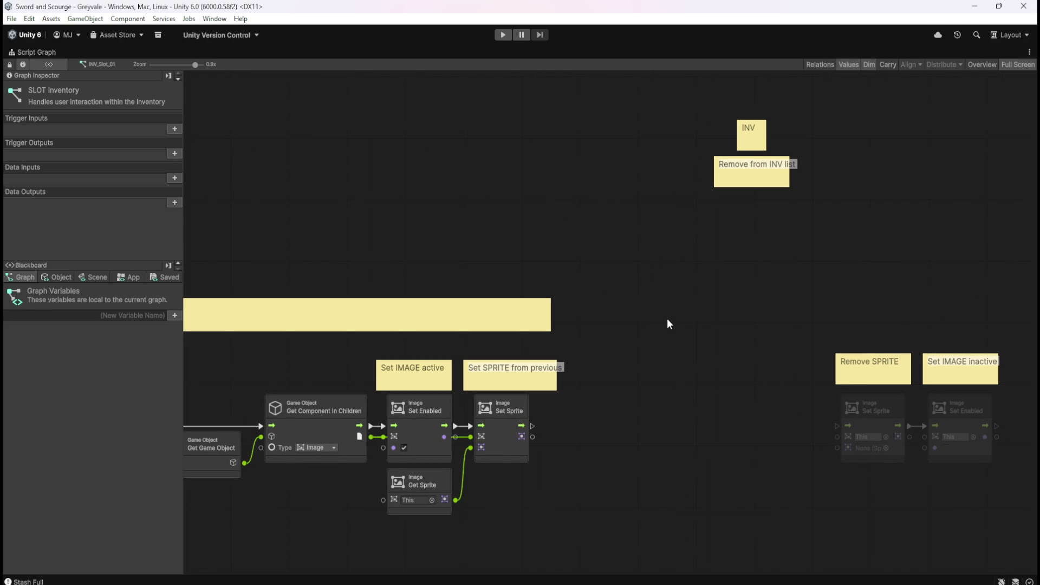
pyautogui.moveTo(458, 223); pyautogui.dragTo(831, 210)
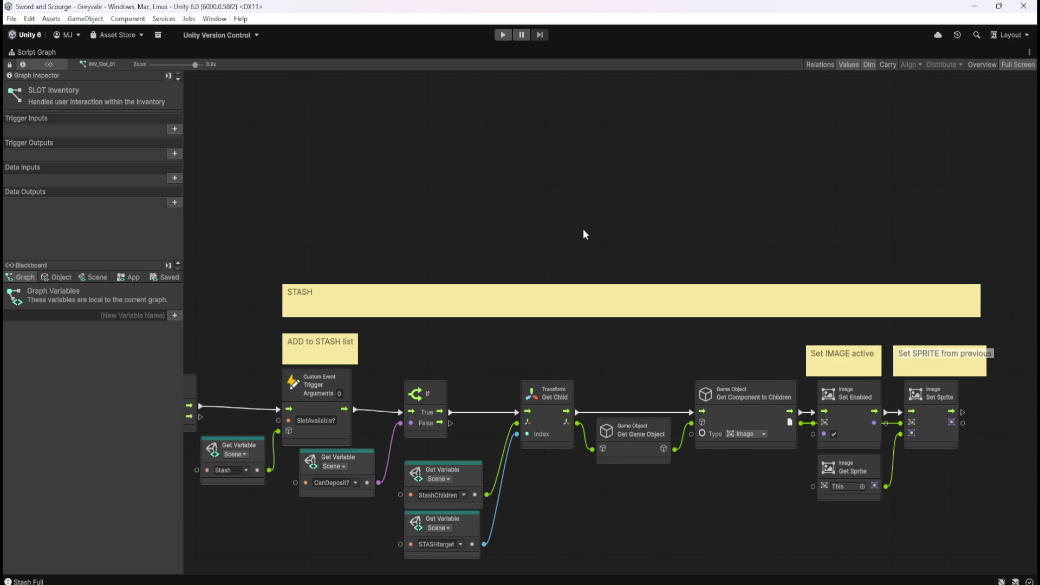
pyautogui.moveTo(583, 230); pyautogui.dragTo(695, 200)
pyautogui.moveTo(868, 201)
pyautogui.mouseDown()
pyautogui.moveTo(773, 251)
pyautogui.moveTo(696, 264)
pyautogui.mouseUp()
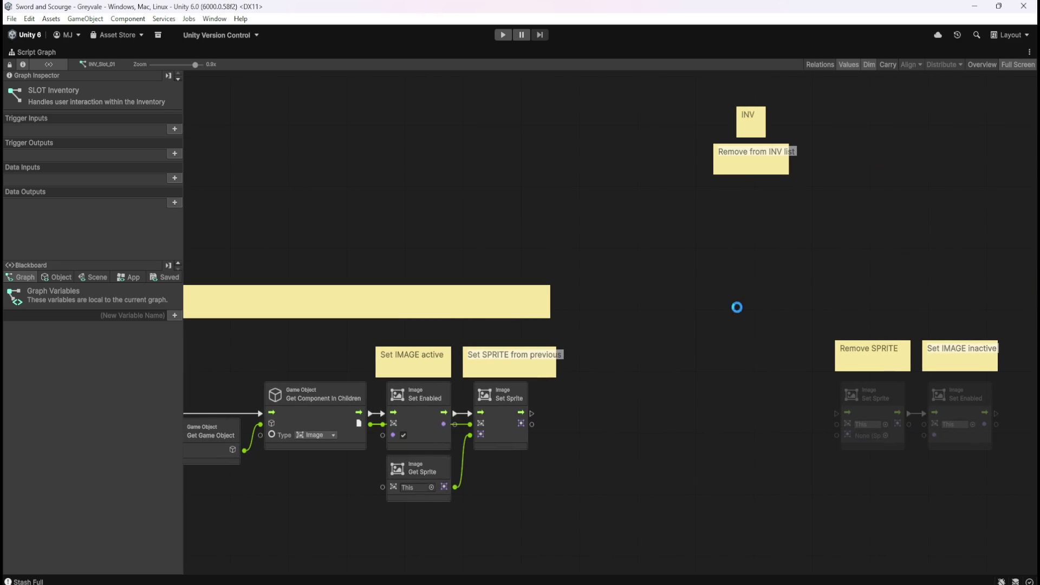
pyautogui.scroll(-1, 704, 363)
pyautogui.hscroll(1, 704, 363)
pyautogui.rightClick(636, 414)
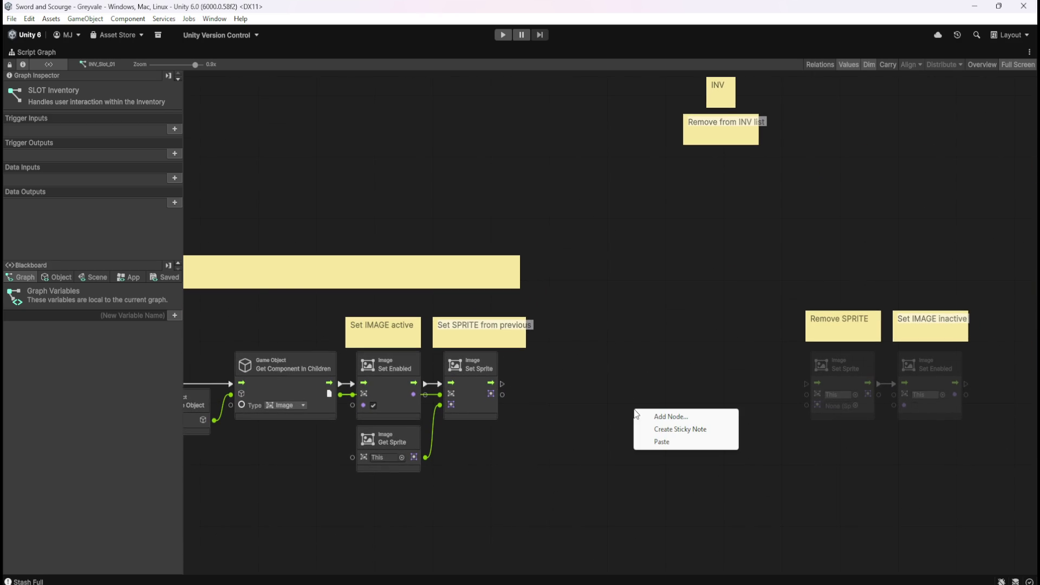
# Search 'get index' and add a Transform: Get Sibling Index node below the INV notes.
pyautogui.click(645, 417)
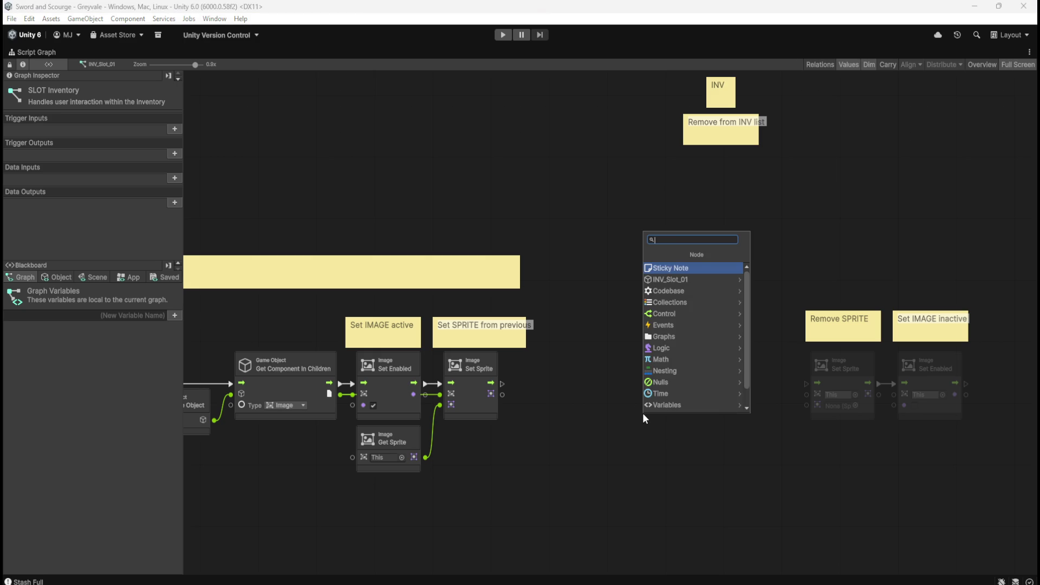
pyautogui.write('get index')
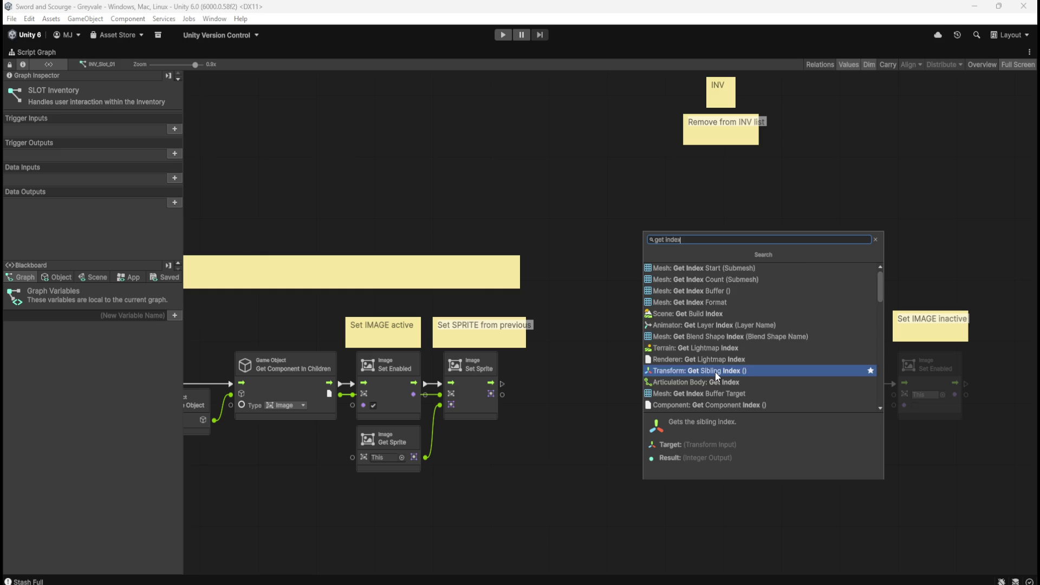
pyautogui.scroll(-10, 715, 373)
pyautogui.scroll(-10, 715, 372)
pyautogui.scroll(15, 715, 350)
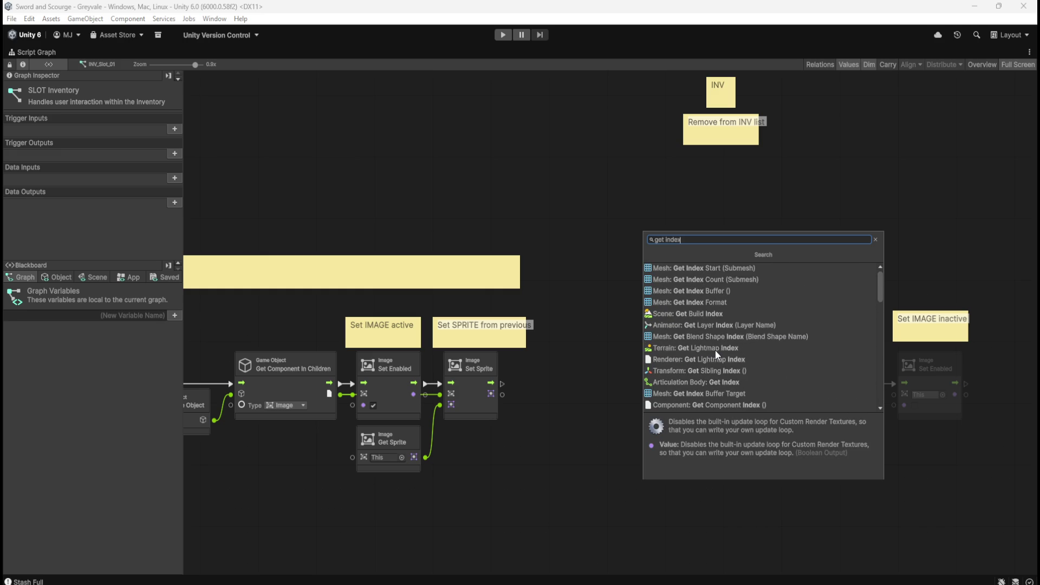
pyautogui.click(709, 372)
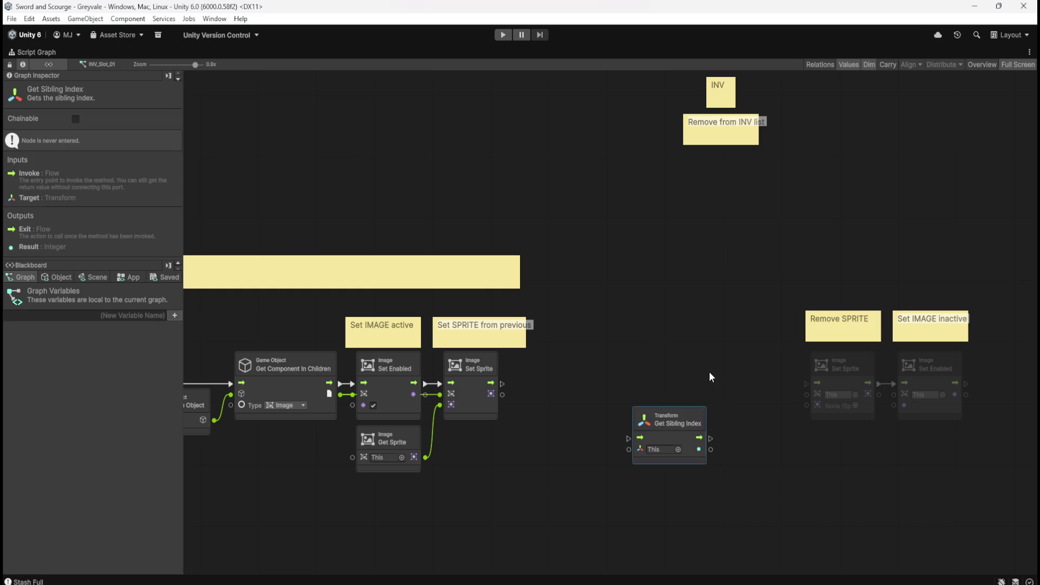
pyautogui.click(736, 467)
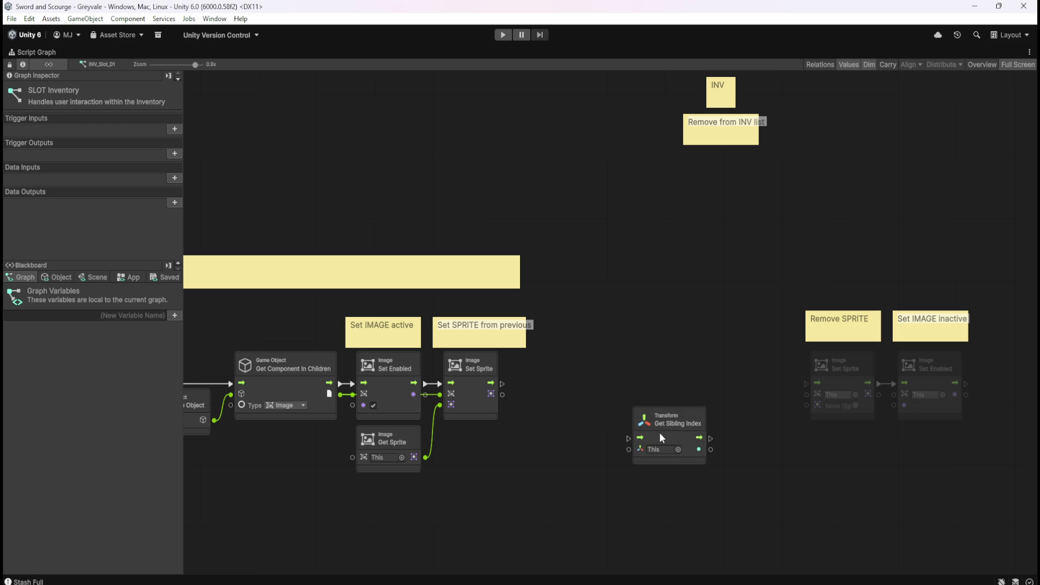
# Move the Get Sibling Index node further left and down in the maximized graph.
pyautogui.hotkey('shift', 'space')
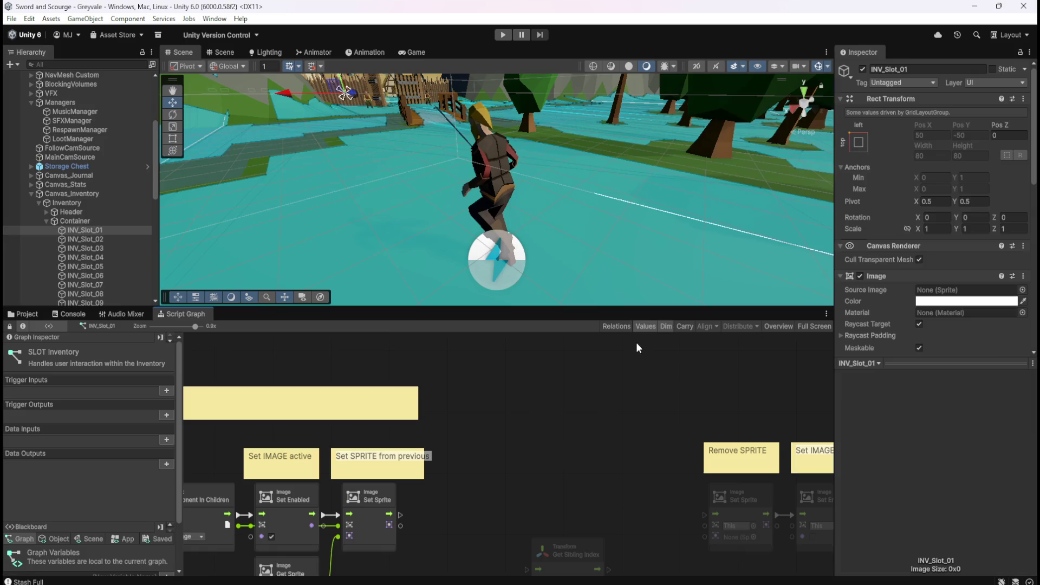
pyautogui.hotkey('shift', 'space')
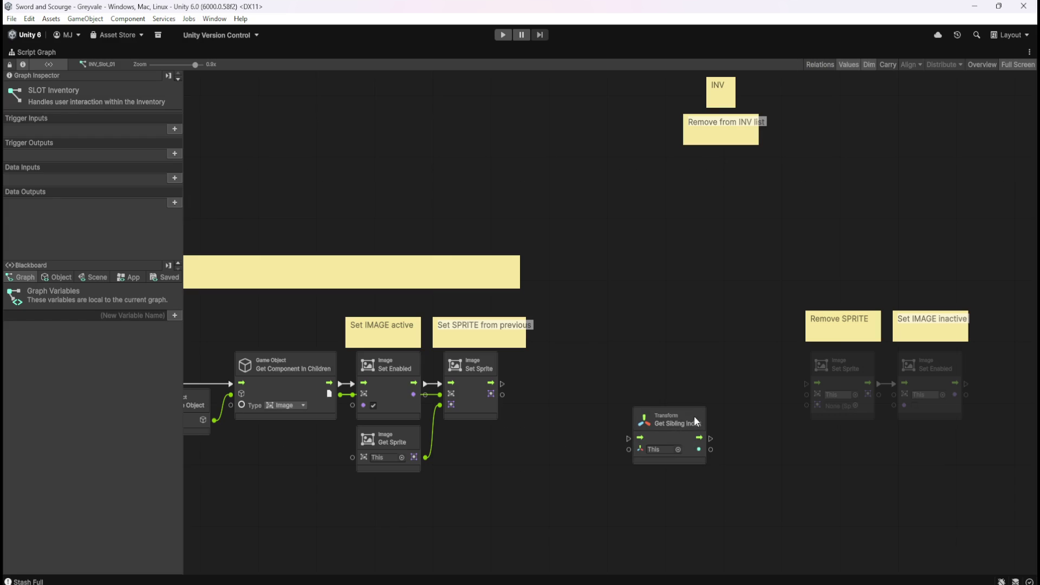
pyautogui.moveTo(697, 421); pyautogui.dragTo(647, 458)
pyautogui.click(684, 396)
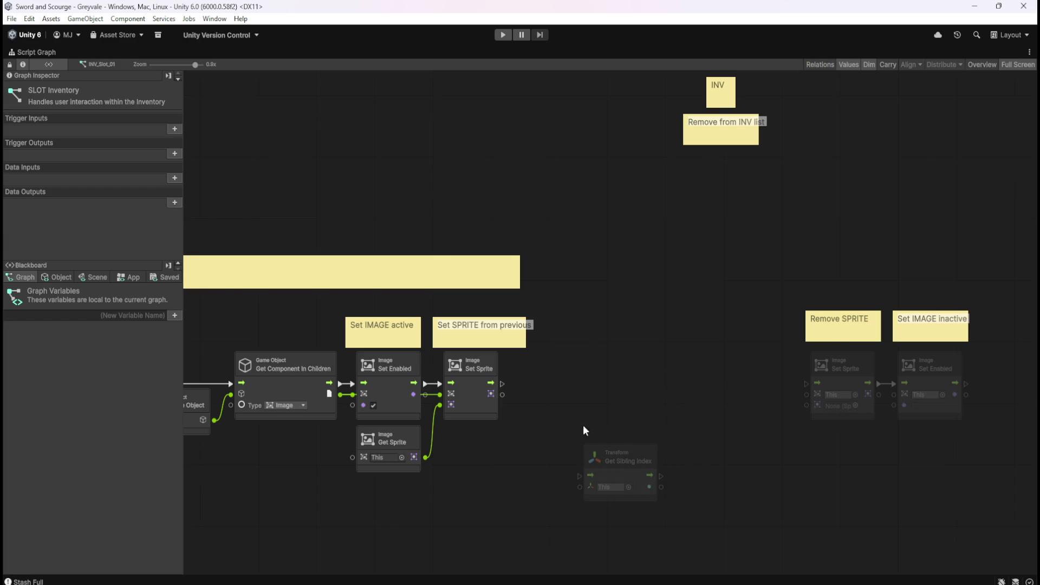
pyautogui.click(629, 458)
pyautogui.click(680, 390)
# Restore the editor layout and expand LootBrowser in the Hierarchy to show its children.
pyautogui.hotkey('shift', 'space')
pyautogui.click(32, 315)
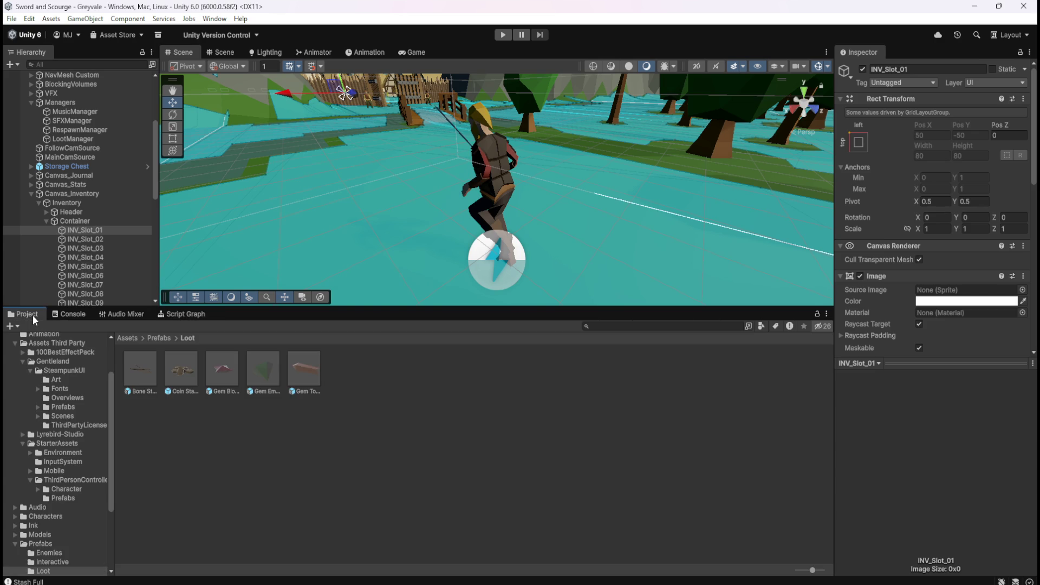
pyautogui.click(183, 313)
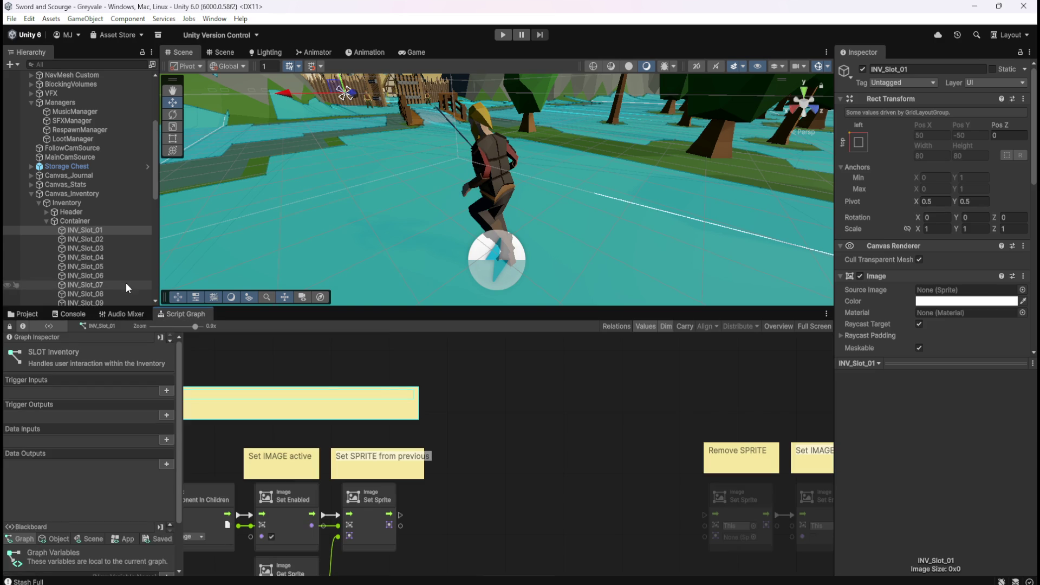
pyautogui.scroll(-3, 129, 287)
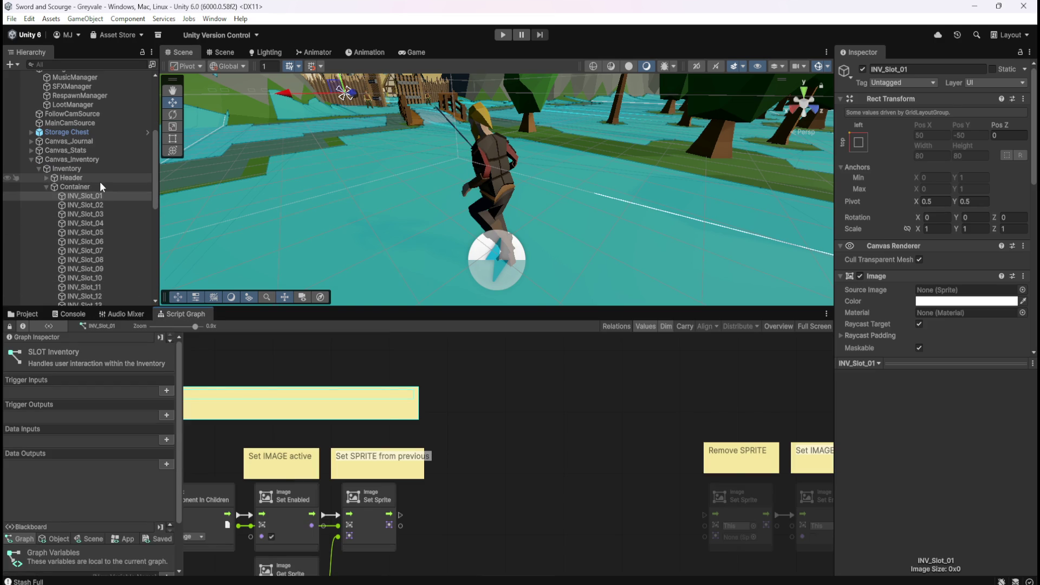
pyautogui.scroll(-15, 100, 186)
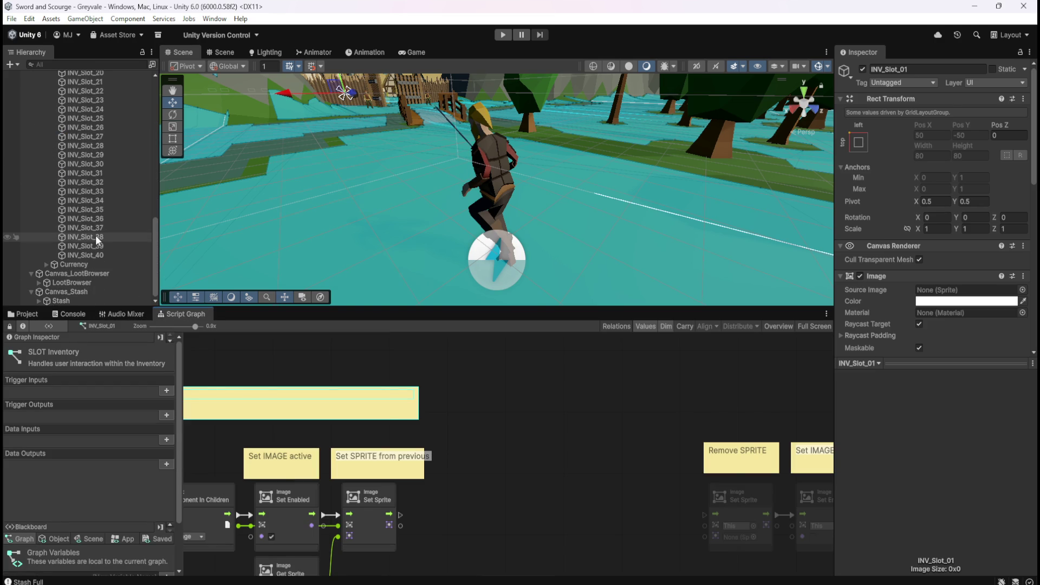
pyautogui.scroll(-8, 97, 241)
pyautogui.click(38, 283)
# Select LootBrowser, maximize its graph, and view the Custom Event, Get Child and Set Enabled nodes.
pyautogui.click(39, 283)
pyautogui.click(65, 283)
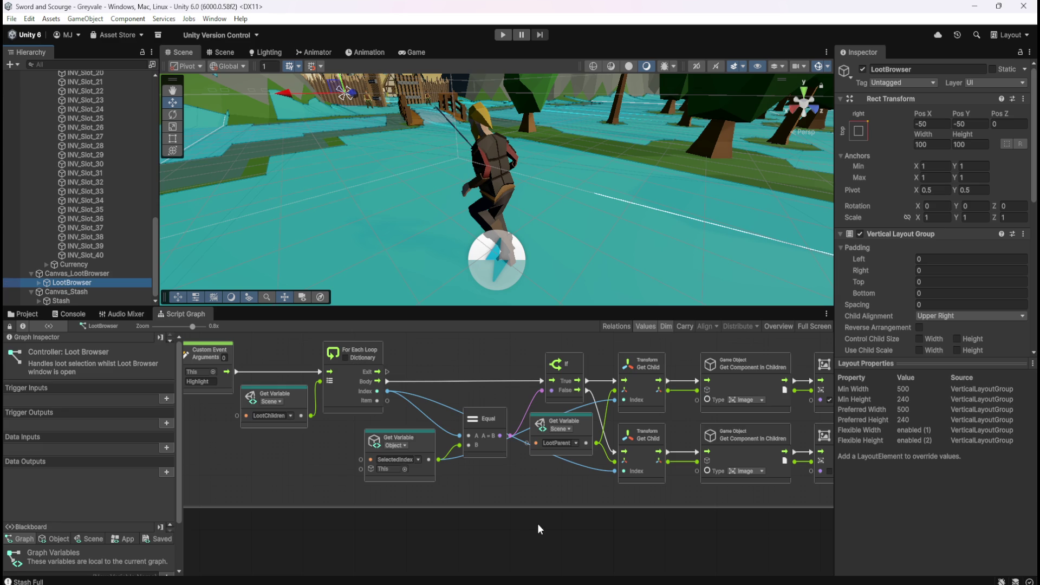
pyautogui.hotkey('shift', 'space')
pyautogui.scroll(2, 836, 255)
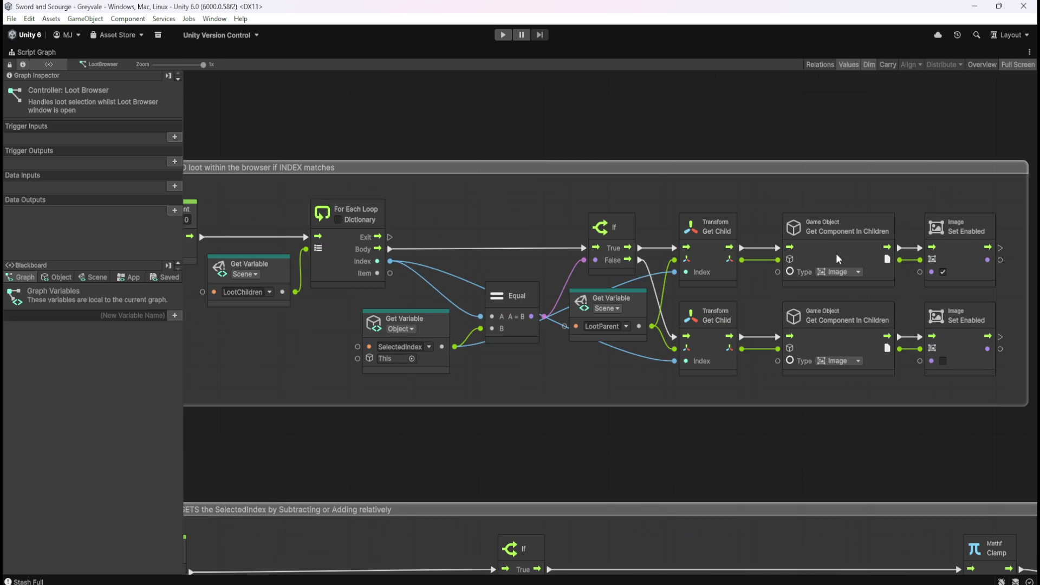
pyautogui.moveTo(547, 431)
pyautogui.mouseDown()
pyautogui.moveTo(701, 436)
pyautogui.moveTo(700, 402)
pyautogui.moveTo(661, 404)
pyautogui.mouseUp()
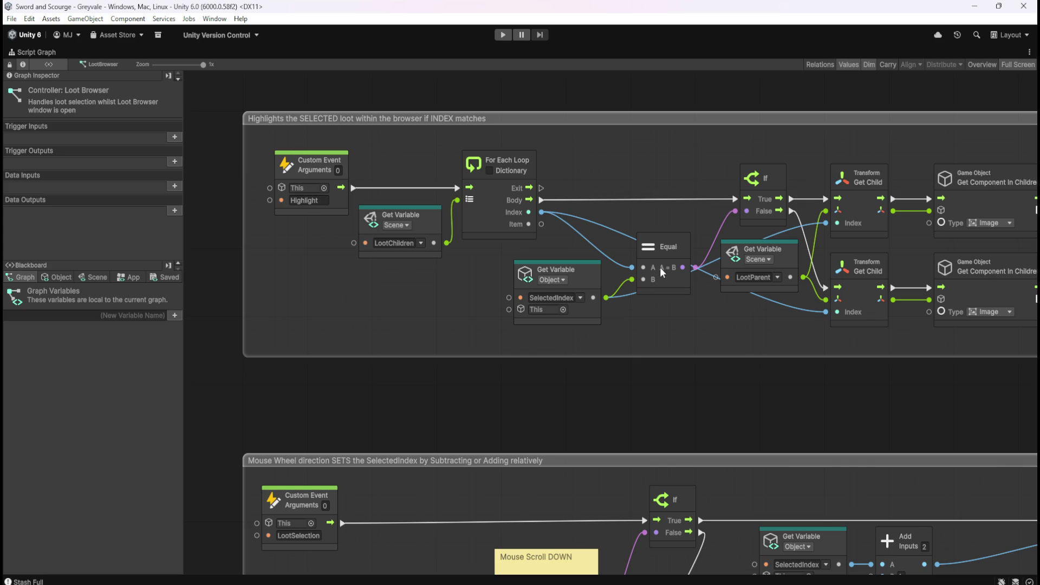
pyautogui.moveTo(814, 380)
pyautogui.mouseDown()
pyautogui.moveTo(576, 383)
pyautogui.moveTo(771, 391)
pyautogui.moveTo(748, 372)
pyautogui.mouseUp()
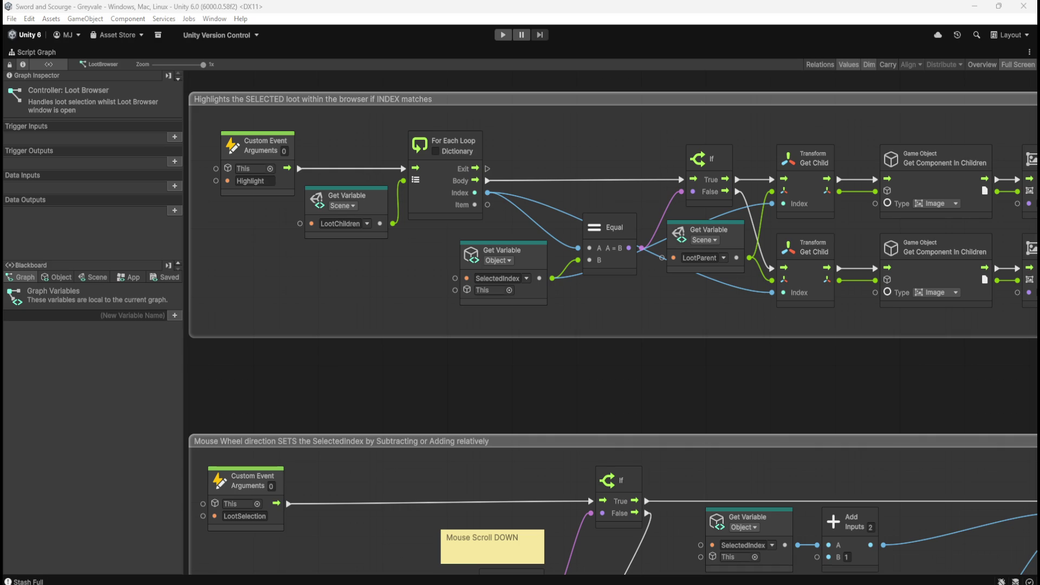
# Zoom and scroll around the Highlight group of the Loot Browser graph.
pyautogui.scroll(-3, 825, 393)
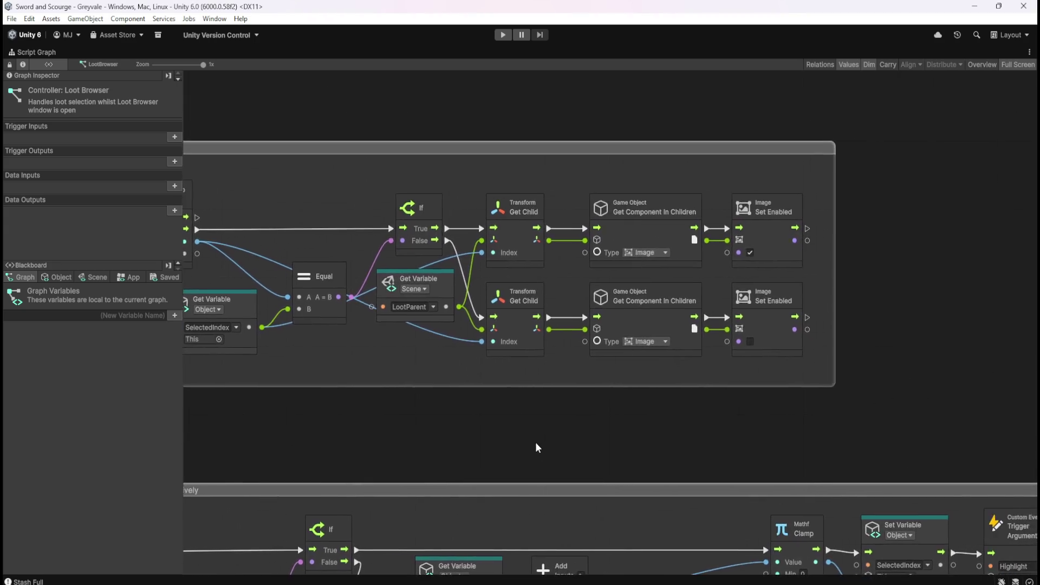
pyautogui.scroll(3, 853, 486)
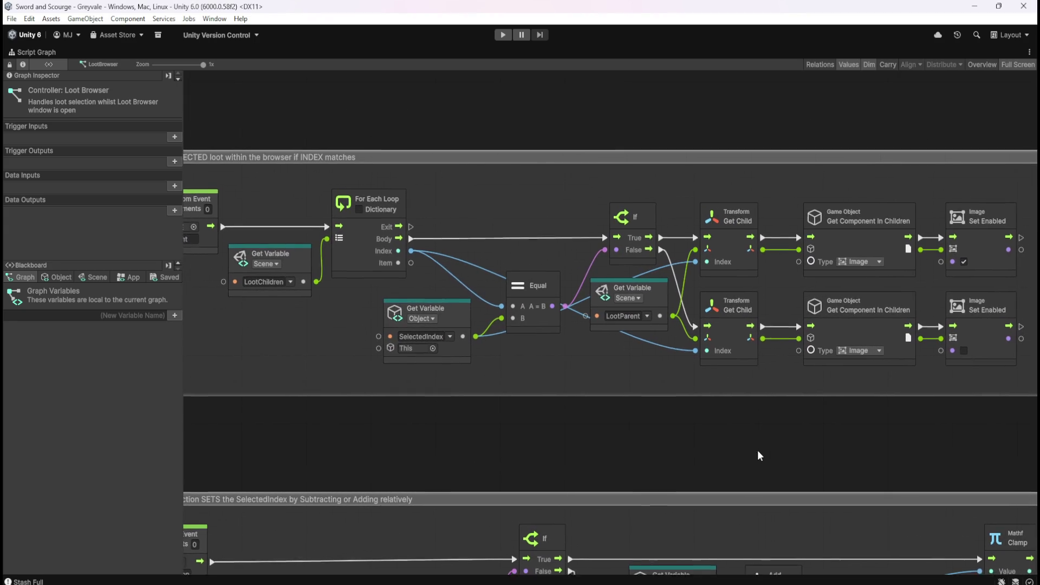
pyautogui.moveTo(757, 450); pyautogui.dragTo(795, 439)
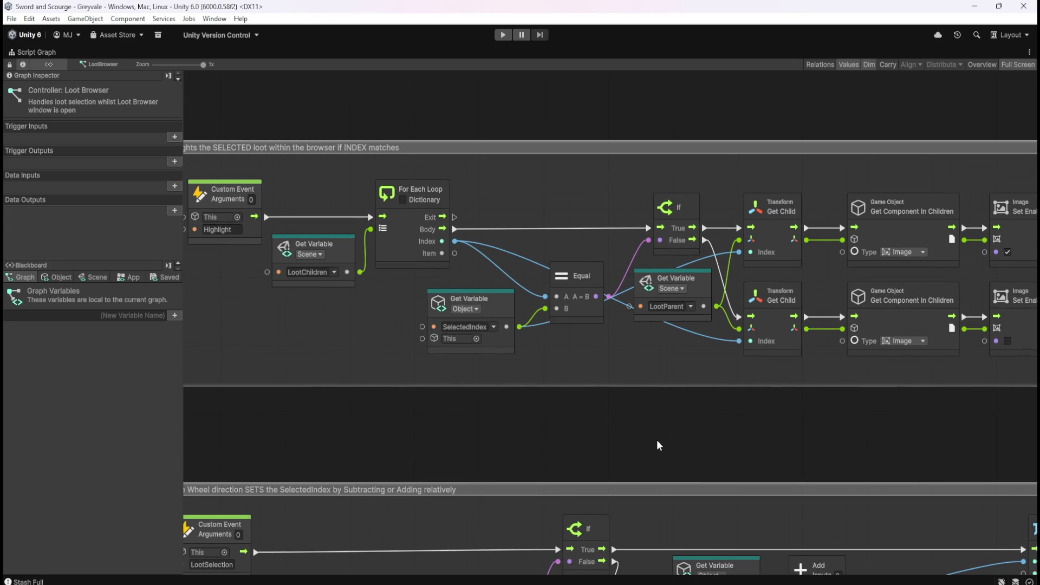
pyautogui.scroll(-3, 669, 418)
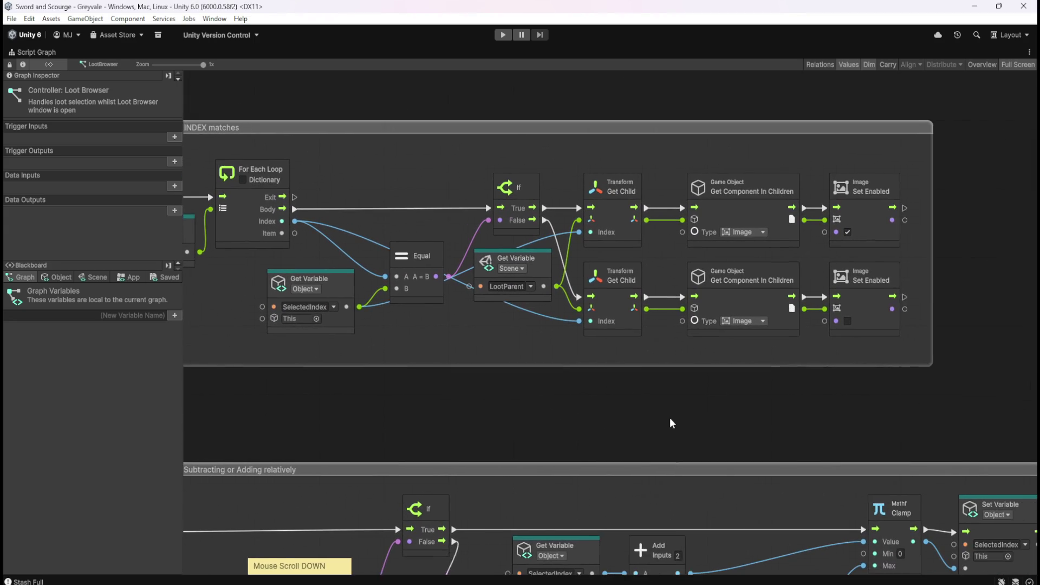
pyautogui.hscroll(-5, 697, 411)
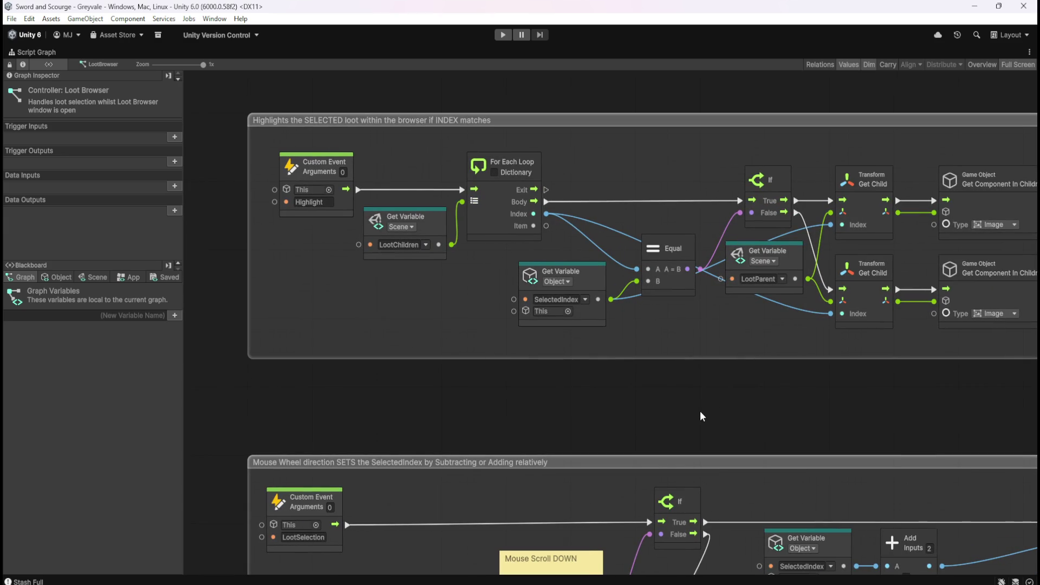
pyautogui.hscroll(2, 720, 414)
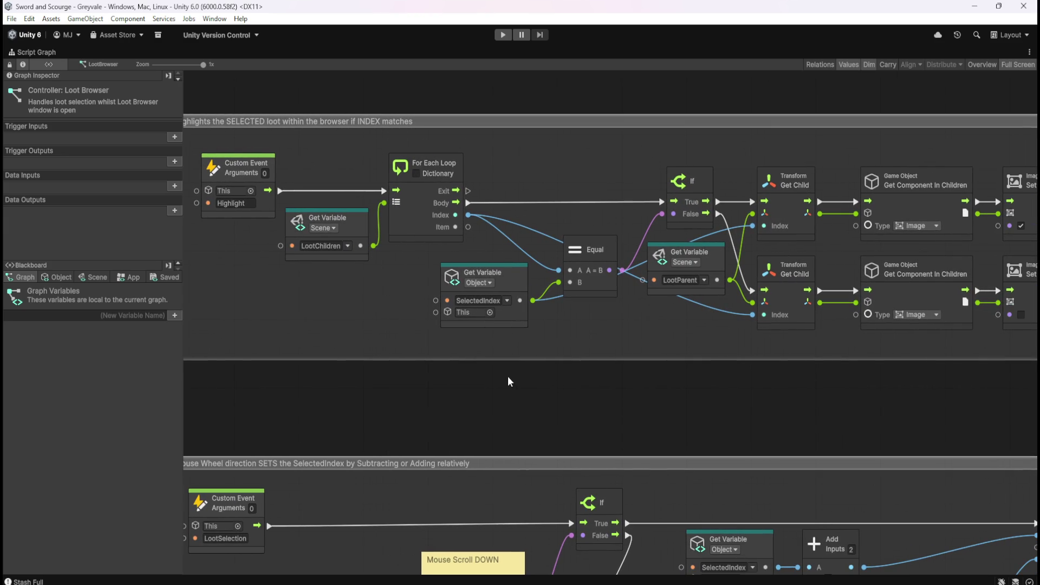
pyautogui.hscroll(3, 569, 401)
pyautogui.scroll(-5, 613, 401)
pyautogui.hscroll(-5, 613, 400)
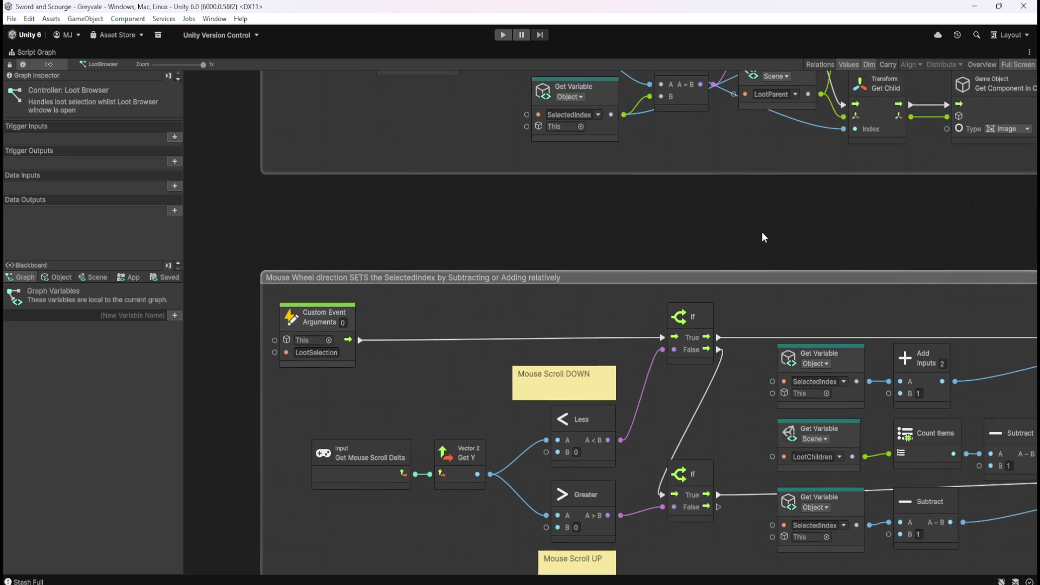
pyautogui.scroll(-3, 750, 313)
pyautogui.hscroll(6, 726, 307)
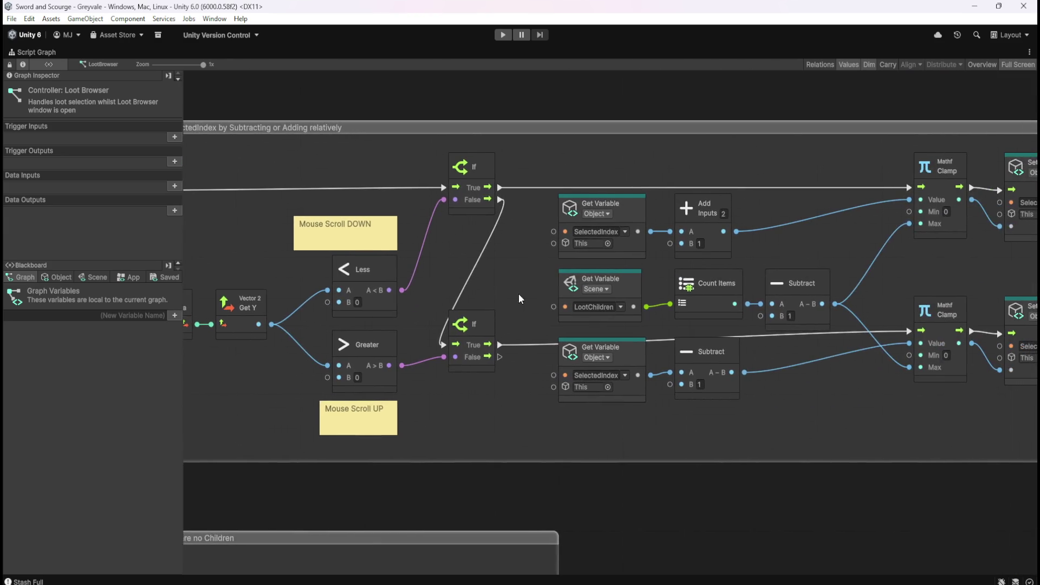
pyautogui.hscroll(6, 730, 414)
pyautogui.scroll(-3, 474, 403)
pyautogui.hscroll(-7, 473, 403)
pyautogui.scroll(-8, 599, 406)
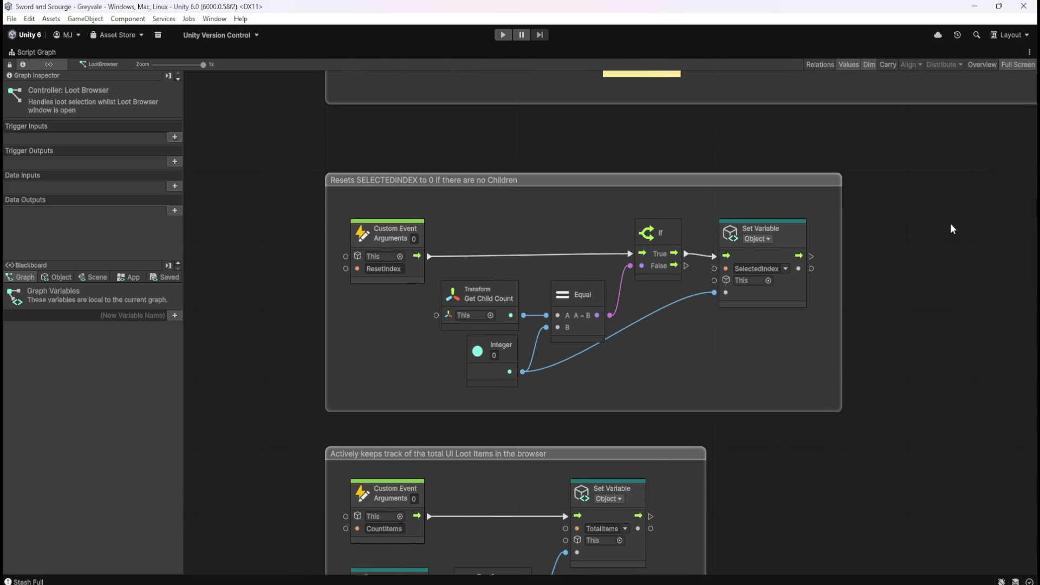
pyautogui.scroll(-3, 763, 219)
pyautogui.hscroll(-1, 763, 219)
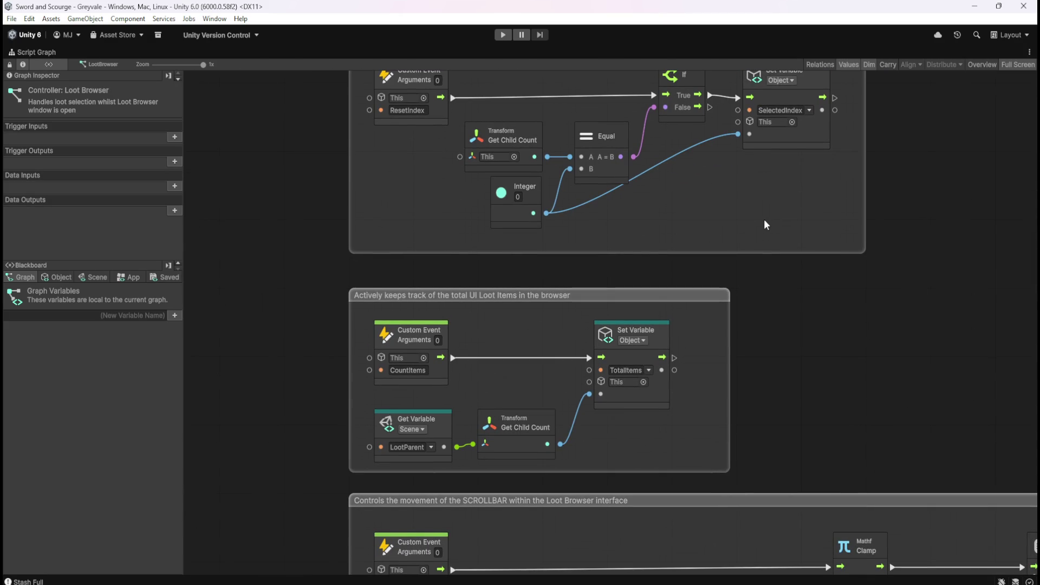
pyautogui.scroll(3, 764, 220)
pyautogui.hscroll(1, 765, 220)
pyautogui.scroll(-1, 737, 323)
pyautogui.scroll(1, 735, 287)
# Review the item-count and Resets SELECTEDINDEX groups, then restore the normal editor layout.
pyautogui.moveTo(728, 294); pyautogui.dragTo(718, 306)
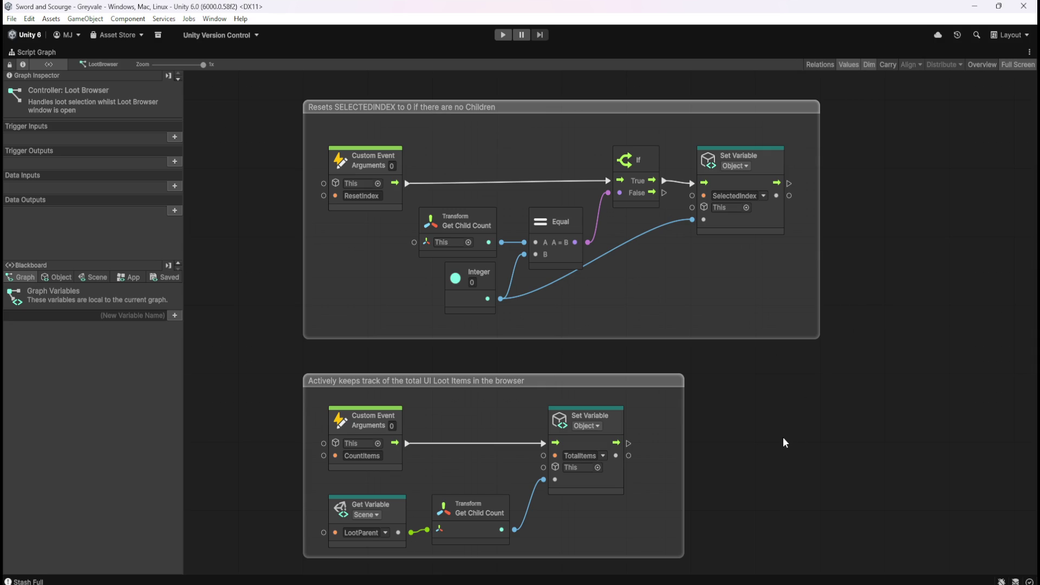
pyautogui.moveTo(785, 435)
pyautogui.mouseDown()
pyautogui.moveTo(827, 302)
pyautogui.moveTo(766, 283)
pyautogui.mouseUp()
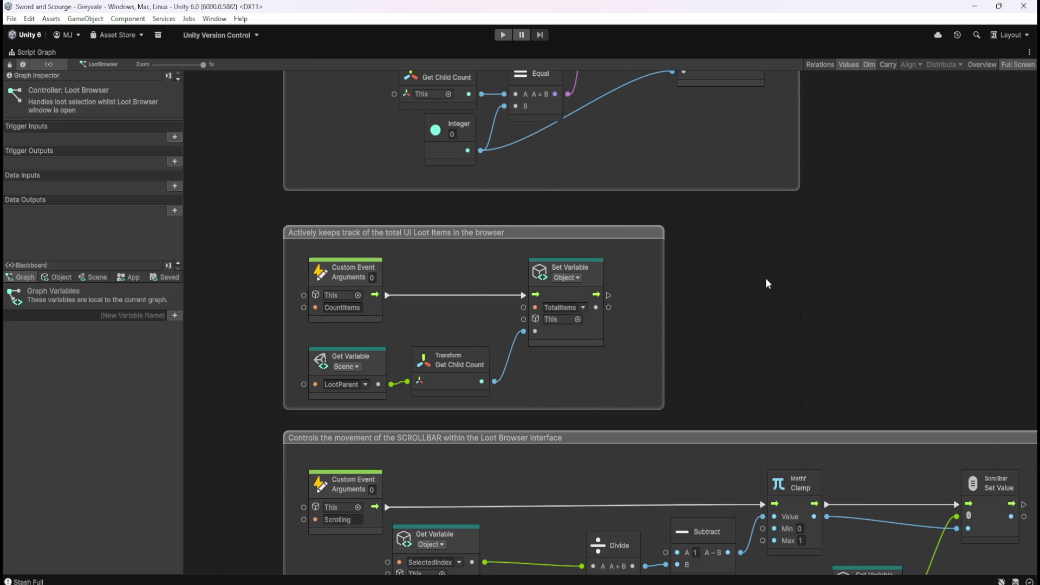
pyautogui.moveTo(765, 344)
pyautogui.mouseDown()
pyautogui.moveTo(785, 174)
pyautogui.moveTo(769, 142)
pyautogui.mouseUp()
pyautogui.moveTo(810, 453)
pyautogui.mouseDown()
pyautogui.moveTo(645, 205)
pyautogui.moveTo(729, 158)
pyautogui.moveTo(754, 456)
pyautogui.mouseUp()
pyautogui.moveTo(750, 163); pyautogui.dragTo(754, 365)
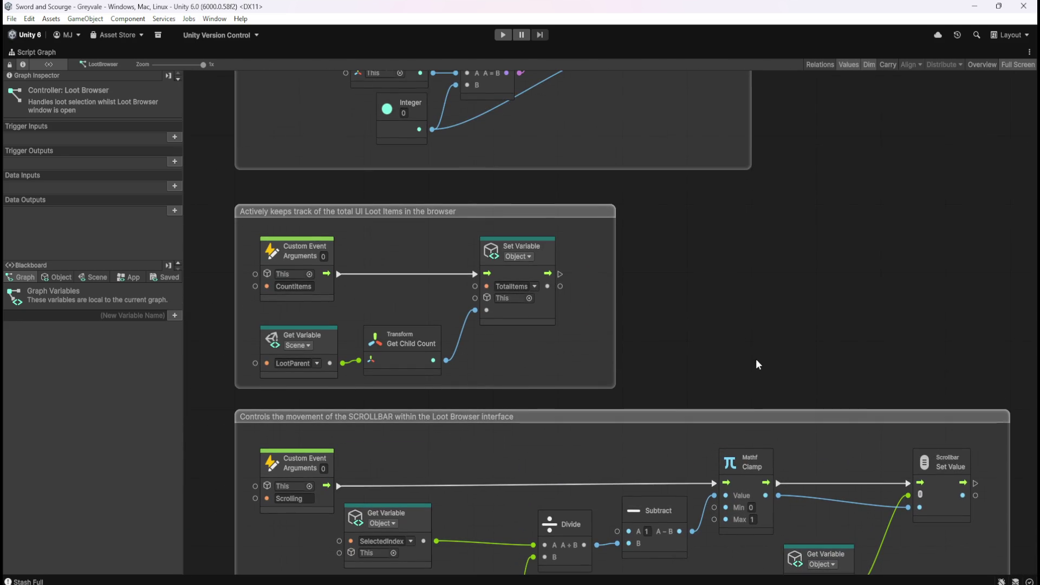
pyautogui.moveTo(803, 221); pyautogui.dragTo(780, 404)
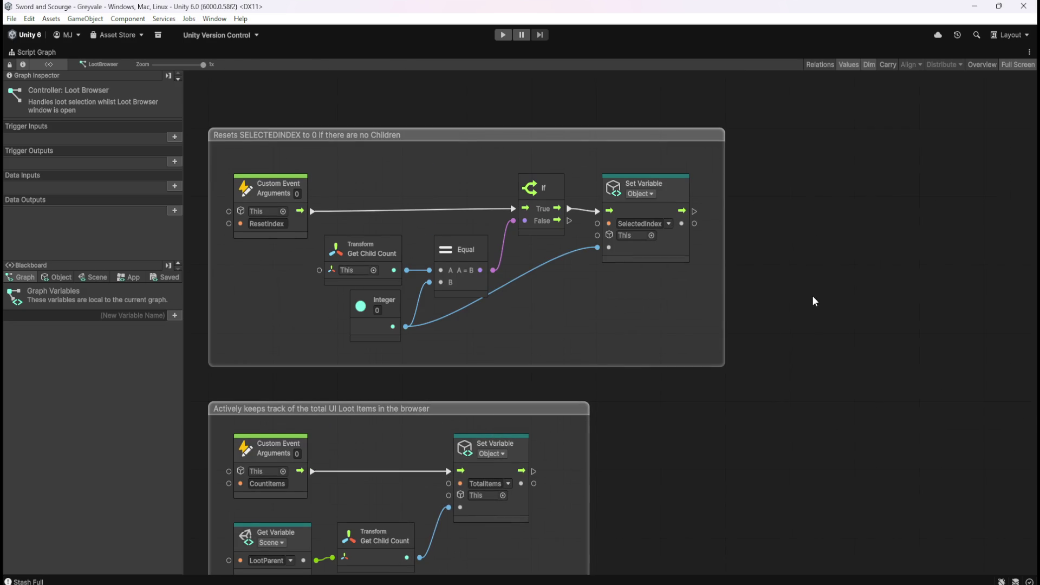
pyautogui.hotkey('shift', 'space')
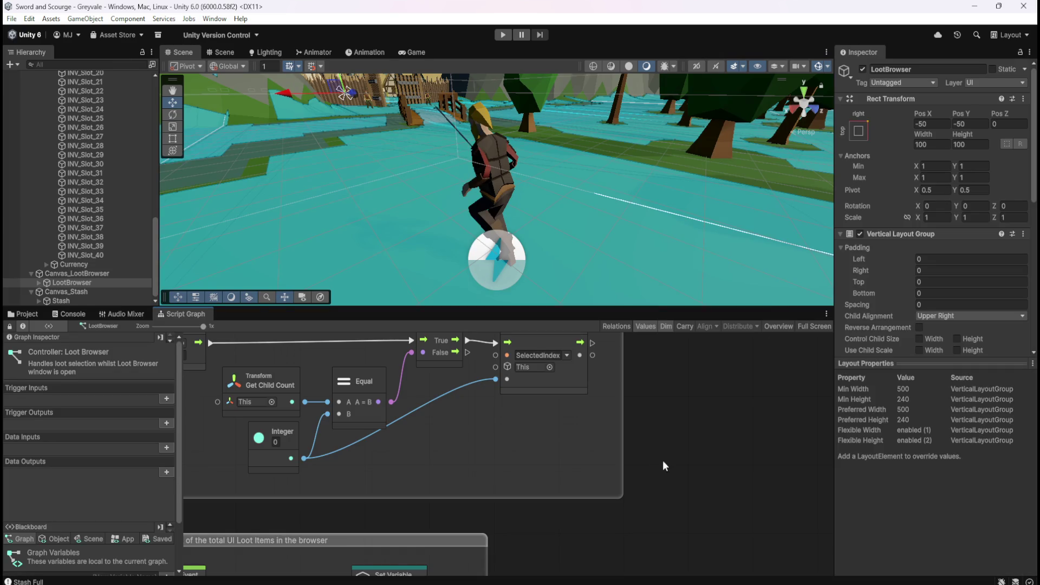
# Select INV_Slot_01 to briefly view its SLOT Inventory graph maximized, then restore the layout.
pyautogui.scroll(10, 53, 200)
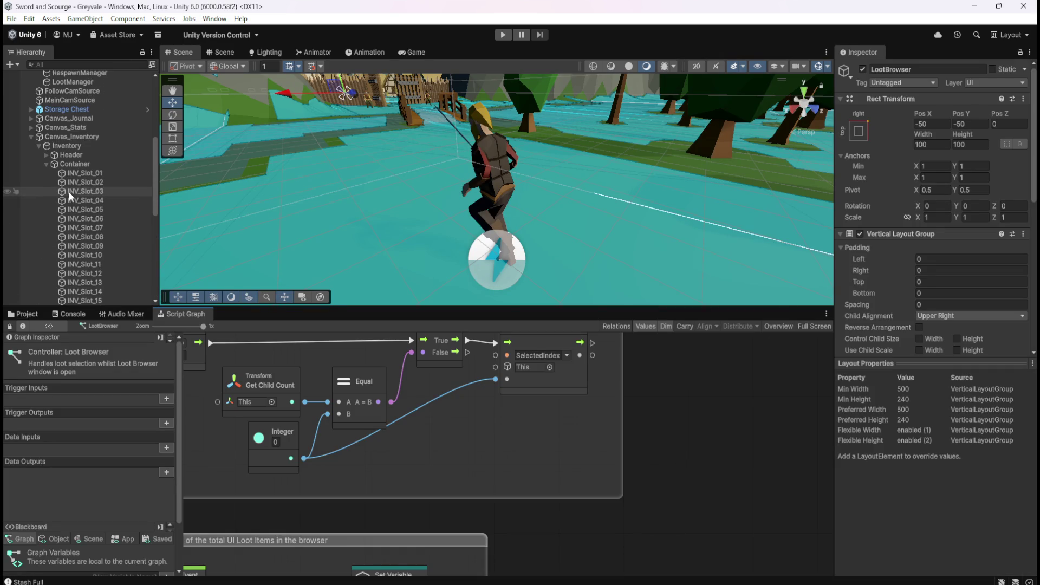
pyautogui.click(92, 176)
pyautogui.hotkey('shift', 'space')
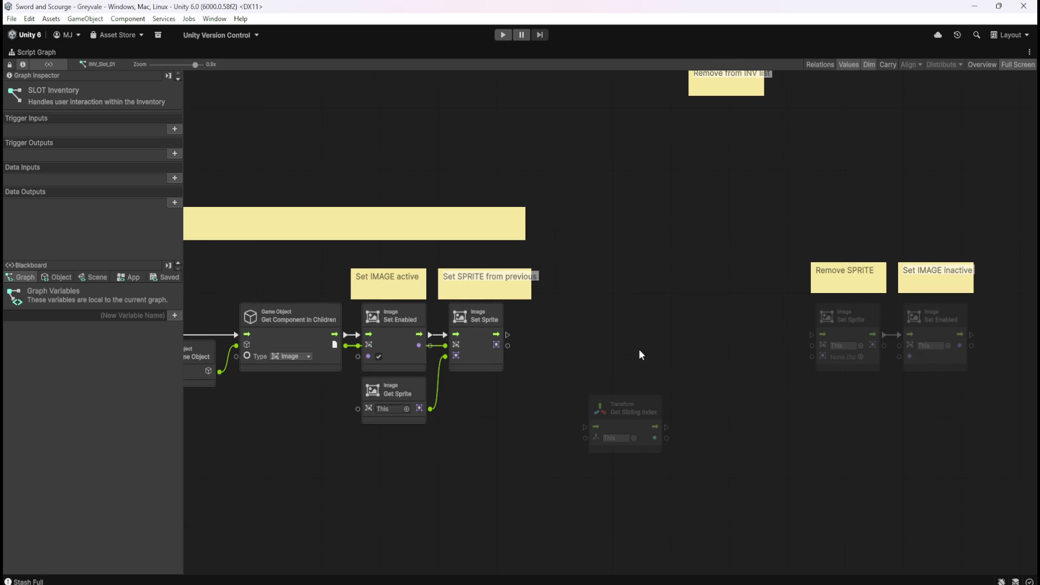
pyautogui.hotkey('shift', 'space')
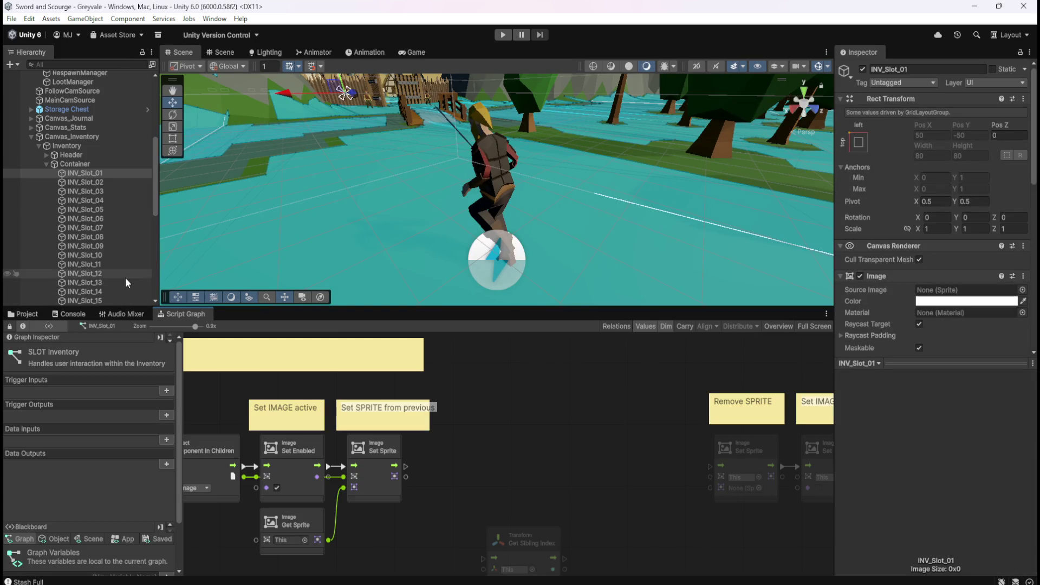
# Open the Bone Stack prefab from Prefabs/Loot and maximize its script graph.
pyautogui.click(28, 315)
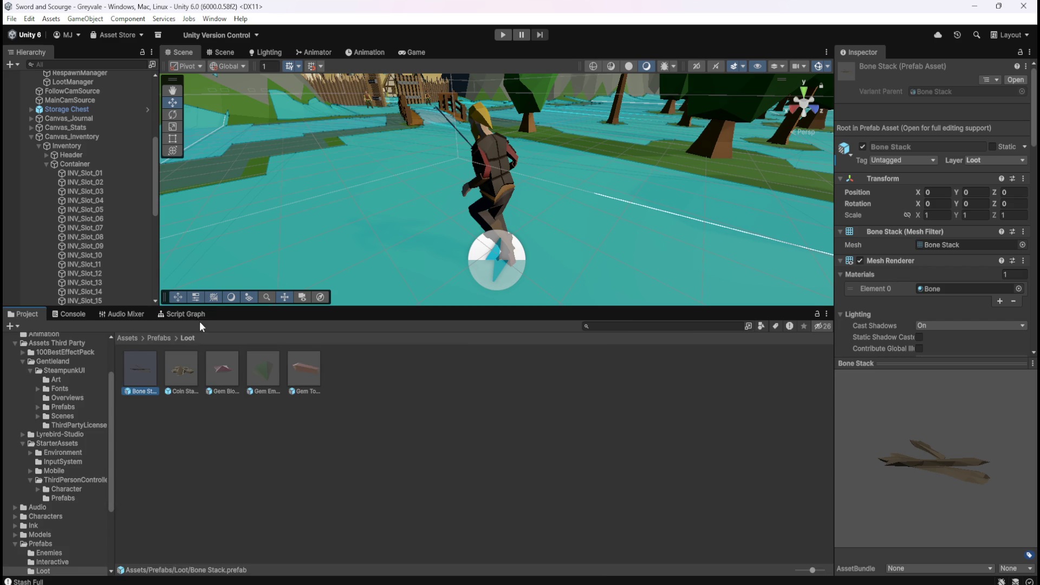
pyautogui.click(185, 314)
pyautogui.hotkey('shift', 'space')
pyautogui.scroll(-2, 818, 335)
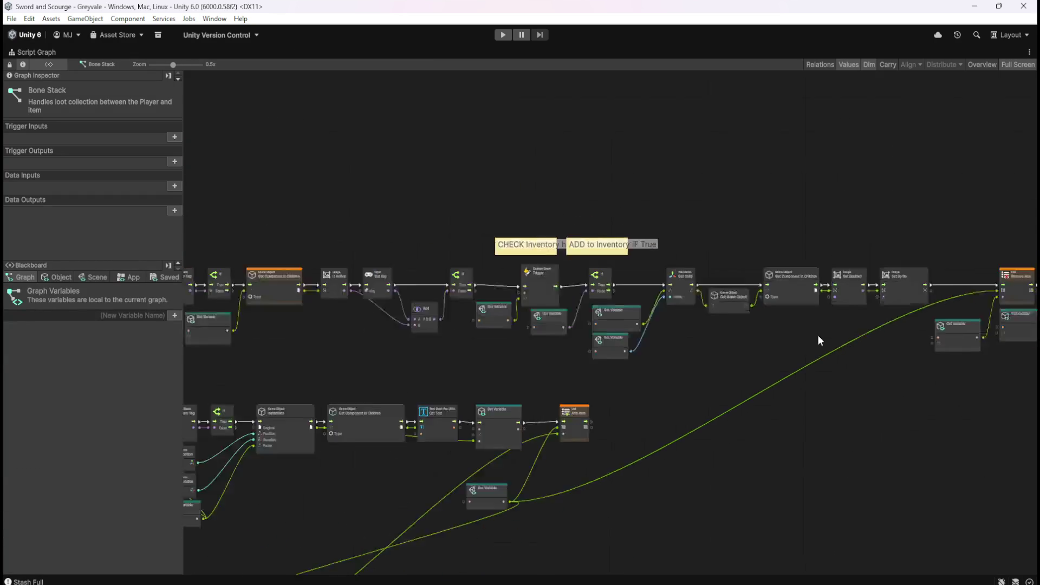
pyautogui.scroll(5, 616, 492)
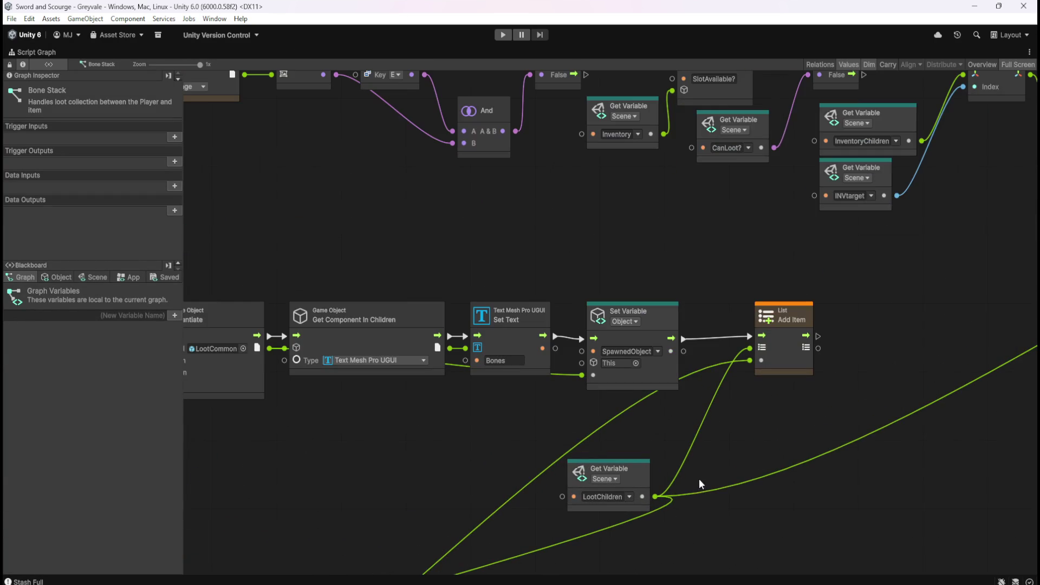
pyautogui.scroll(-4, 813, 321)
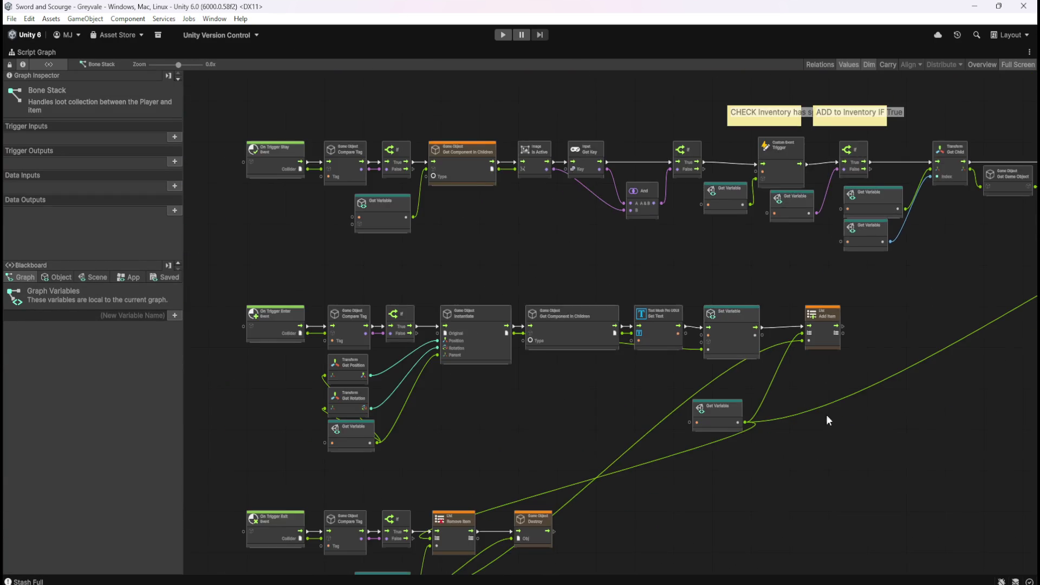
pyautogui.scroll(4, 824, 418)
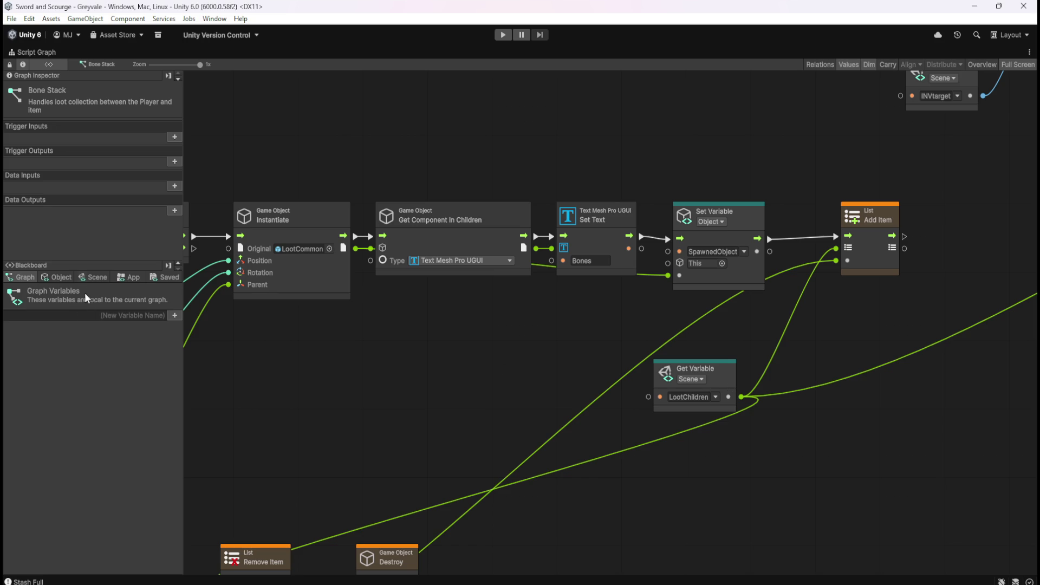
# Check the Scene variables in the Blackboard.
pyautogui.click(91, 279)
pyautogui.scroll(-10, 130, 476)
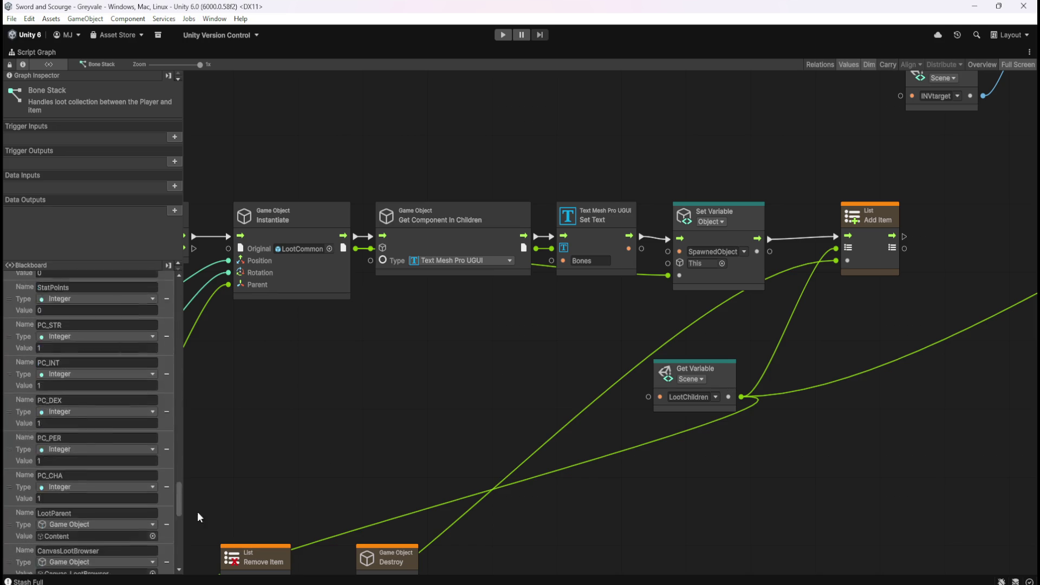
pyautogui.scroll(6, 131, 493)
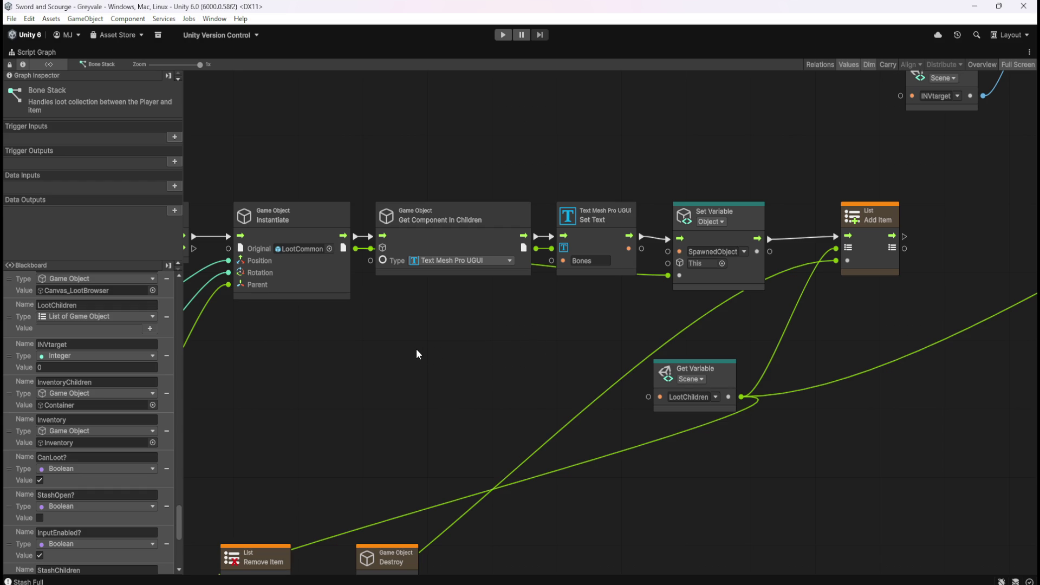
# Inspect the Remove Item/Destroy, Set Variable/Add Item and On Trigger Enter chains, then restore the layout.
pyautogui.moveTo(508, 395)
pyautogui.mouseDown()
pyautogui.moveTo(688, 246)
pyautogui.moveTo(717, 234)
pyautogui.moveTo(725, 359)
pyautogui.mouseUp()
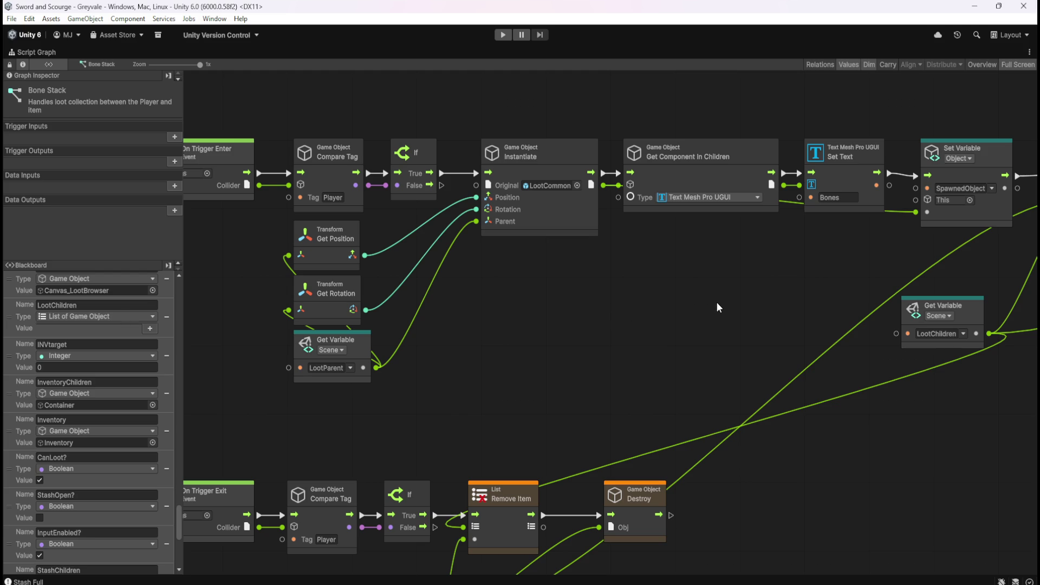
pyautogui.moveTo(760, 310)
pyautogui.mouseDown()
pyautogui.moveTo(555, 269)
pyautogui.moveTo(439, 287)
pyautogui.mouseUp()
pyautogui.moveTo(884, 236); pyautogui.dragTo(879, 423)
pyautogui.moveTo(354, 232)
pyautogui.mouseDown()
pyautogui.moveTo(834, 191)
pyautogui.moveTo(786, 138)
pyautogui.moveTo(729, 114)
pyautogui.mouseUp()
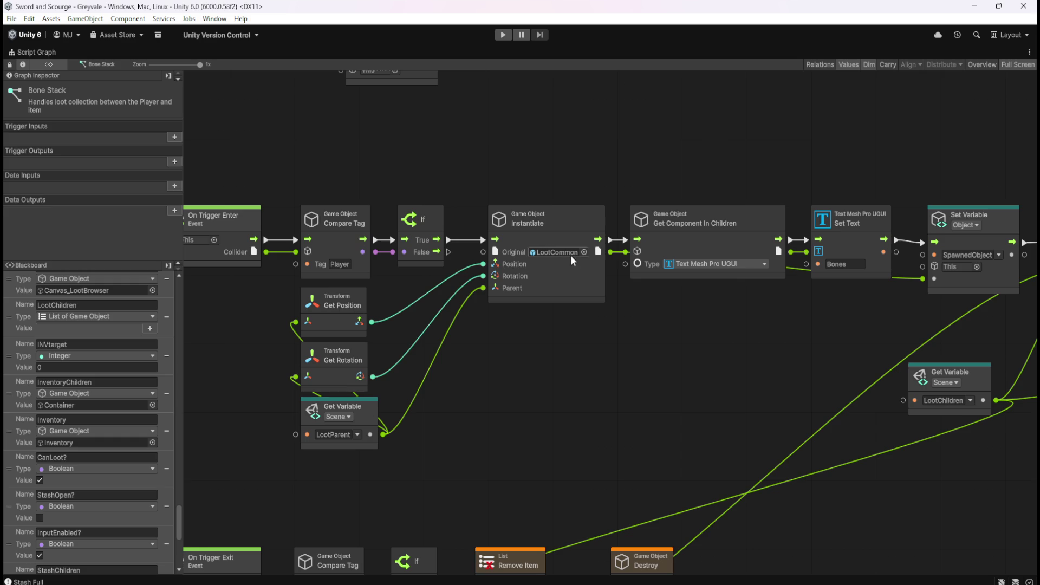
pyautogui.hscroll(5, 567, 313)
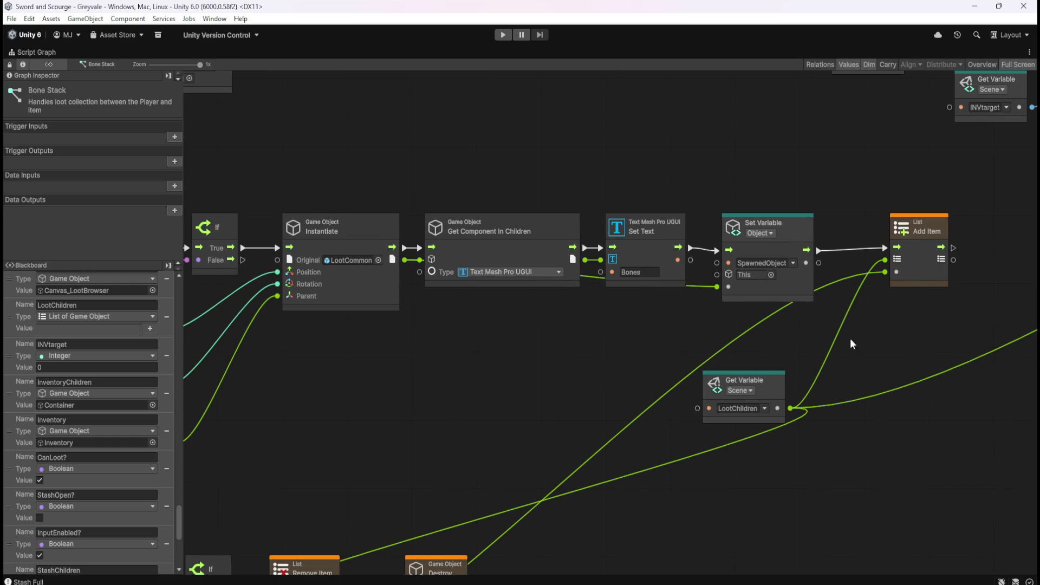
pyautogui.hscroll(10, 850, 344)
pyautogui.scroll(6, 748, 372)
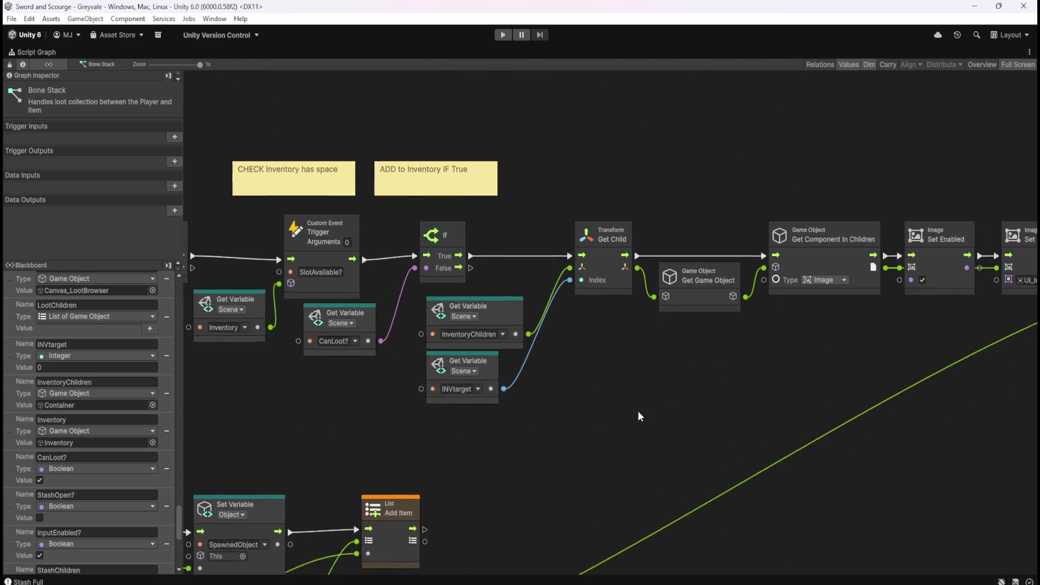
pyautogui.hscroll(10, 596, 403)
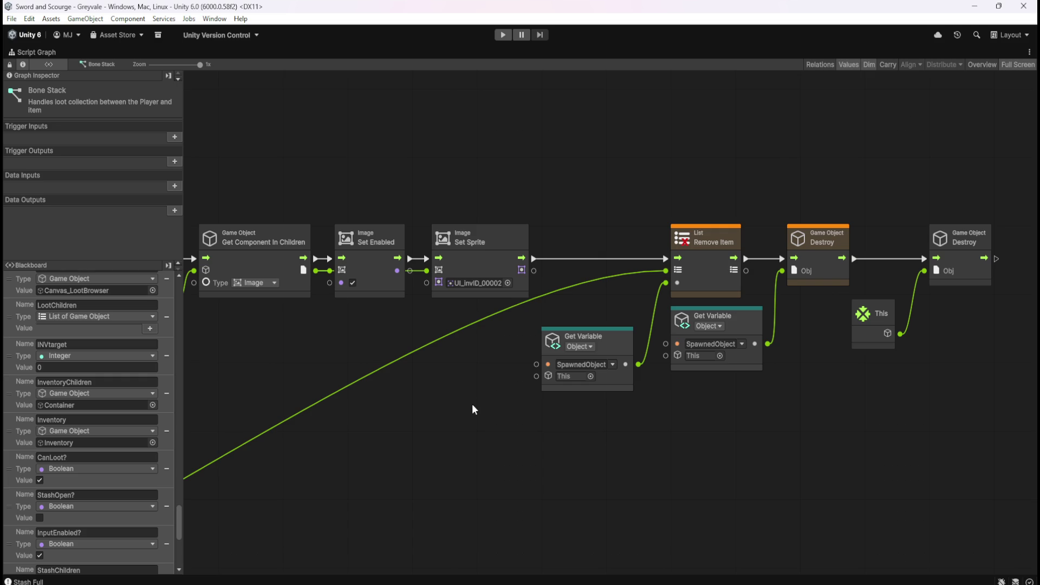
pyautogui.hotkey('shift', 'space')
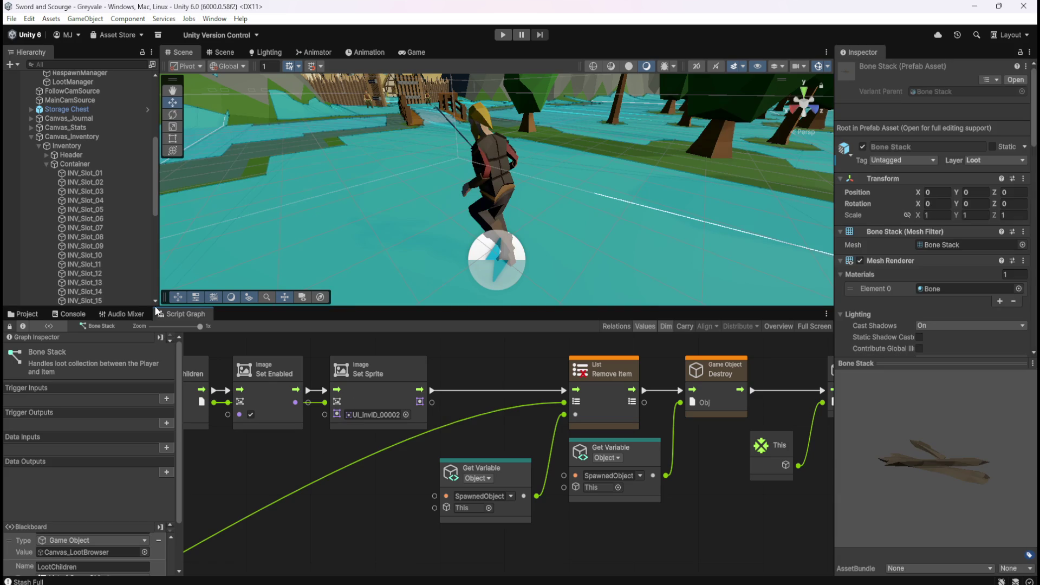
# Select the Stash object and maximize its Controller: Stash graph to view the slot nodes.
pyautogui.scroll(-5, 101, 216)
pyautogui.scroll(-4, 100, 230)
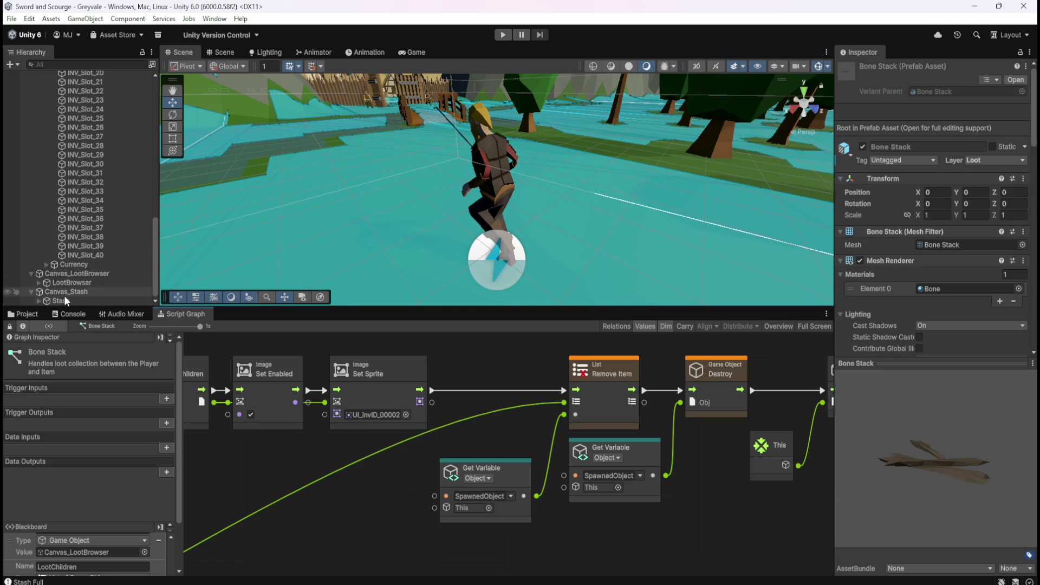
pyautogui.click(62, 301)
pyautogui.hotkey('shift', 'space')
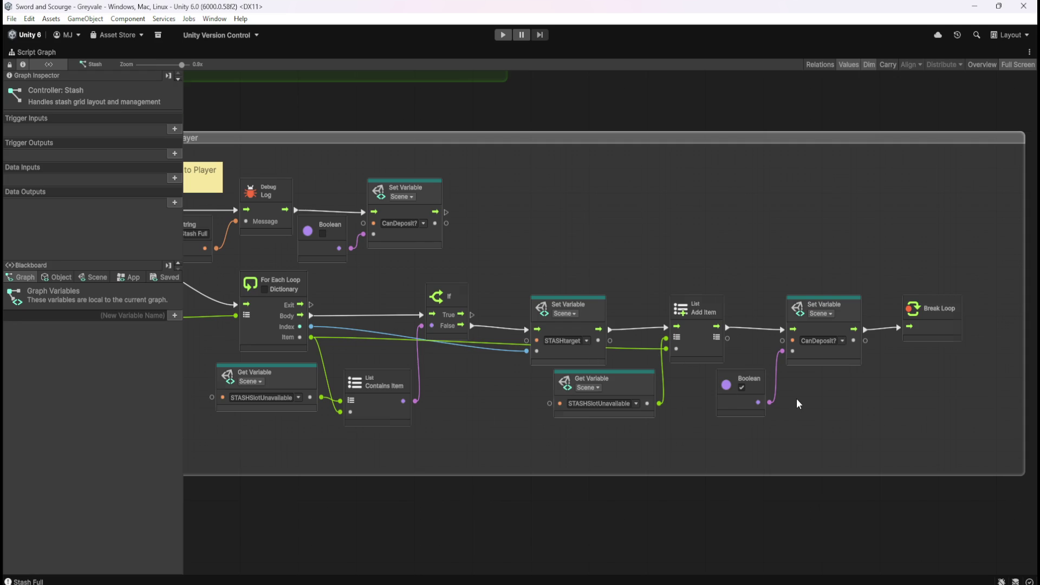
pyautogui.scroll(-5, 799, 399)
pyautogui.scroll(7, 323, 376)
pyautogui.moveTo(387, 398)
pyautogui.mouseDown()
pyautogui.moveTo(648, 402)
pyautogui.moveTo(410, 395)
pyautogui.mouseUp()
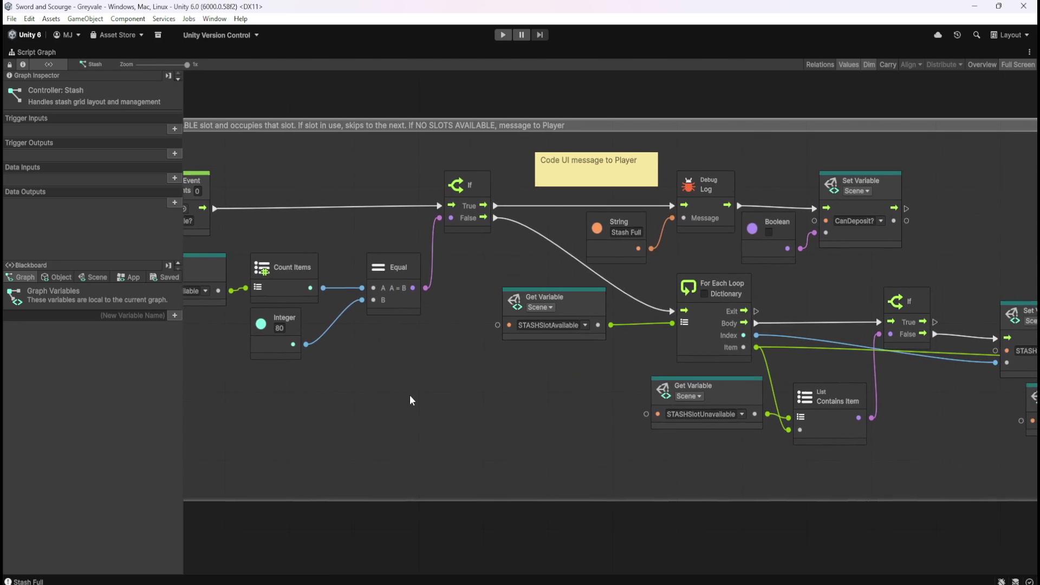
pyautogui.moveTo(567, 429); pyautogui.dragTo(333, 406)
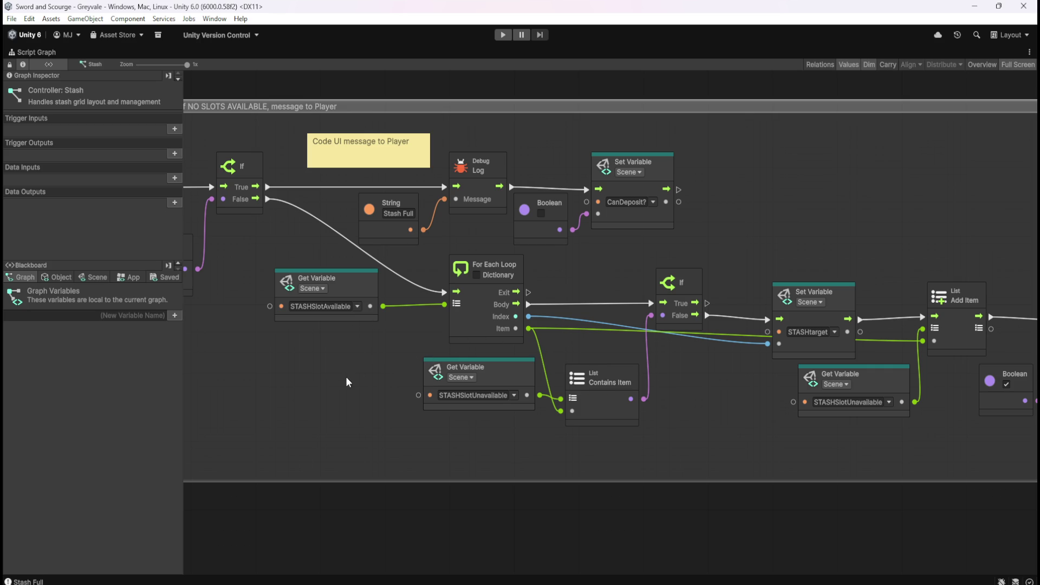
# Zoom around, bring the Custom Event chain into view, and restore the editor layout.
pyautogui.scroll(-5, 348, 383)
pyautogui.scroll(2, 345, 383)
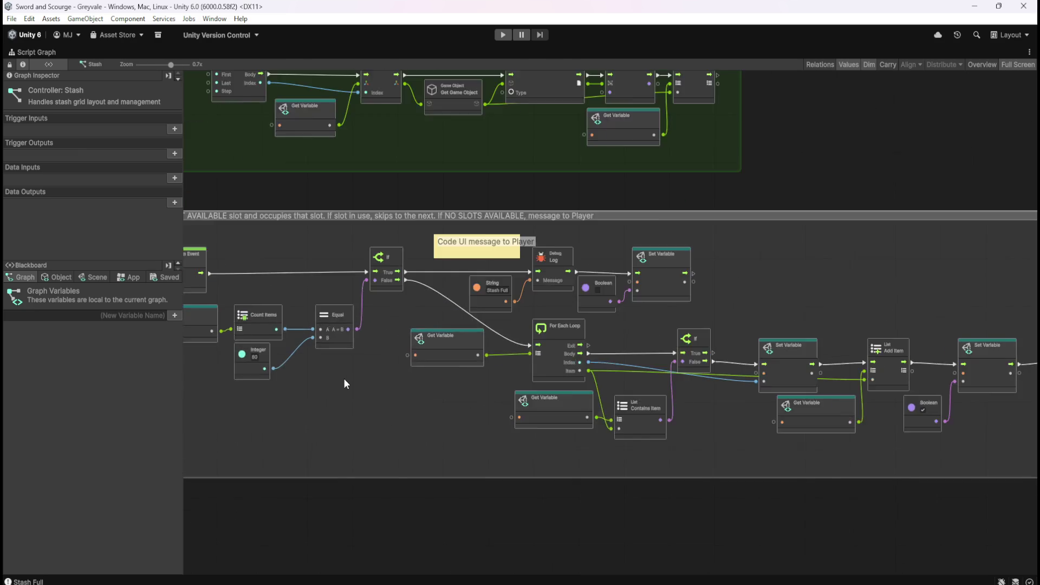
pyautogui.scroll(3, 379, 395)
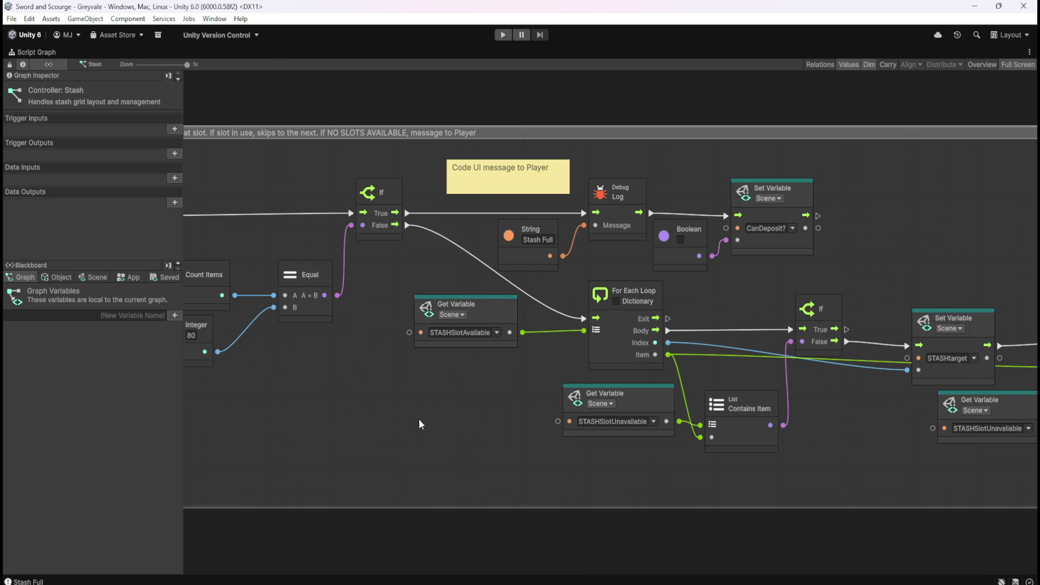
pyautogui.scroll(-5, 427, 417)
pyautogui.scroll(2, 482, 428)
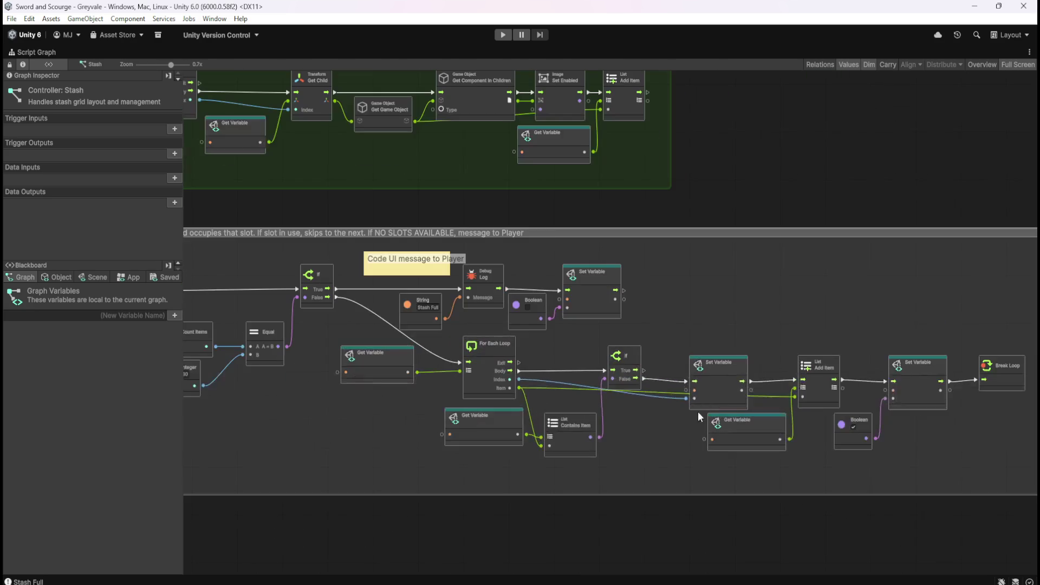
pyautogui.scroll(1, 643, 465)
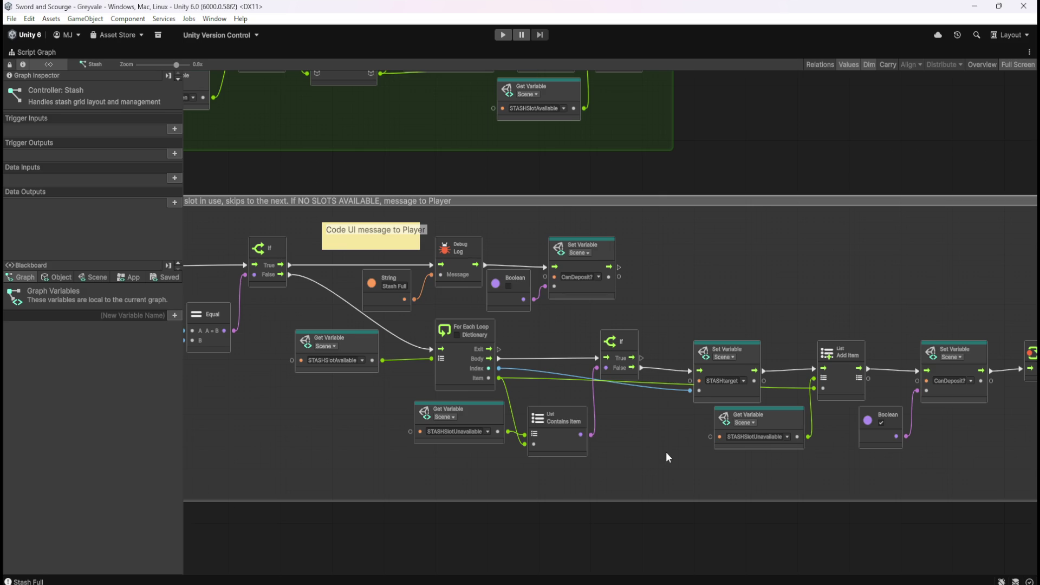
pyautogui.scroll(-2, 562, 450)
pyautogui.scroll(2, 674, 446)
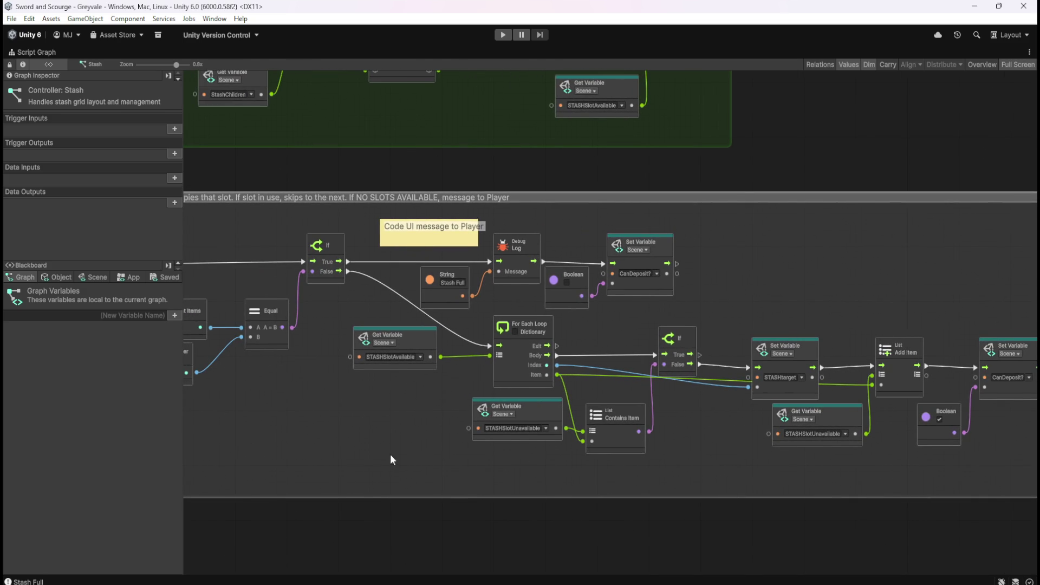
pyautogui.scroll(1, 395, 455)
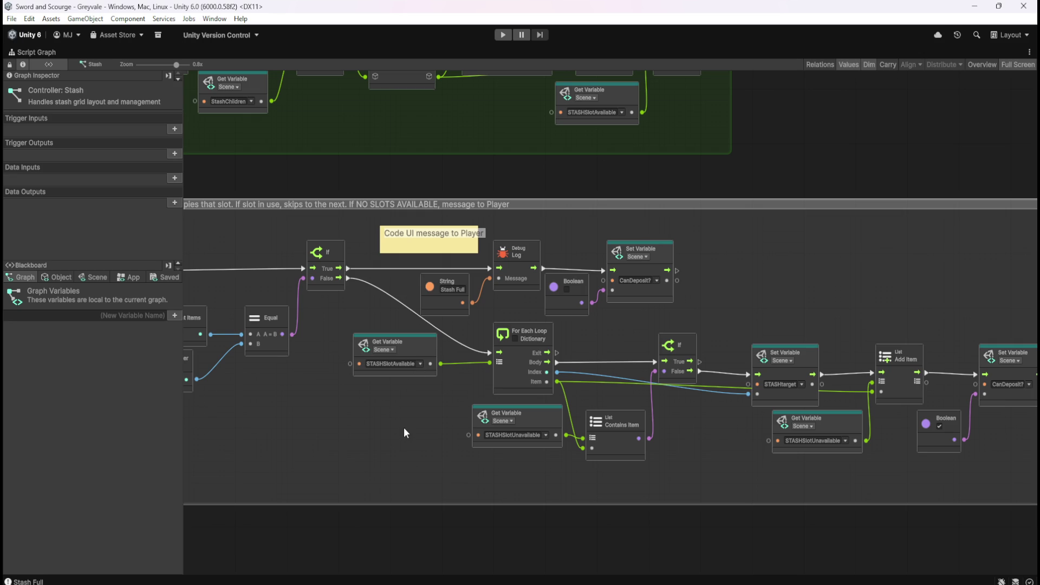
pyautogui.moveTo(386, 421)
pyautogui.mouseDown()
pyautogui.moveTo(679, 459)
pyautogui.moveTo(574, 470)
pyautogui.moveTo(523, 434)
pyautogui.moveTo(521, 470)
pyautogui.mouseUp()
pyautogui.hotkey('shift', 'space')
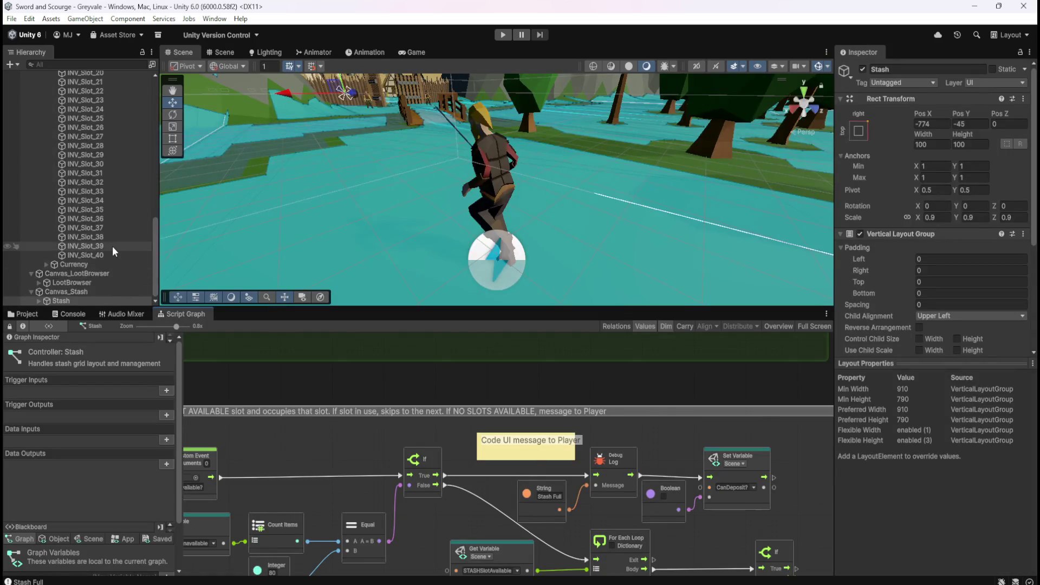
# Select Inventory in the Hierarchy and maximize its Controller: Inventory graph.
pyautogui.scroll(10, 114, 241)
pyautogui.scroll(-5, 102, 199)
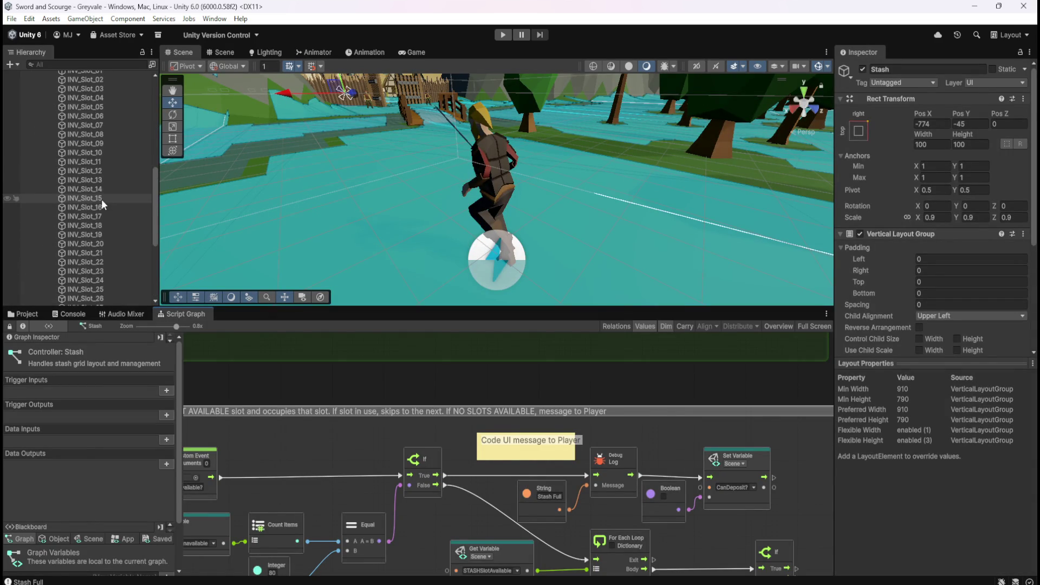
pyautogui.scroll(3, 102, 199)
pyautogui.click(93, 114)
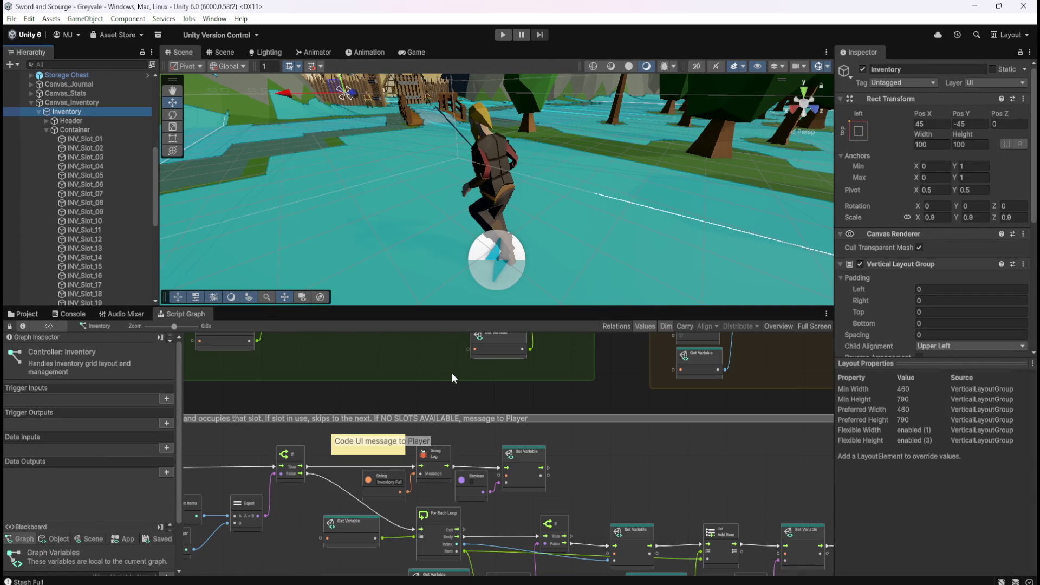
pyautogui.hotkey('shift', 'space')
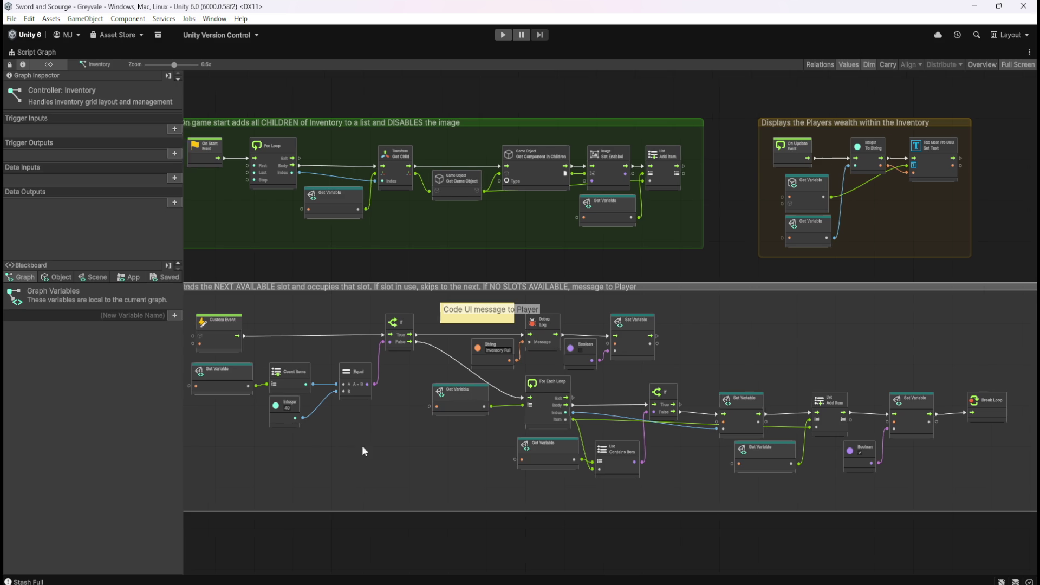
pyautogui.scroll(4, 559, 404)
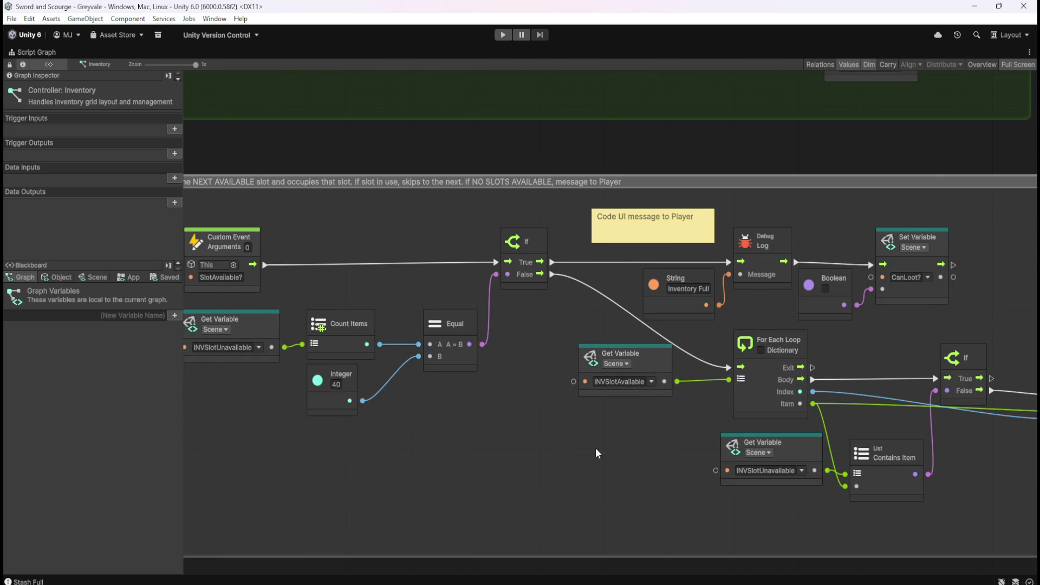
# Review the Equal, Add Item and Break Loop nodes, then box-select the For Each Loop group.
pyautogui.moveTo(619, 467)
pyautogui.mouseDown()
pyautogui.moveTo(606, 450)
pyautogui.moveTo(448, 417)
pyautogui.mouseUp()
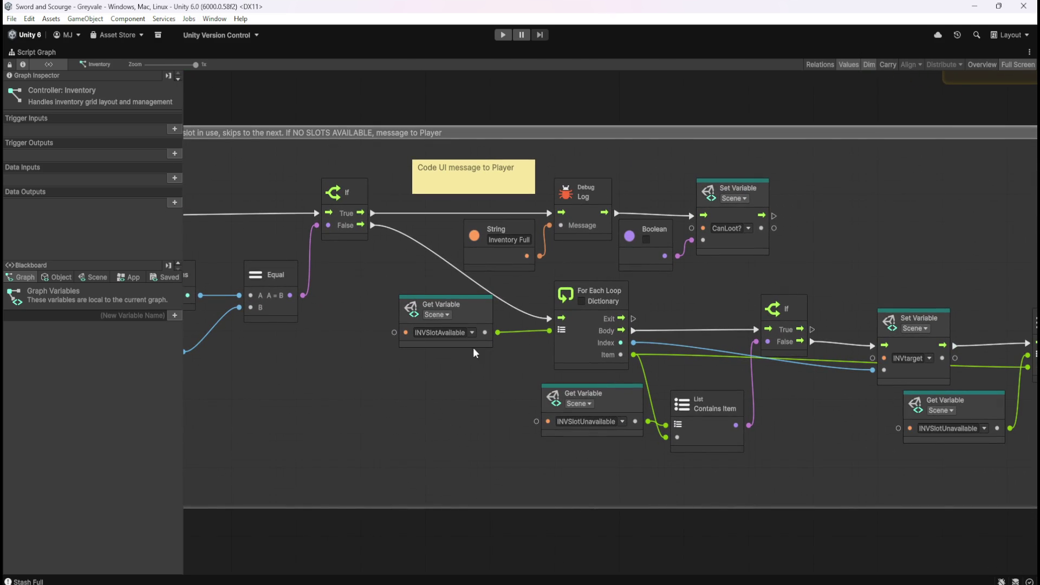
pyautogui.moveTo(867, 463)
pyautogui.mouseDown()
pyautogui.moveTo(563, 415)
pyautogui.moveTo(463, 421)
pyautogui.moveTo(721, 439)
pyautogui.moveTo(681, 436)
pyautogui.mouseUp()
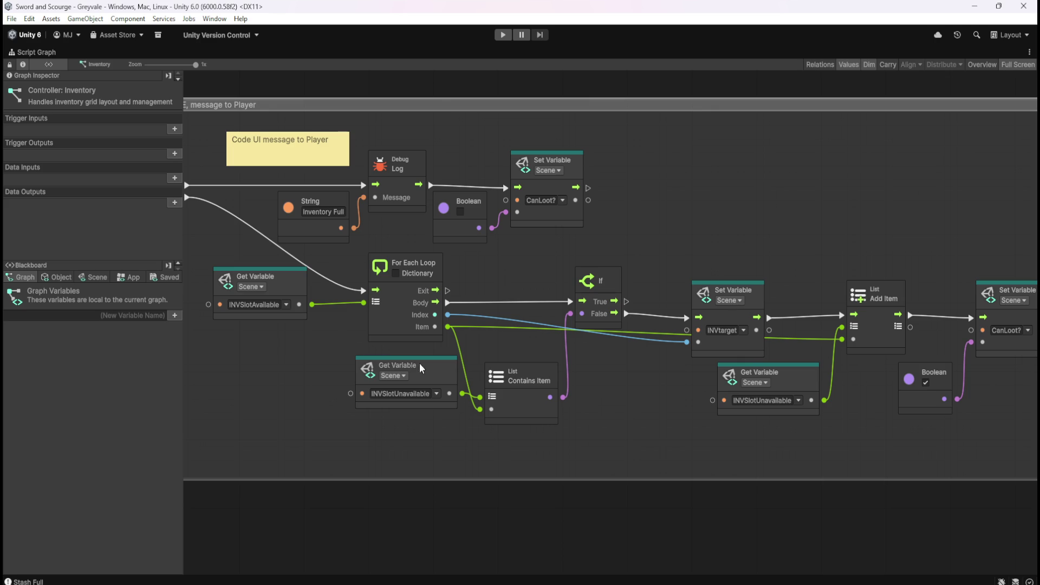
pyautogui.moveTo(659, 431)
pyautogui.mouseDown()
pyautogui.moveTo(450, 416)
pyautogui.moveTo(750, 457)
pyautogui.mouseUp()
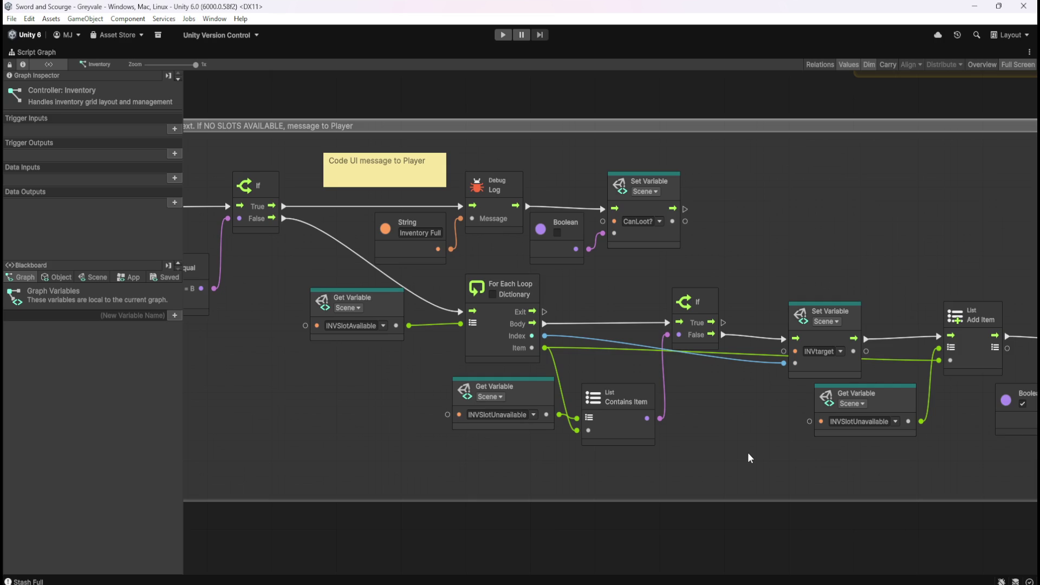
pyautogui.moveTo(465, 449)
pyautogui.mouseDown()
pyautogui.moveTo(568, 435)
pyautogui.moveTo(444, 421)
pyautogui.mouseUp()
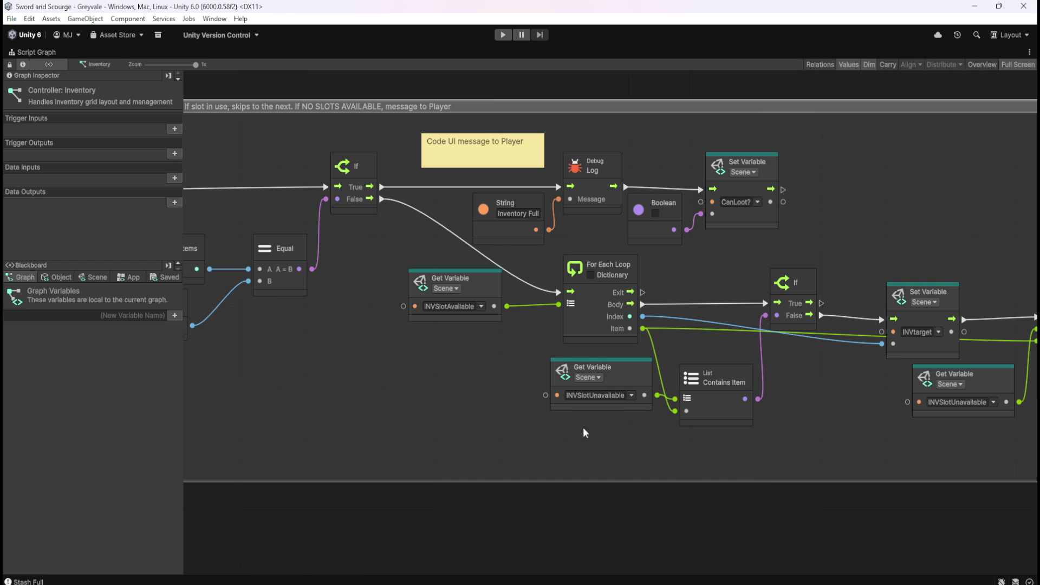
pyautogui.moveTo(669, 452); pyautogui.dragTo(523, 451)
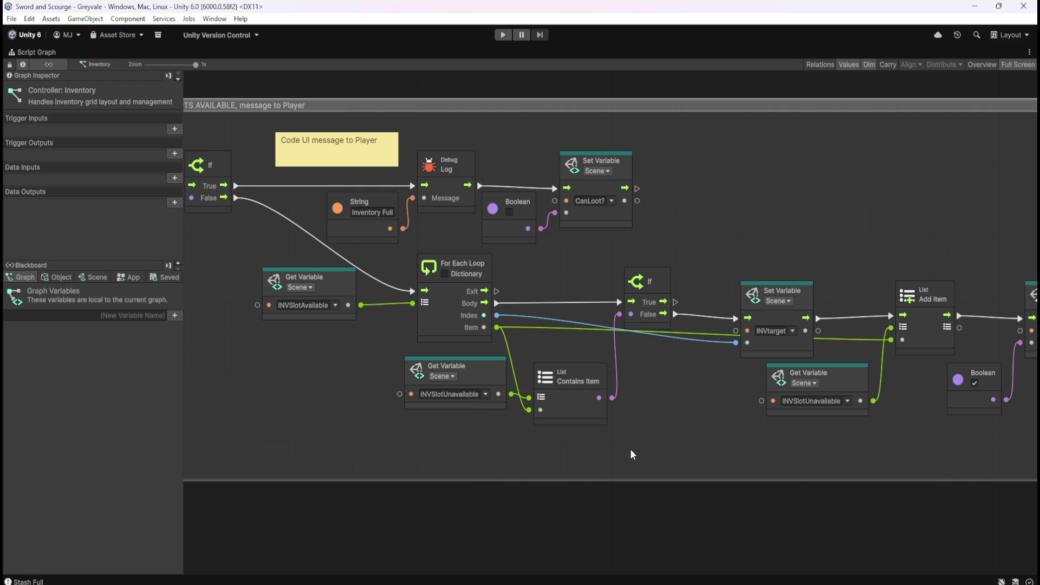
pyautogui.scroll(-2, 630, 449)
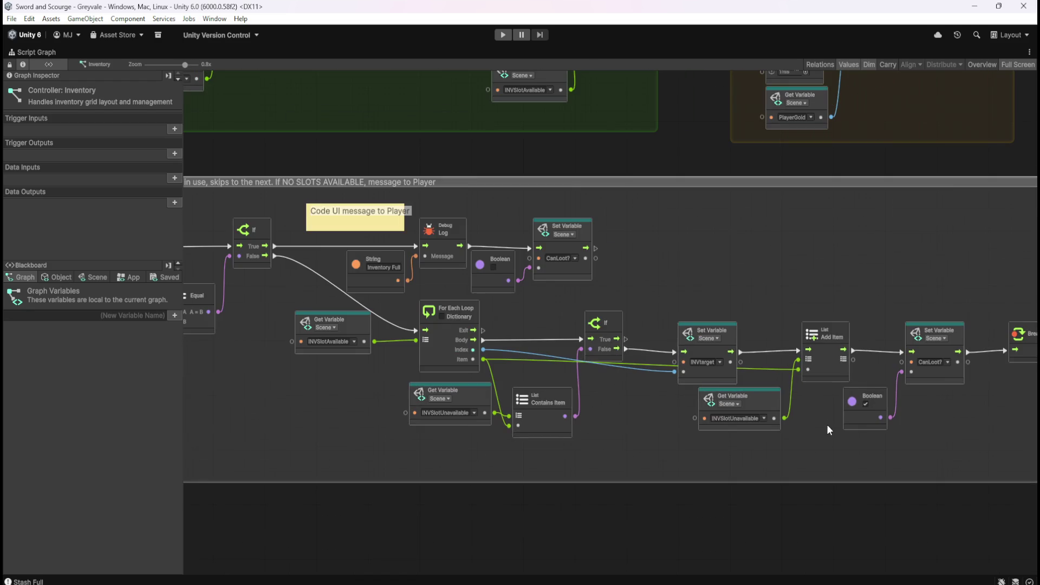
pyautogui.moveTo(761, 410); pyautogui.dragTo(974, 447)
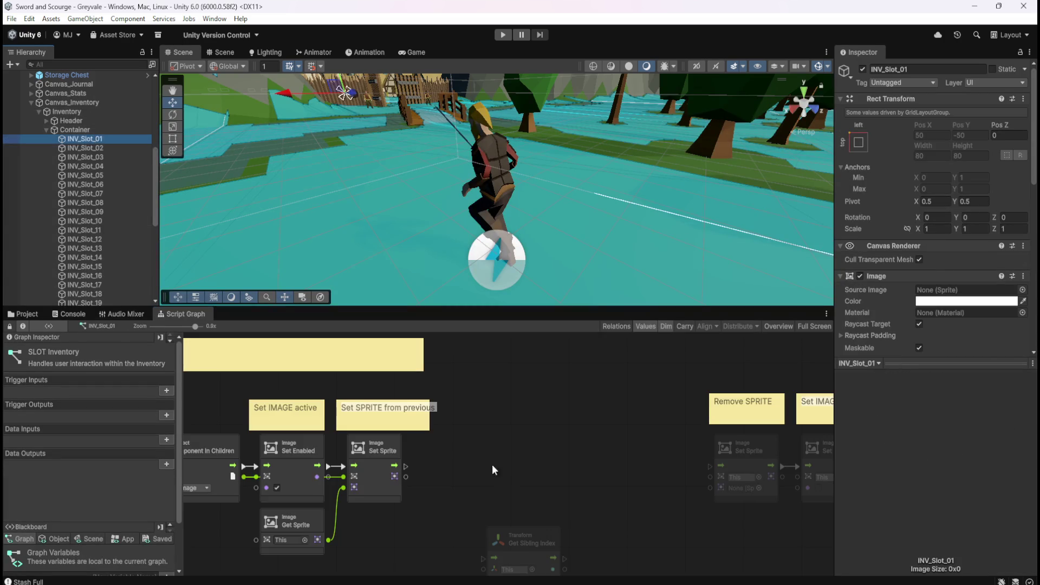
# Open INV_Slot_01's graph maximized and paste the copied slot-search nodes.
pyautogui.click(492, 469)
pyautogui.hotkey('shift', 'space')
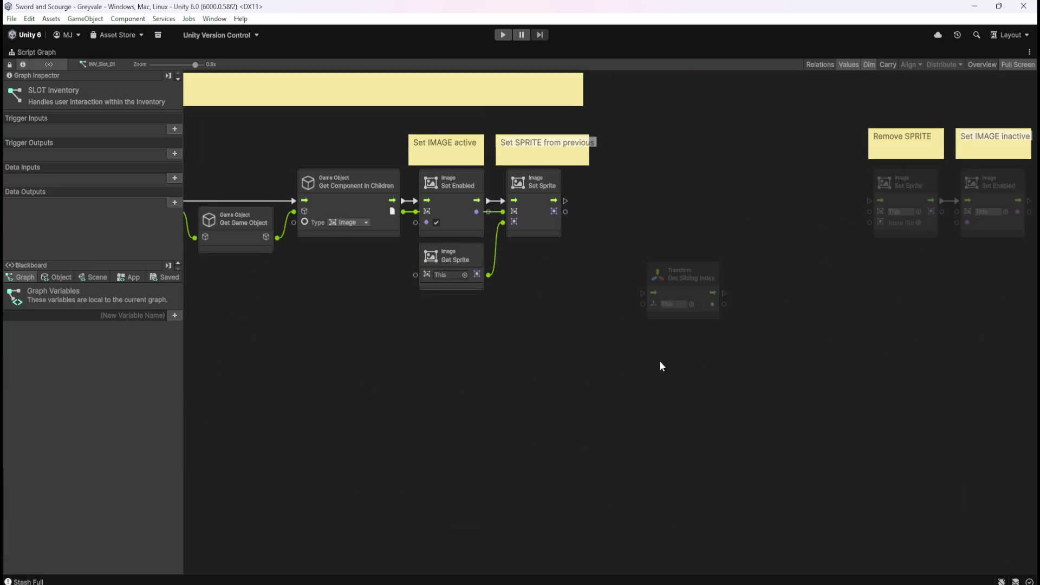
pyautogui.hotkey('ctrl', 'v')
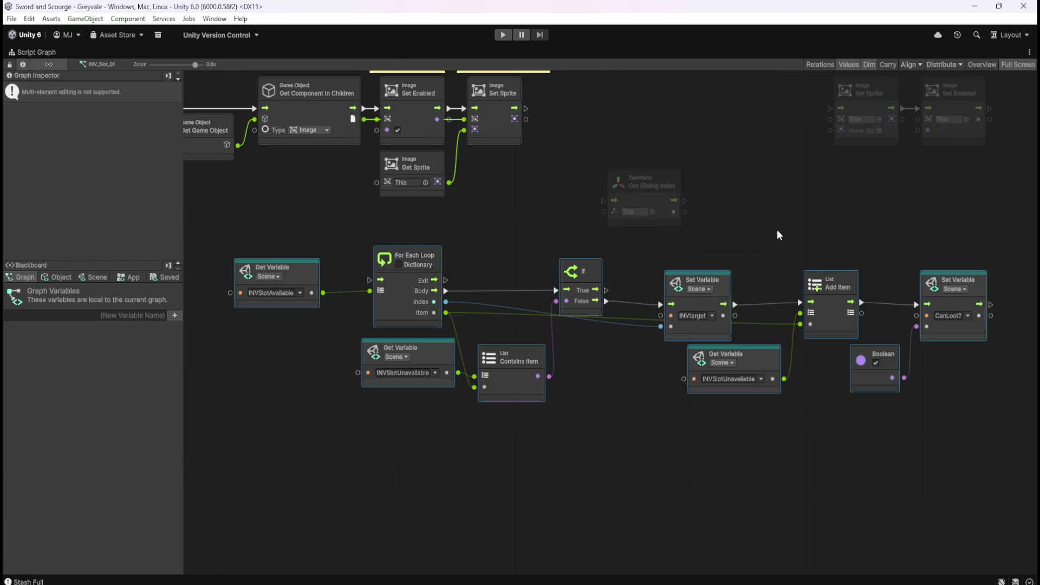
pyautogui.moveTo(776, 229); pyautogui.dragTo(659, 296)
pyautogui.moveTo(614, 349); pyautogui.dragTo(643, 356)
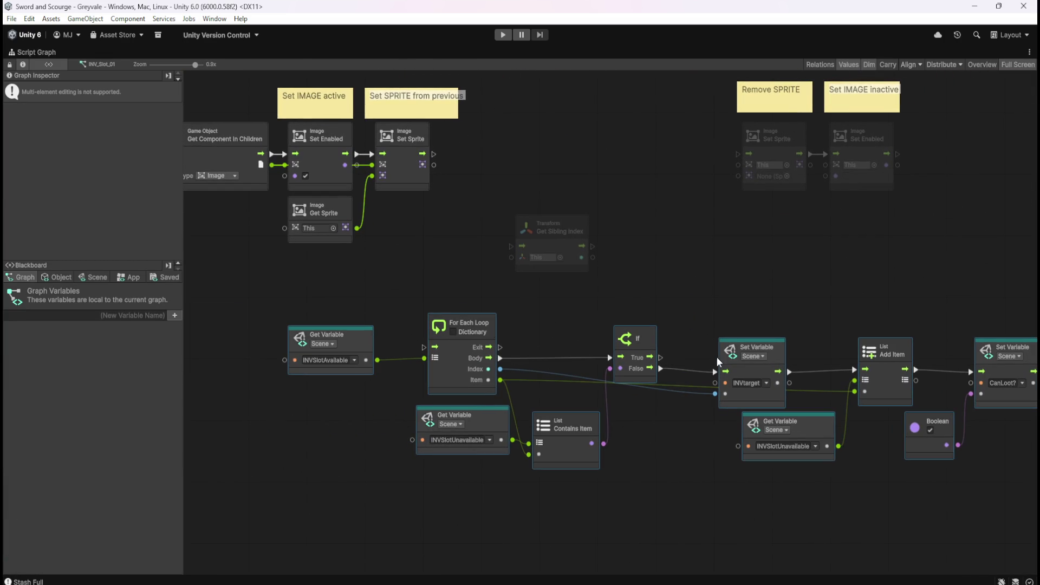
pyautogui.click(416, 283)
# Move the pasted loop group down below the sprite and Get Child nodes.
pyautogui.moveTo(416, 283); pyautogui.dragTo(493, 328)
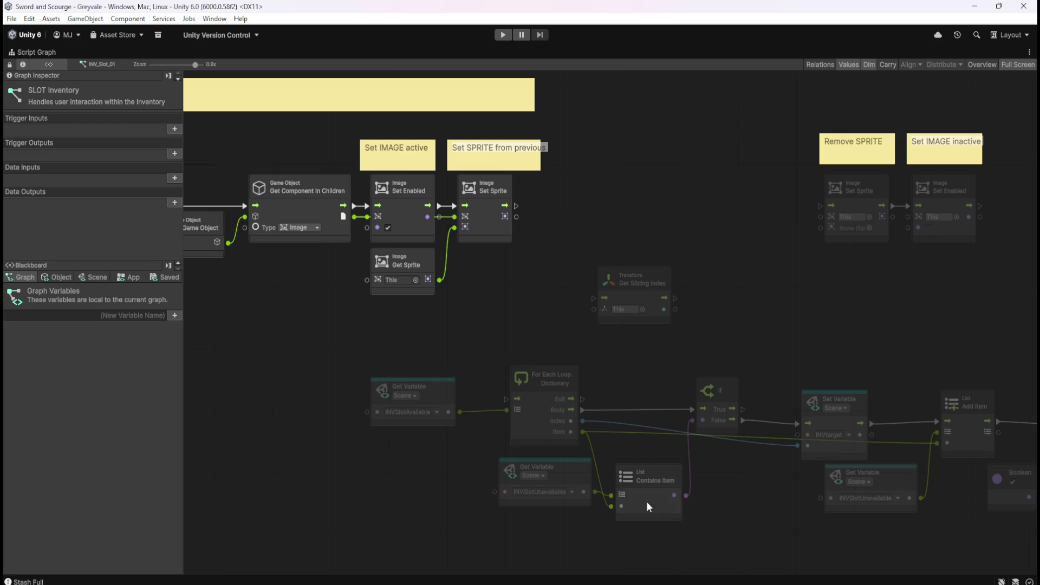
pyautogui.moveTo(778, 513); pyautogui.dragTo(668, 492)
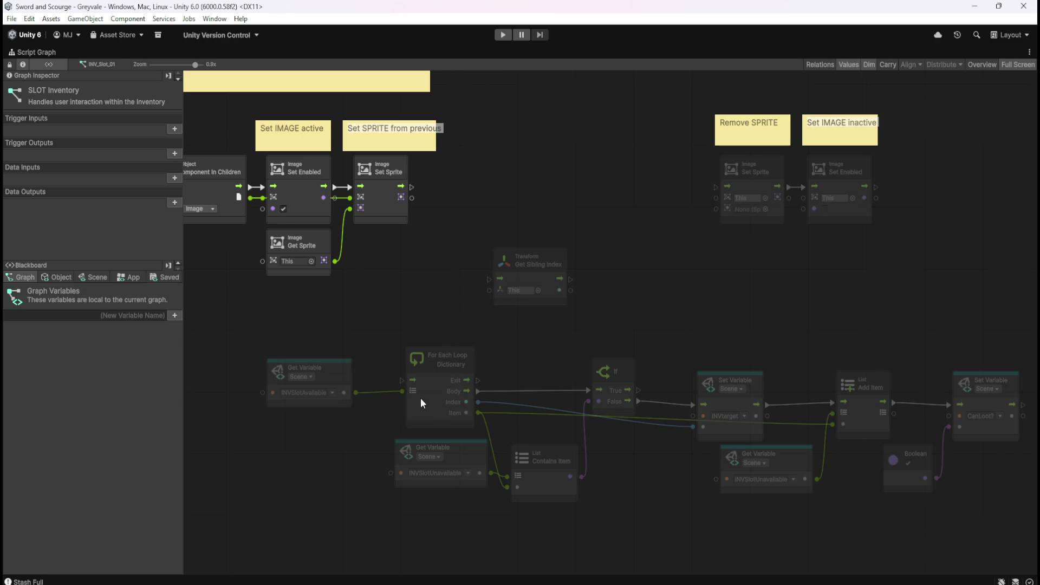
pyautogui.moveTo(406, 297)
pyautogui.mouseDown()
pyautogui.moveTo(597, 415)
pyautogui.moveTo(657, 323)
pyautogui.moveTo(532, 315)
pyautogui.moveTo(510, 332)
pyautogui.mouseUp()
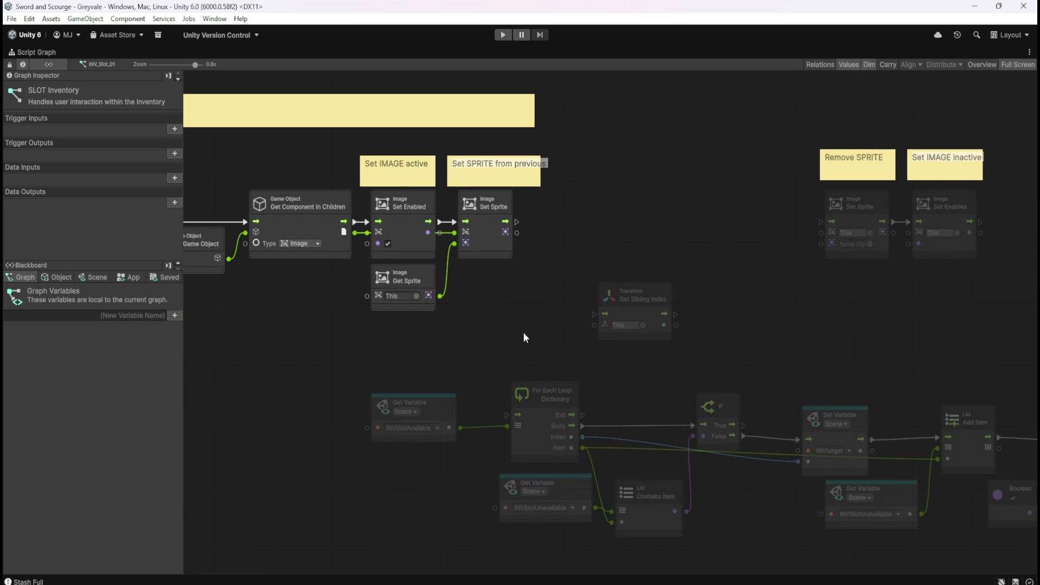
pyautogui.moveTo(719, 203)
pyautogui.mouseDown()
pyautogui.moveTo(652, 347)
pyautogui.moveTo(658, 424)
pyautogui.moveTo(707, 171)
pyautogui.moveTo(626, 154)
pyautogui.moveTo(558, 106)
pyautogui.mouseUp()
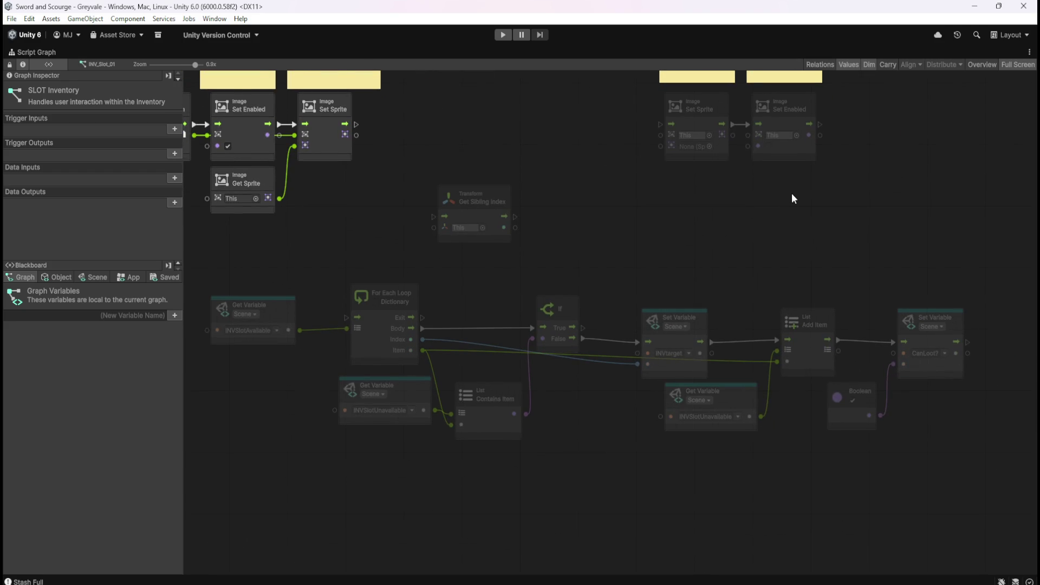
pyautogui.scroll(-1, 791, 198)
pyautogui.moveTo(258, 262); pyautogui.dragTo(972, 451)
pyautogui.moveTo(717, 331); pyautogui.dragTo(710, 404)
pyautogui.click(631, 262)
pyautogui.moveTo(631, 262); pyautogui.dragTo(706, 331)
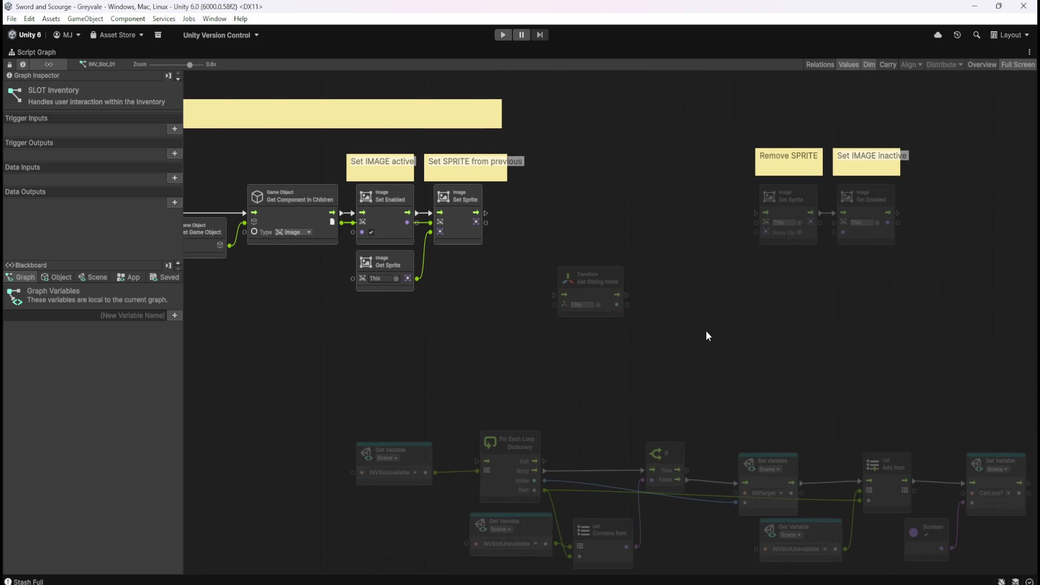
pyautogui.moveTo(693, 381); pyautogui.dragTo(686, 338)
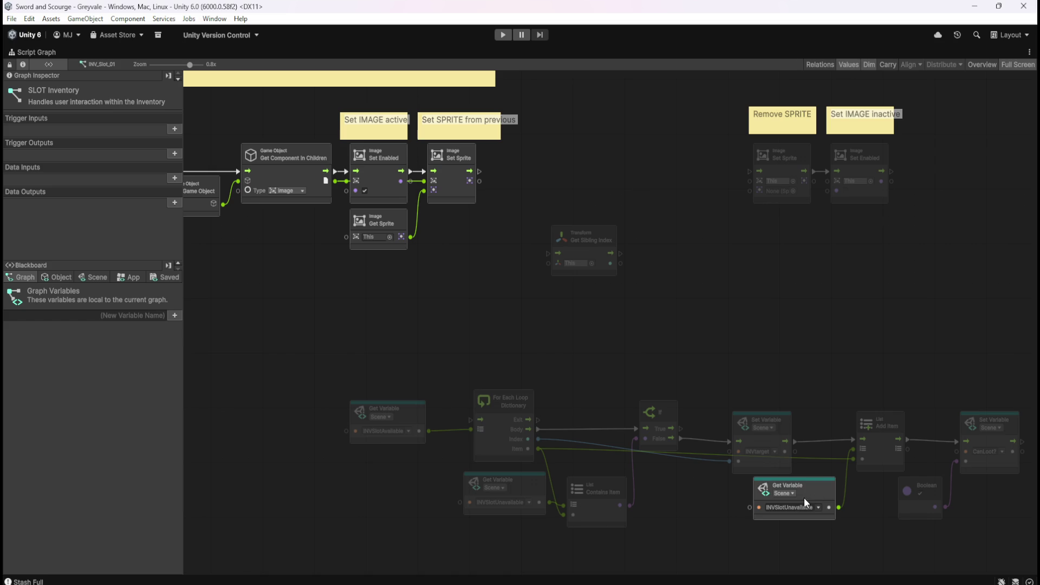
# Delete the pasted CanLoot? Set Variable node and its Boolean.
pyautogui.moveTo(926, 420); pyautogui.dragTo(983, 509)
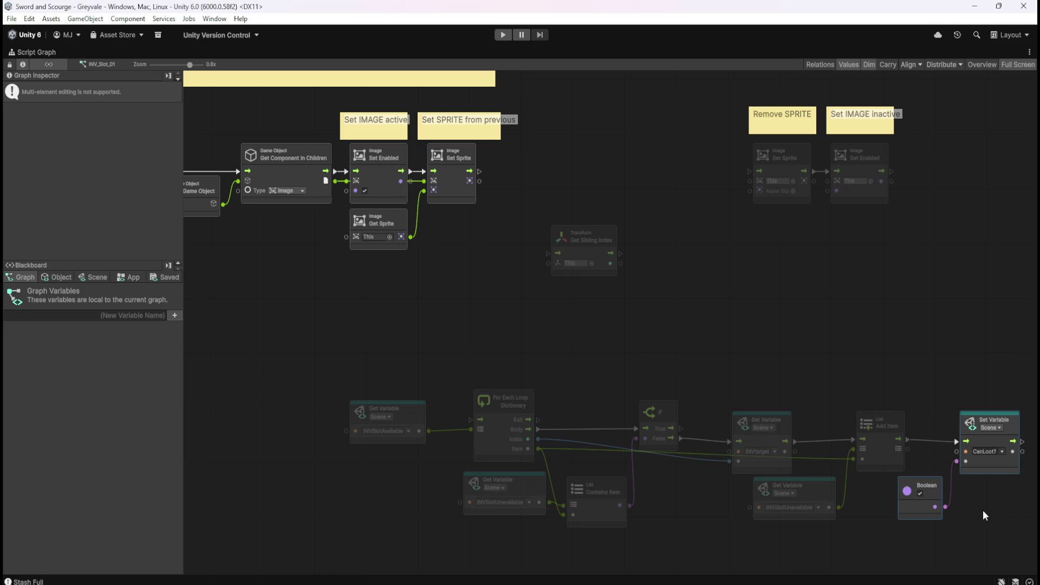
pyautogui.hscroll(-15, 741, 343)
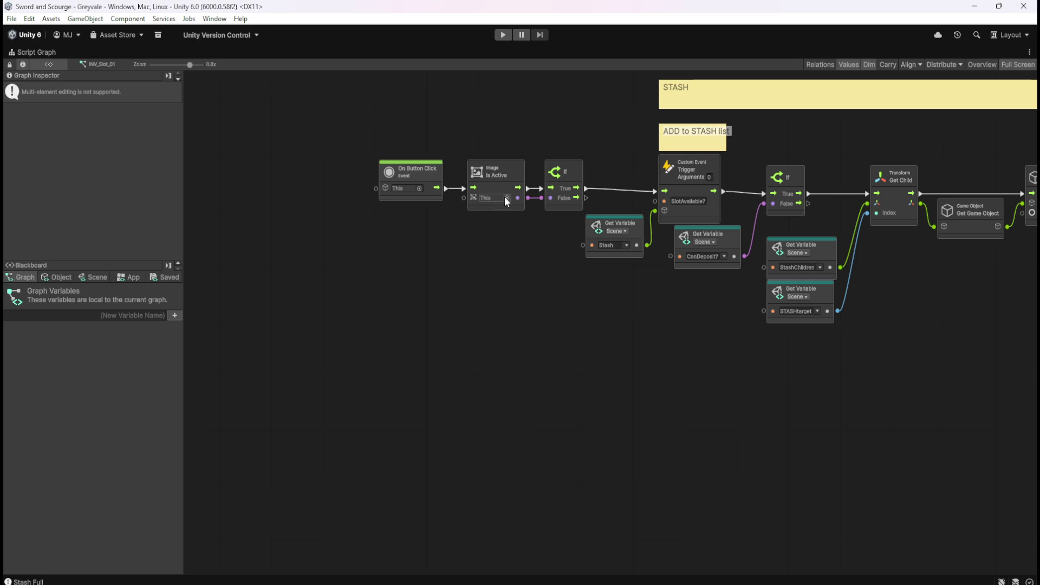
pyautogui.hscroll(5, 746, 241)
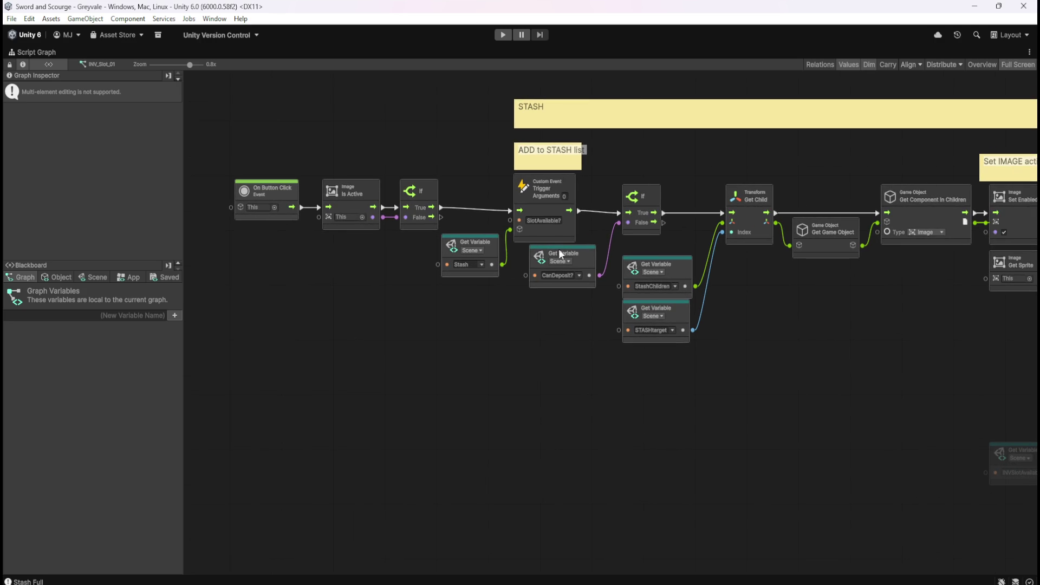
pyautogui.moveTo(854, 368); pyautogui.dragTo(637, 340)
pyautogui.moveTo(887, 360); pyautogui.dragTo(524, 297)
pyautogui.moveTo(845, 324); pyautogui.dragTo(752, 301)
pyautogui.moveTo(846, 294)
pyautogui.mouseDown()
pyautogui.moveTo(749, 271)
pyautogui.moveTo(853, 412)
pyautogui.mouseUp()
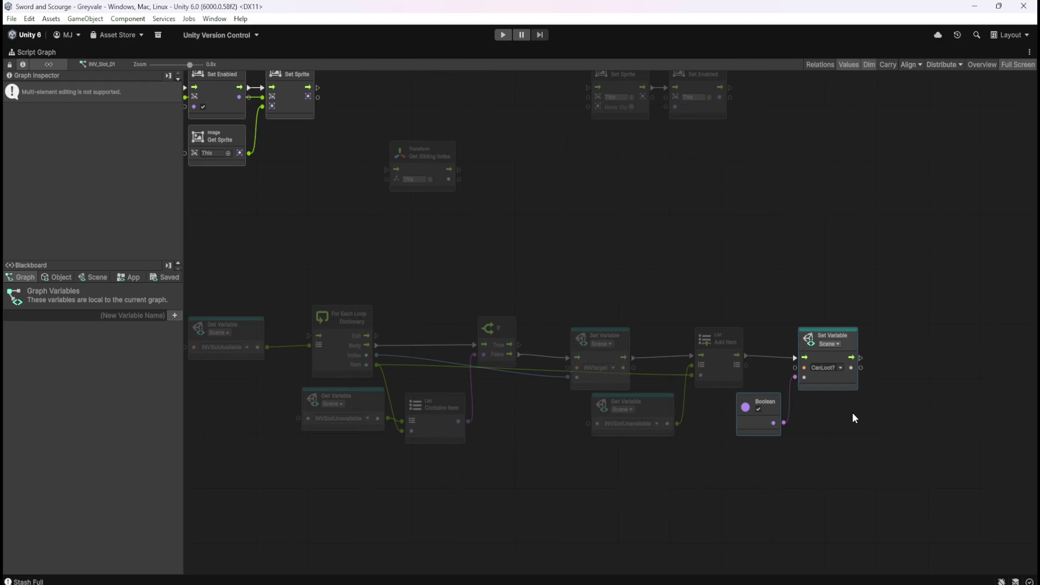
pyautogui.press('Delete')
pyautogui.moveTo(539, 265); pyautogui.dragTo(649, 295)
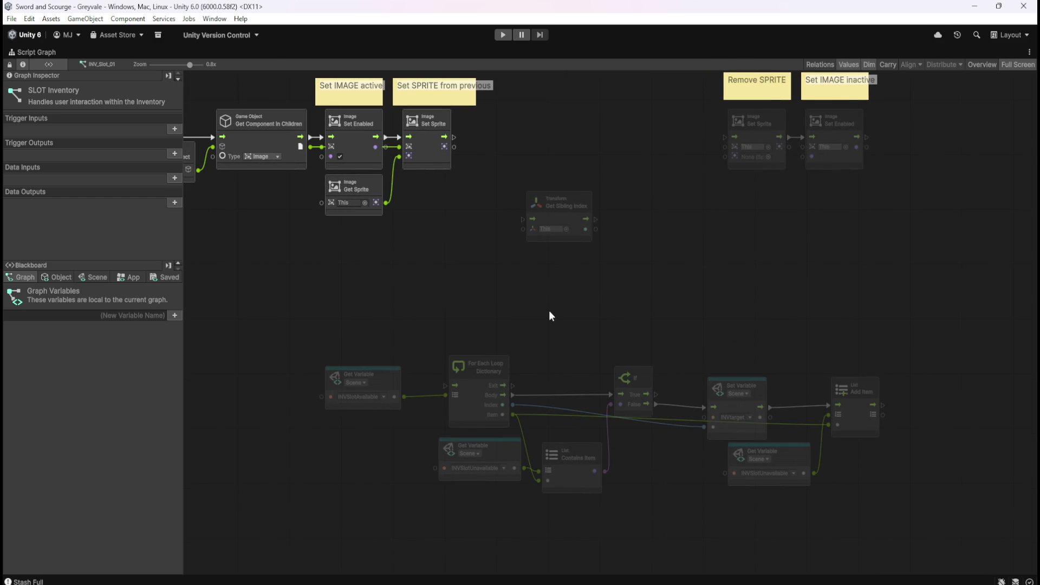
pyautogui.click(85, 278)
# Drag Scene variable INVSlotUnavailable onto the graph as a Get Variable node above the loop.
pyautogui.moveTo(178, 308); pyautogui.dragTo(182, 563)
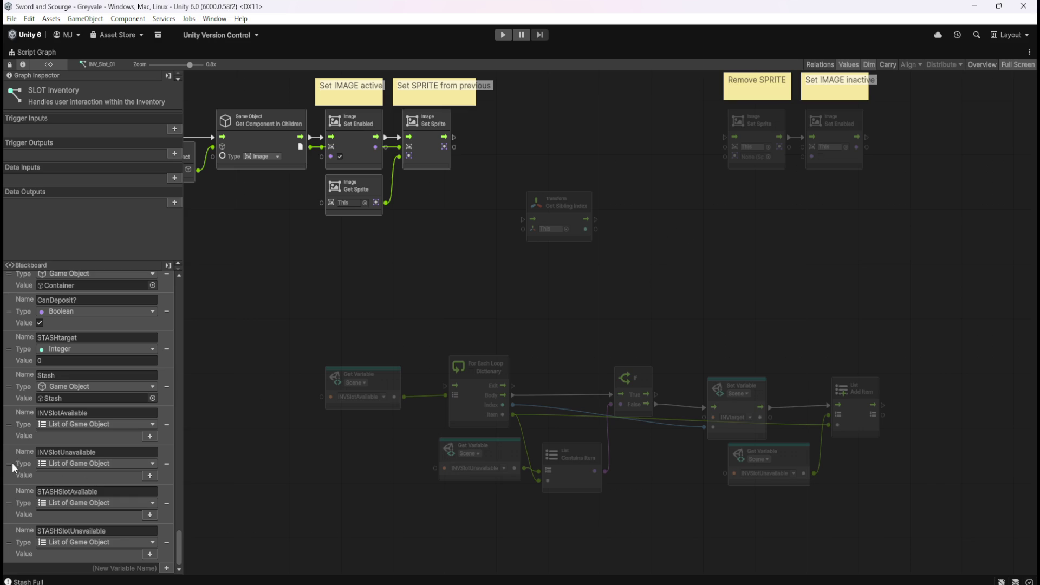
pyautogui.moveTo(14, 469)
pyautogui.mouseDown()
pyautogui.moveTo(629, 278)
pyautogui.moveTo(673, 247)
pyautogui.moveTo(650, 247)
pyautogui.mouseUp()
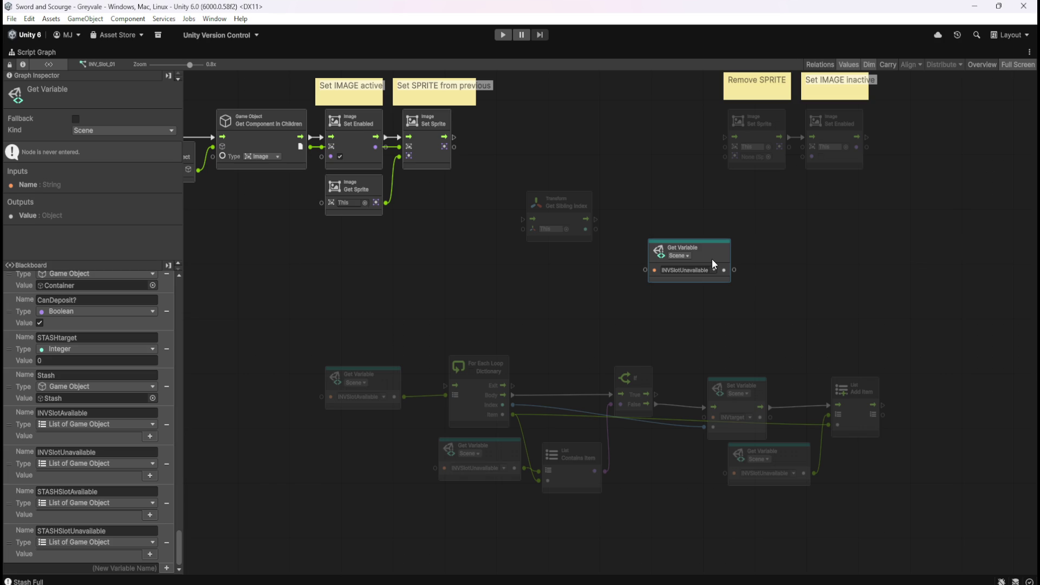
pyautogui.moveTo(713, 264); pyautogui.dragTo(591, 298)
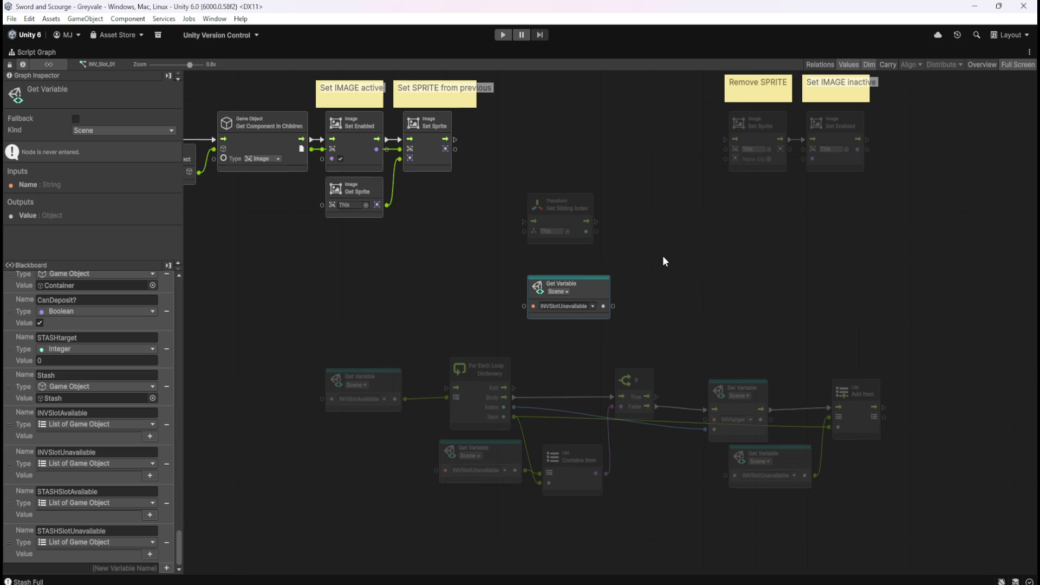
pyautogui.scroll(2, 663, 257)
pyautogui.rightClick(650, 276)
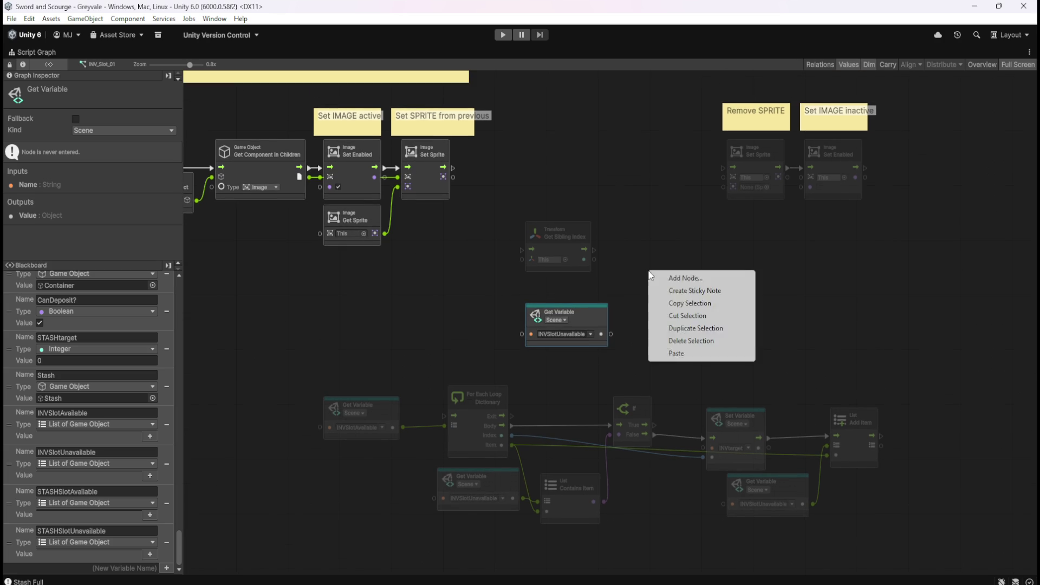
# Search 'list remove' and add an Aot List Remove At node.
pyautogui.click(674, 279)
pyautogui.write('list')
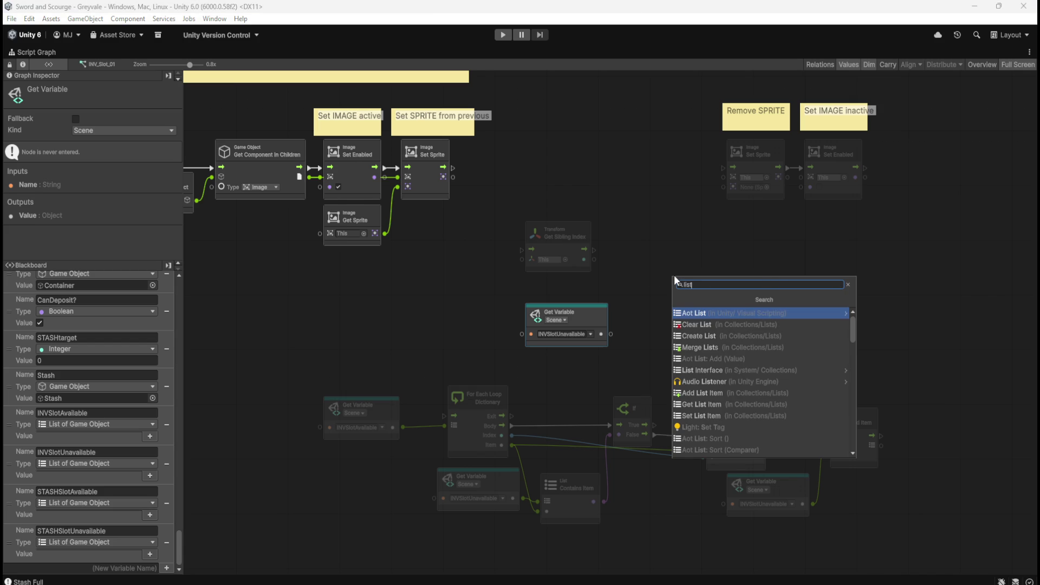
pyautogui.write(' remove')
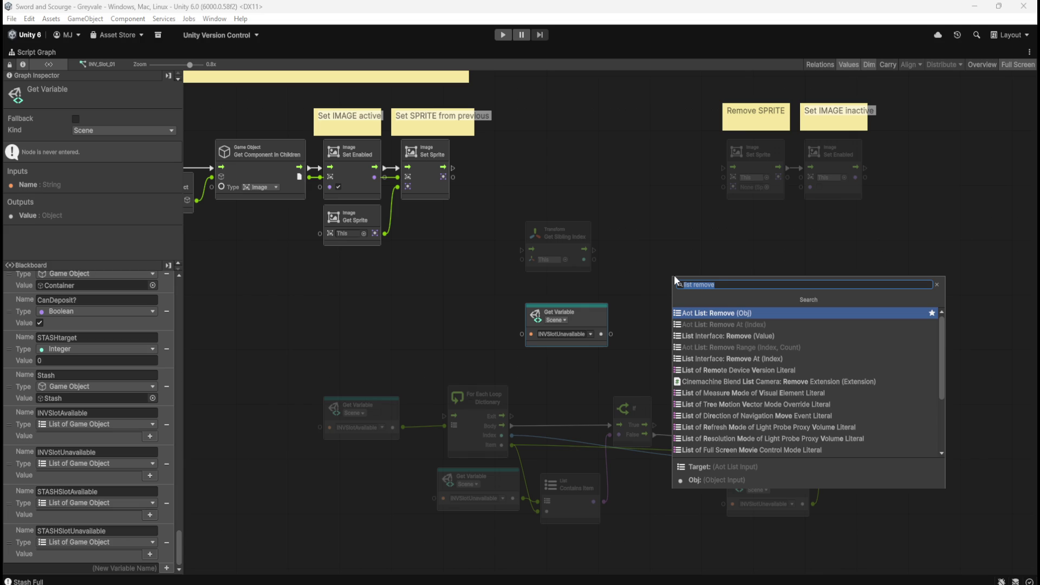
pyautogui.press('Down')
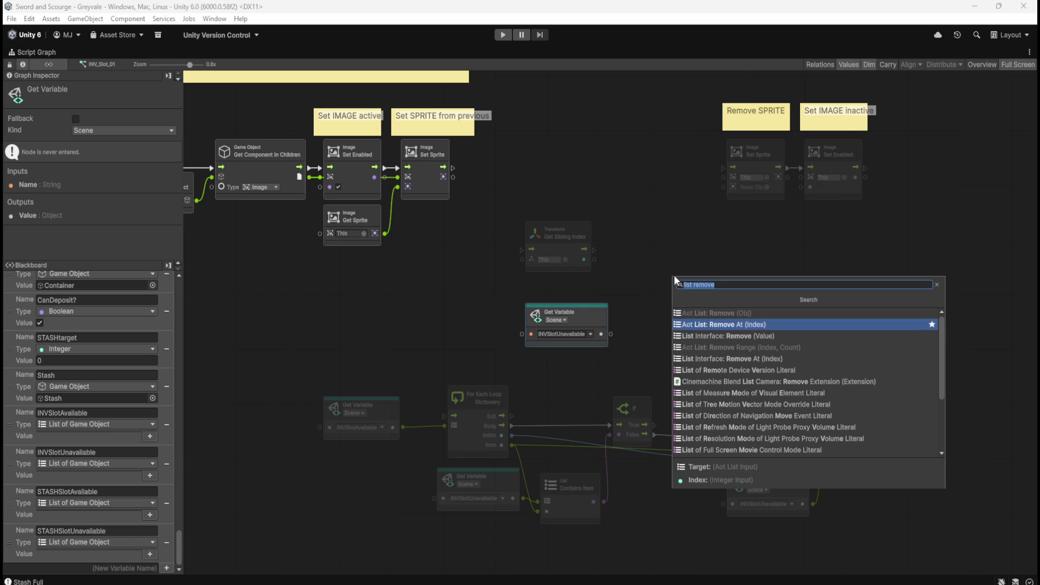
pyautogui.press('Return')
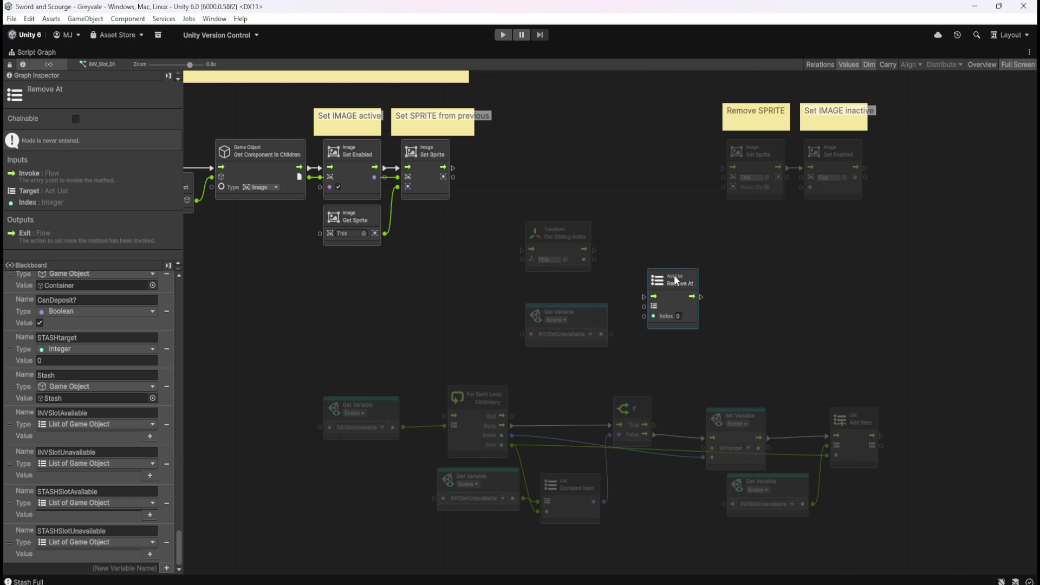
# Search 'remove item' and add a Remove List Item At Index node.
pyautogui.rightClick(704, 304)
pyautogui.click(720, 313)
pyautogui.write('list')
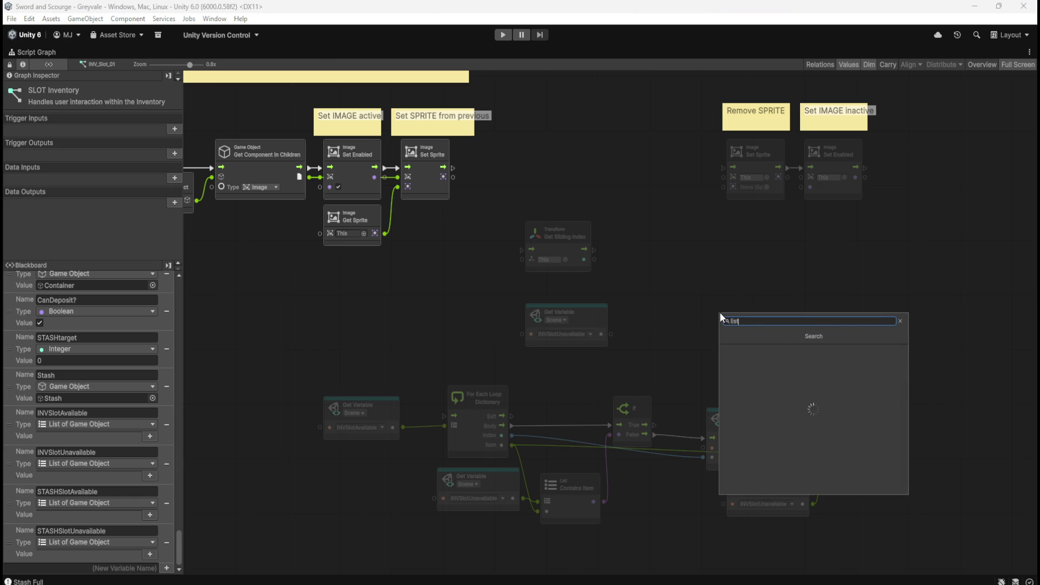
pyautogui.write(' remove item')
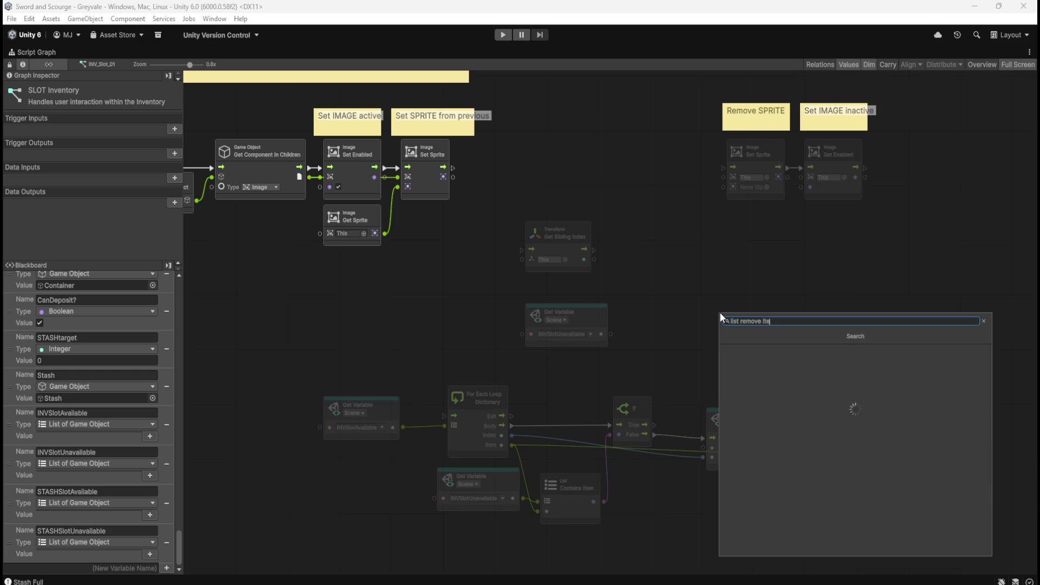
pyautogui.press('BackSpace')
pyautogui.press('BackSpace')
pyautogui.press('BackSpace')
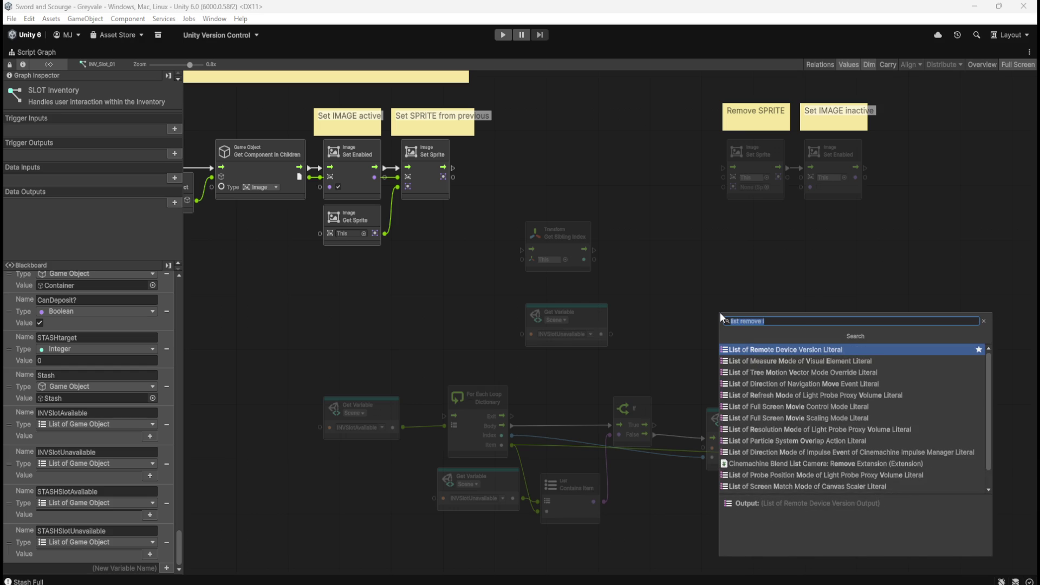
pyautogui.hotkey('ctrl', 'a')
pyautogui.write('remove item')
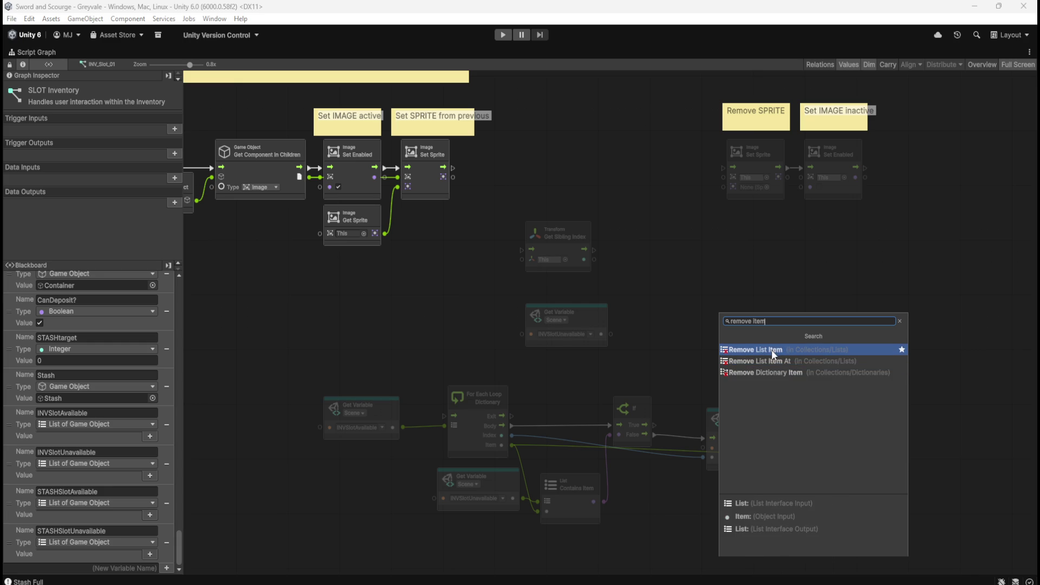
pyautogui.click(769, 360)
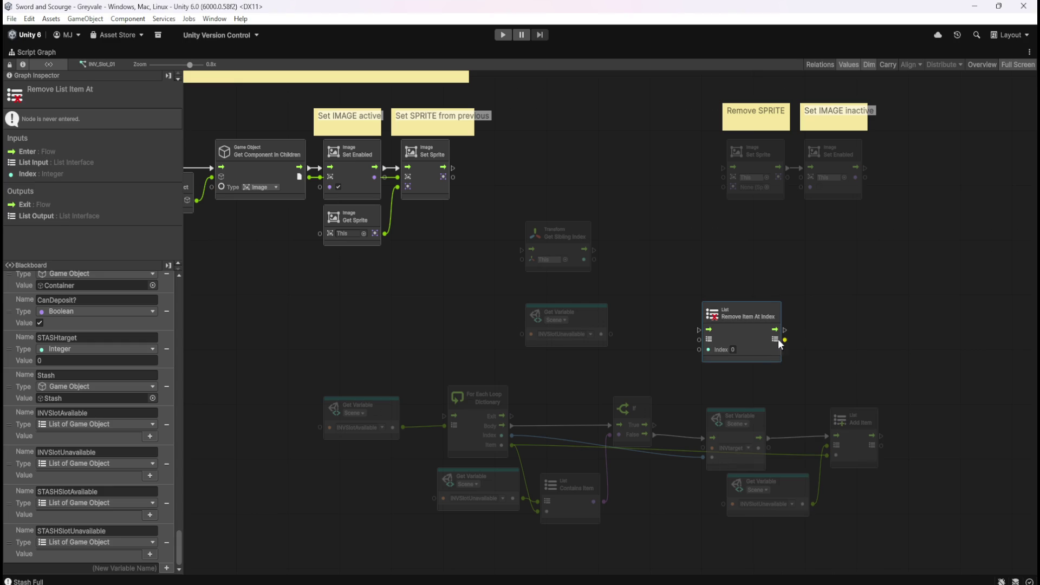
# Wire INVSlotUnavailable into the node's List and Get Sibling Index into its Index.
pyautogui.moveTo(750, 336); pyautogui.dragTo(687, 285)
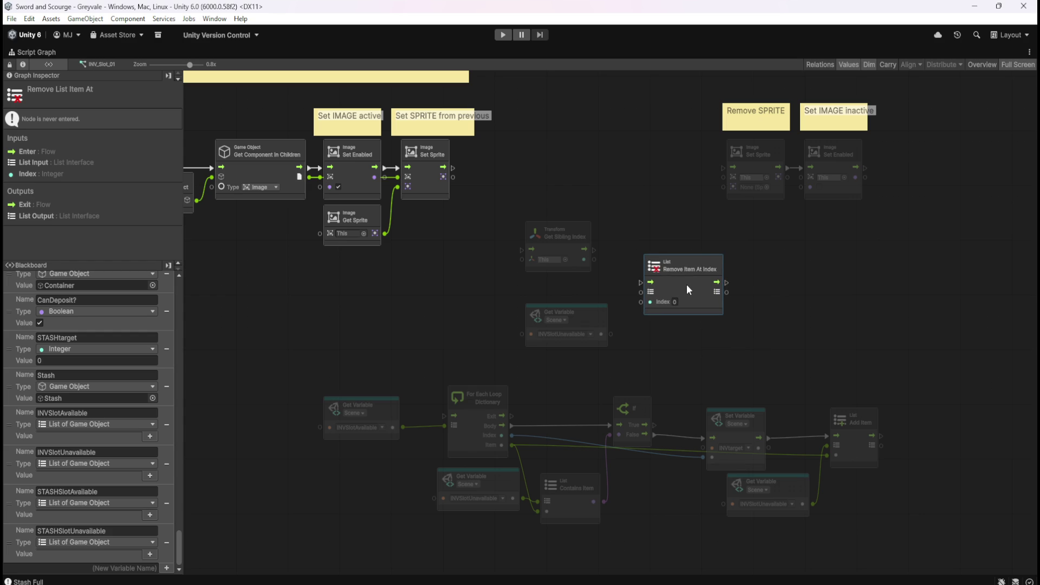
pyautogui.moveTo(610, 334); pyautogui.dragTo(640, 292)
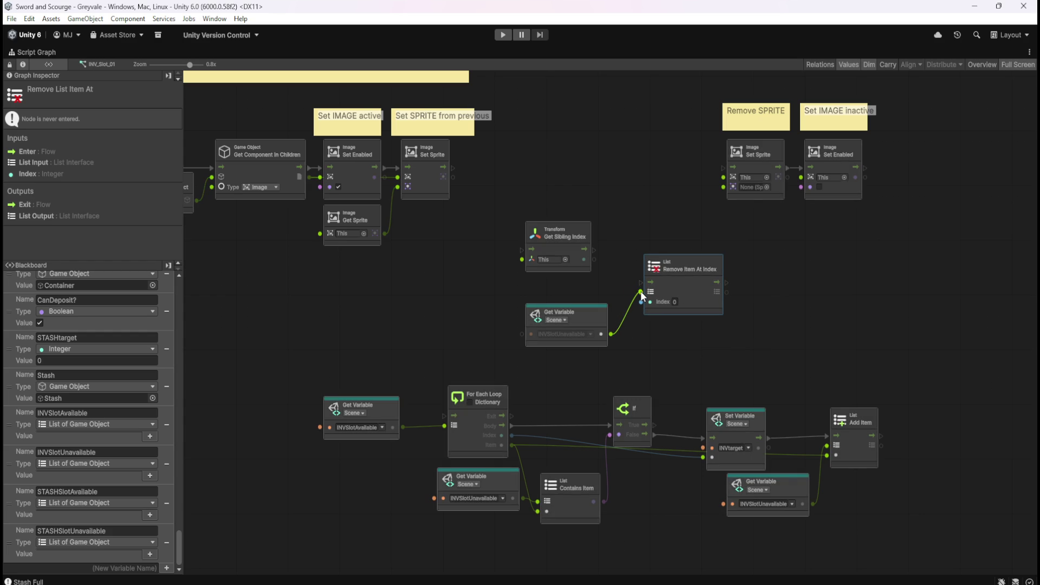
pyautogui.click(609, 284)
pyautogui.moveTo(595, 259)
pyautogui.mouseDown()
pyautogui.moveTo(634, 309)
pyautogui.moveTo(641, 302)
pyautogui.moveTo(577, 261)
pyautogui.moveTo(577, 288)
pyautogui.mouseUp()
pyautogui.click(602, 206)
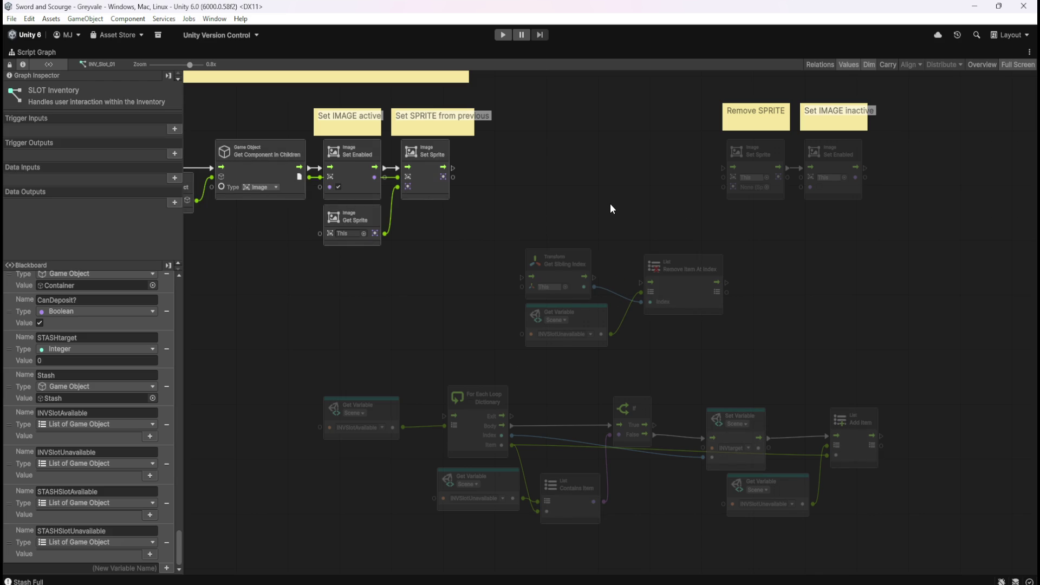
pyautogui.scroll(3, 612, 217)
pyautogui.hscroll(-3, 612, 217)
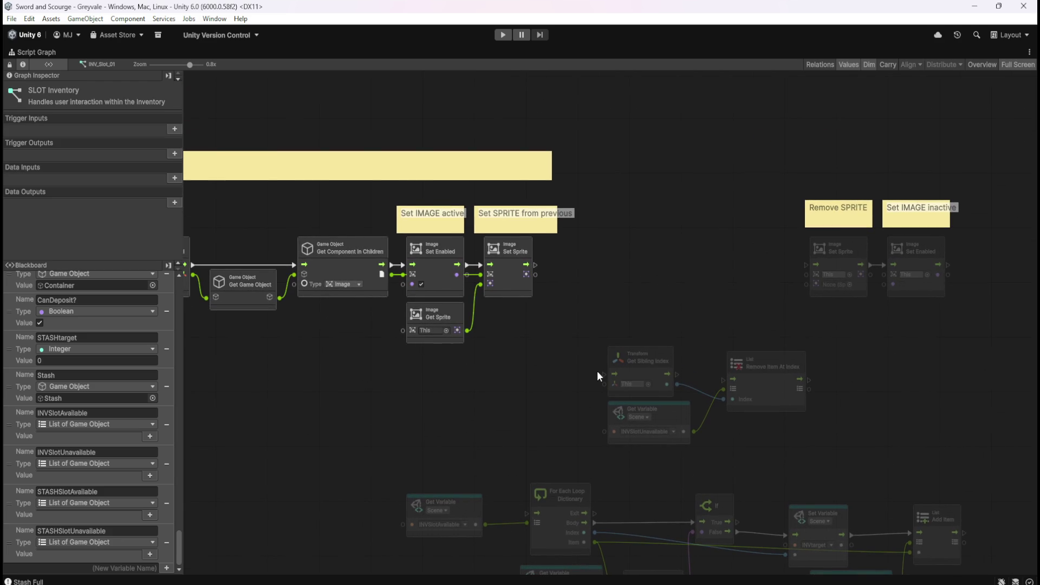
# Wire the flow from Set Sprite into Get Sibling Index, then onward into Remove Item At Index.
pyautogui.moveTo(603, 374); pyautogui.dragTo(536, 265)
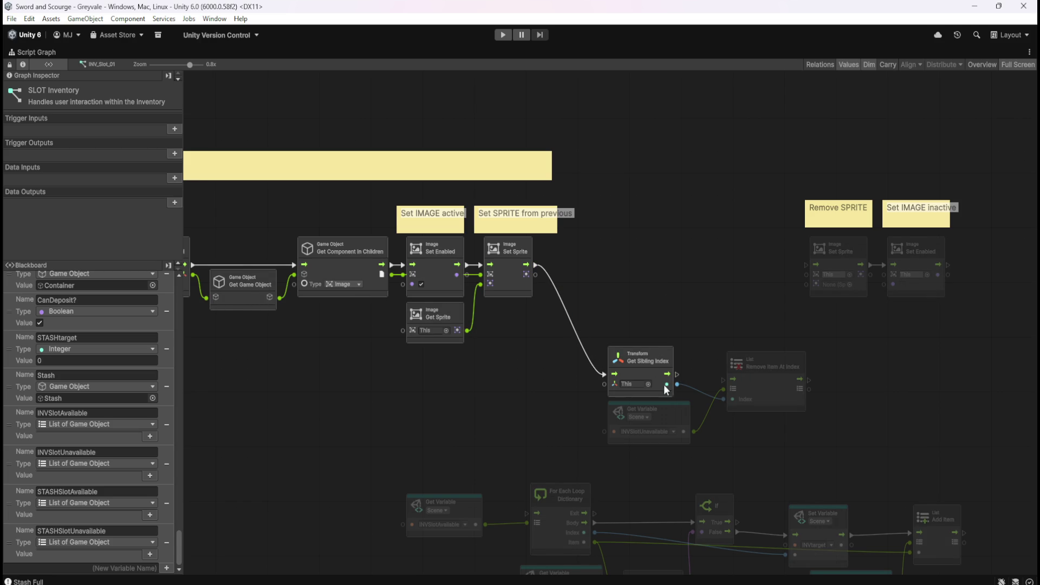
pyautogui.moveTo(759, 433); pyautogui.dragTo(727, 400)
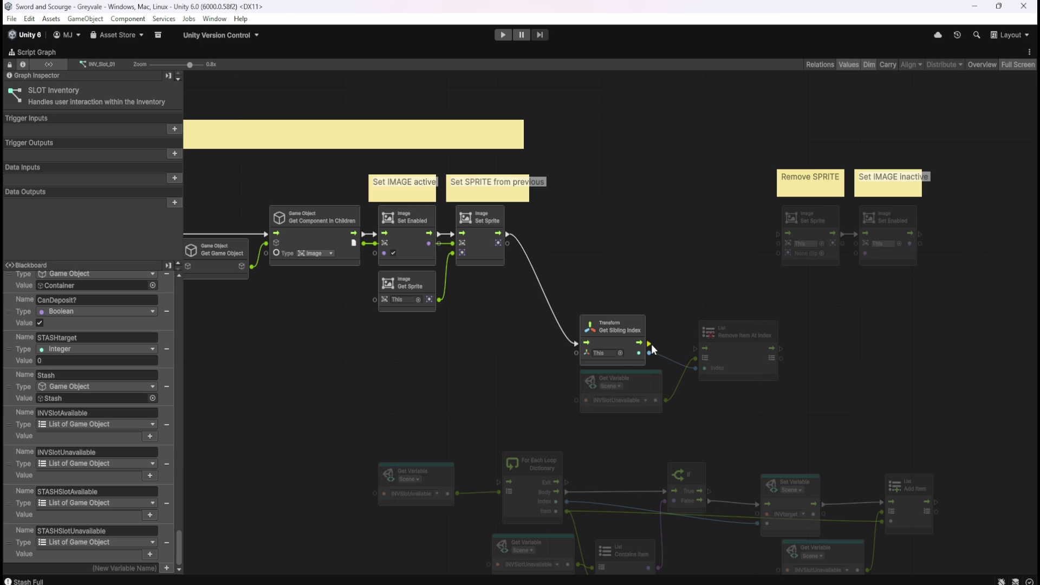
pyautogui.moveTo(651, 343); pyautogui.dragTo(697, 347)
pyautogui.click(736, 356)
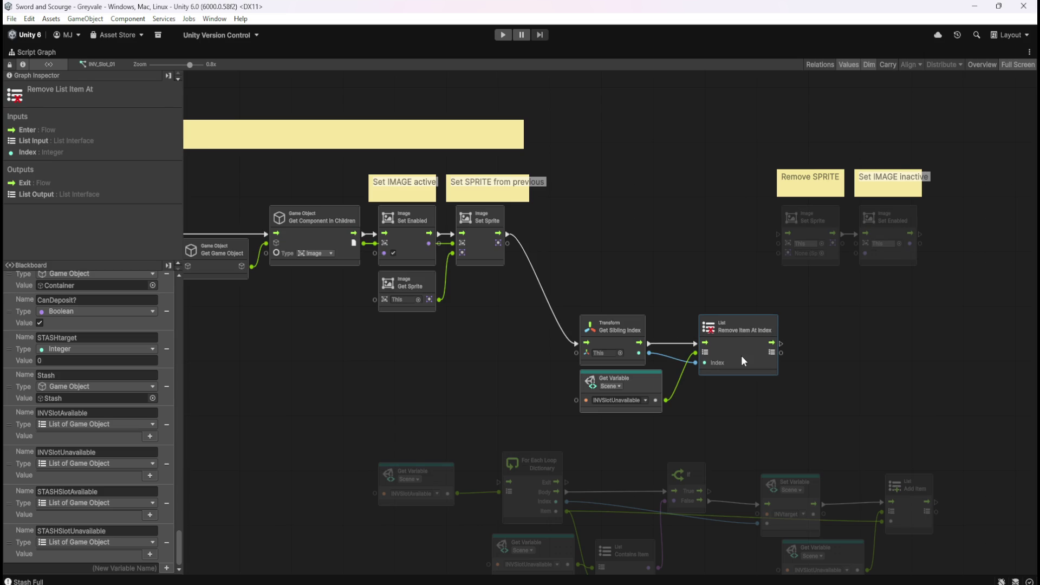
pyautogui.click(742, 391)
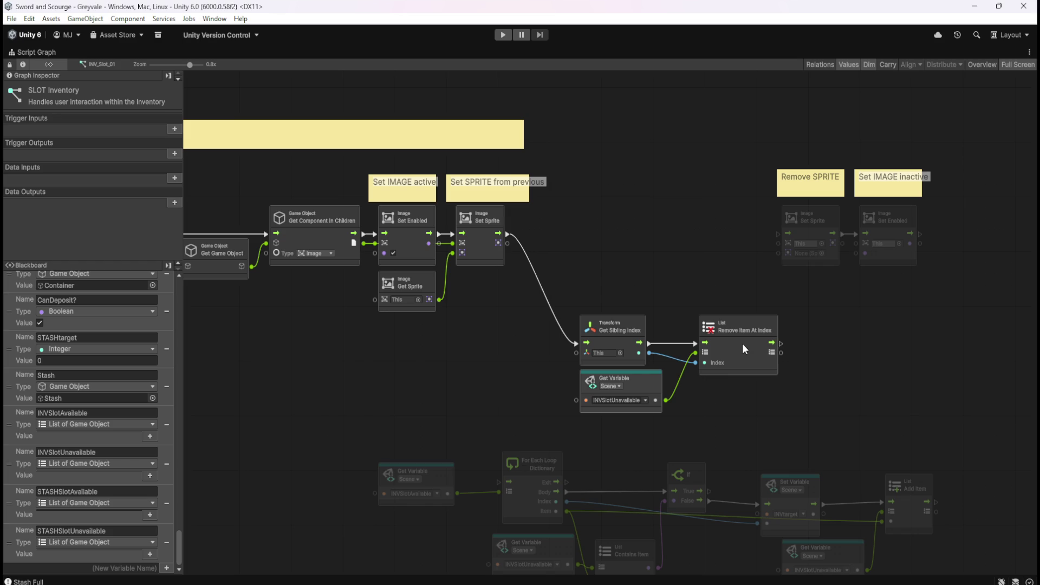
pyautogui.moveTo(746, 413); pyautogui.dragTo(699, 332)
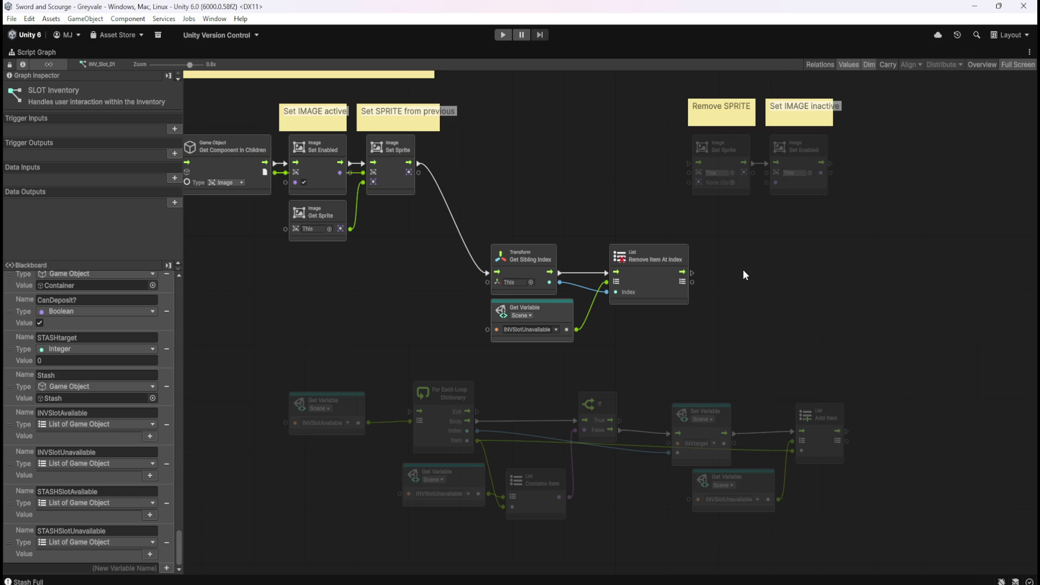
# Add an Add List Item node to the graph by searching 'add item'.
pyautogui.rightClick(742, 274)
pyautogui.click(763, 278)
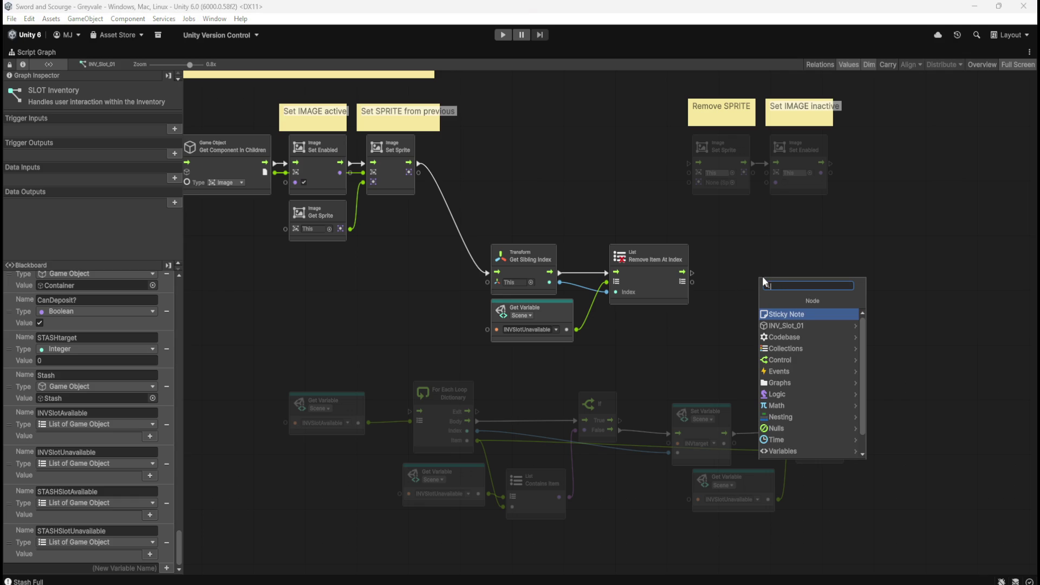
pyautogui.write('add item')
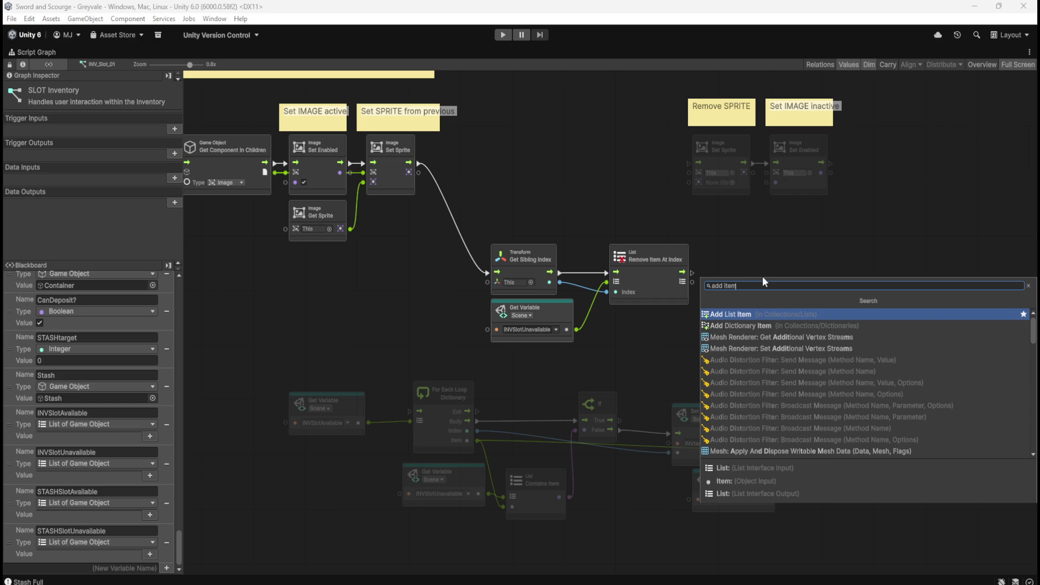
pyautogui.press('Return')
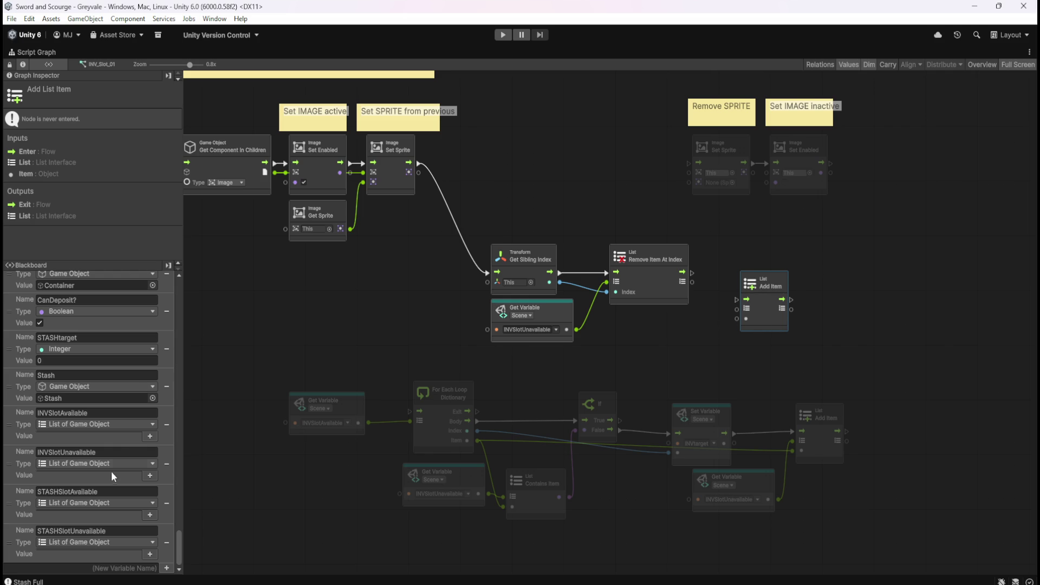
# Feed an INVSlotAvailable getter into Add List Item's List, and reconnect Get Sibling Index to Remove Item At Index's Index.
pyautogui.moveTo(15, 423)
pyautogui.mouseDown()
pyautogui.moveTo(604, 350)
pyautogui.moveTo(647, 331)
pyautogui.mouseUp()
pyautogui.moveTo(724, 357)
pyautogui.mouseDown()
pyautogui.moveTo(738, 321)
pyautogui.moveTo(768, 317)
pyautogui.moveTo(766, 290)
pyautogui.mouseUp()
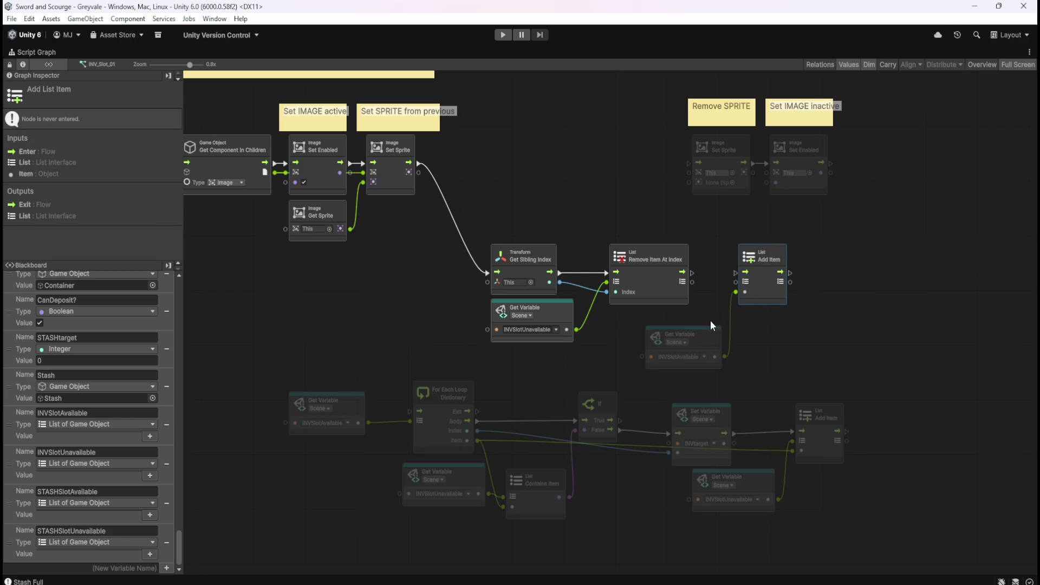
pyautogui.rightClick(725, 357)
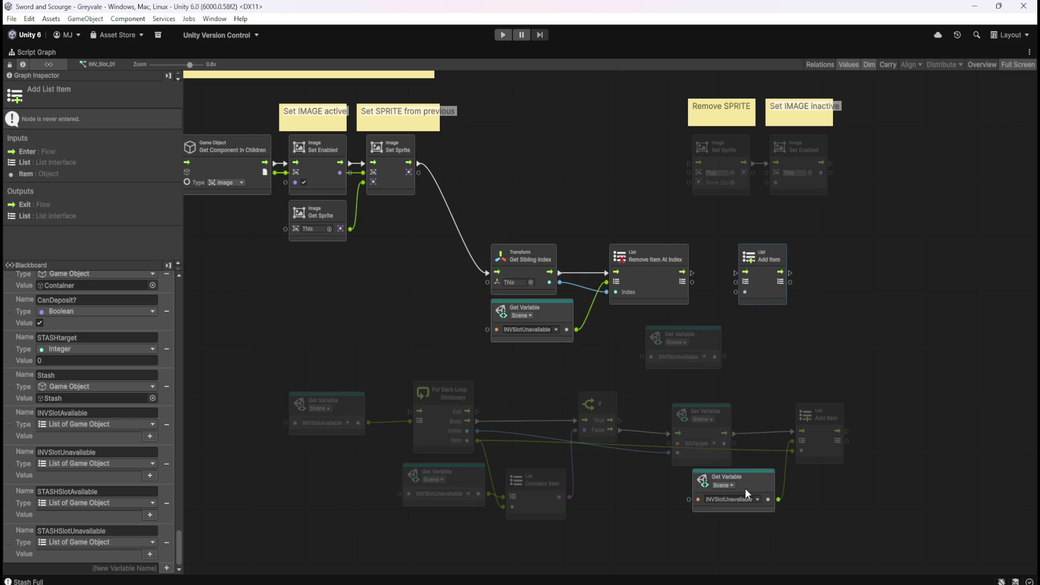
pyautogui.moveTo(723, 355)
pyautogui.mouseDown()
pyautogui.moveTo(717, 298)
pyautogui.moveTo(736, 281)
pyautogui.mouseUp()
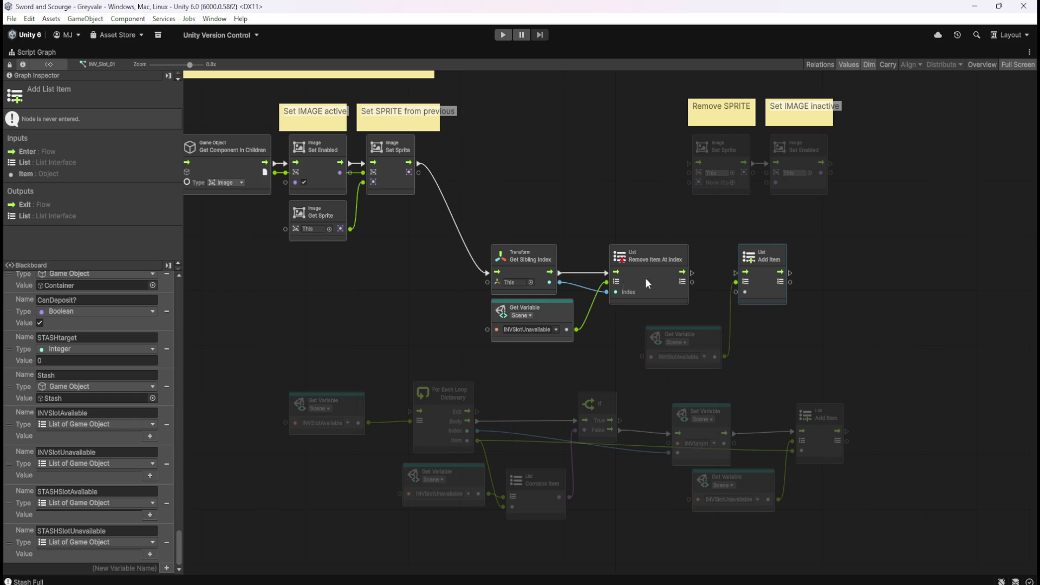
pyautogui.moveTo(608, 292); pyautogui.dragTo(619, 291)
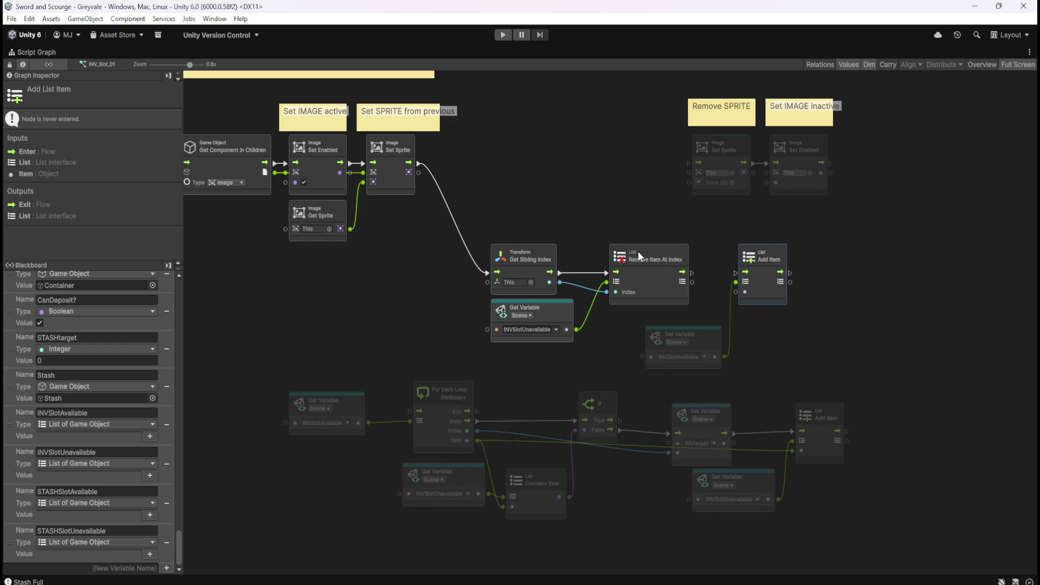
# Pan to the Remove and Add Item nodes, then add and remove an Expose Game Object node.
pyautogui.moveTo(549, 184)
pyautogui.mouseDown()
pyautogui.moveTo(586, 307)
pyautogui.moveTo(561, 312)
pyautogui.moveTo(635, 302)
pyautogui.moveTo(533, 287)
pyautogui.mouseUp()
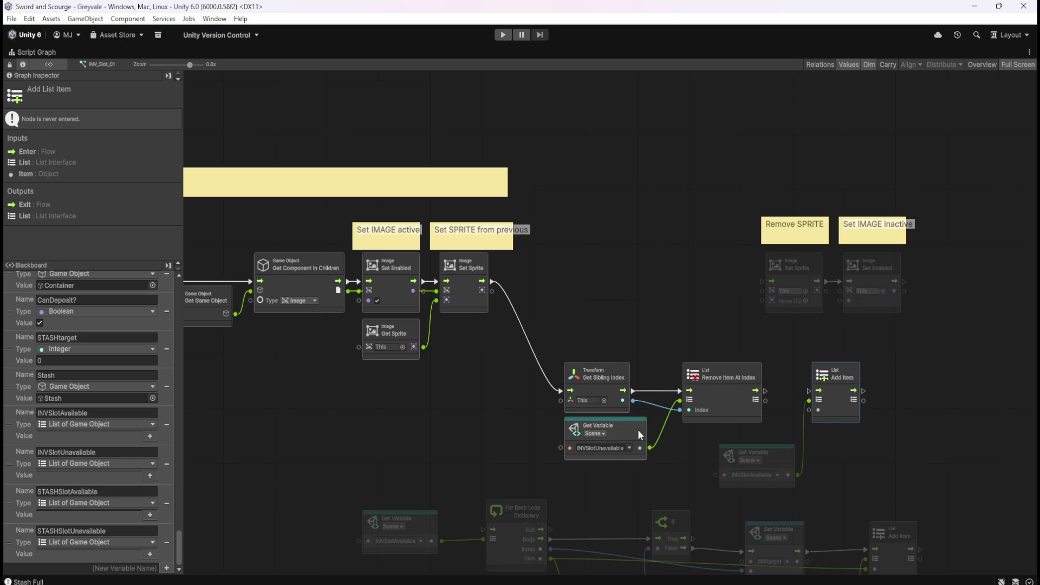
pyautogui.moveTo(628, 498); pyautogui.dragTo(638, 385)
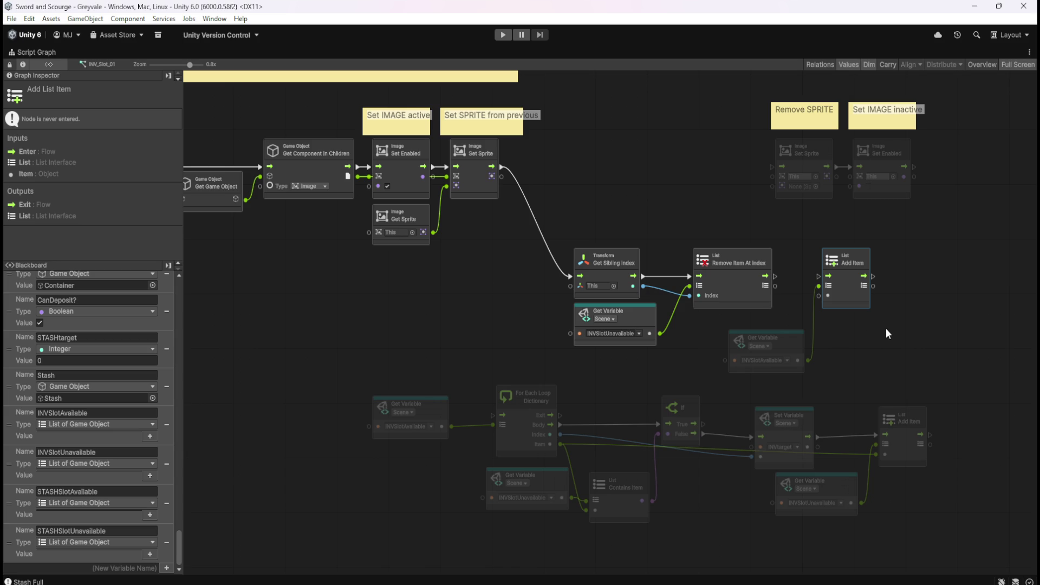
pyautogui.click(883, 340)
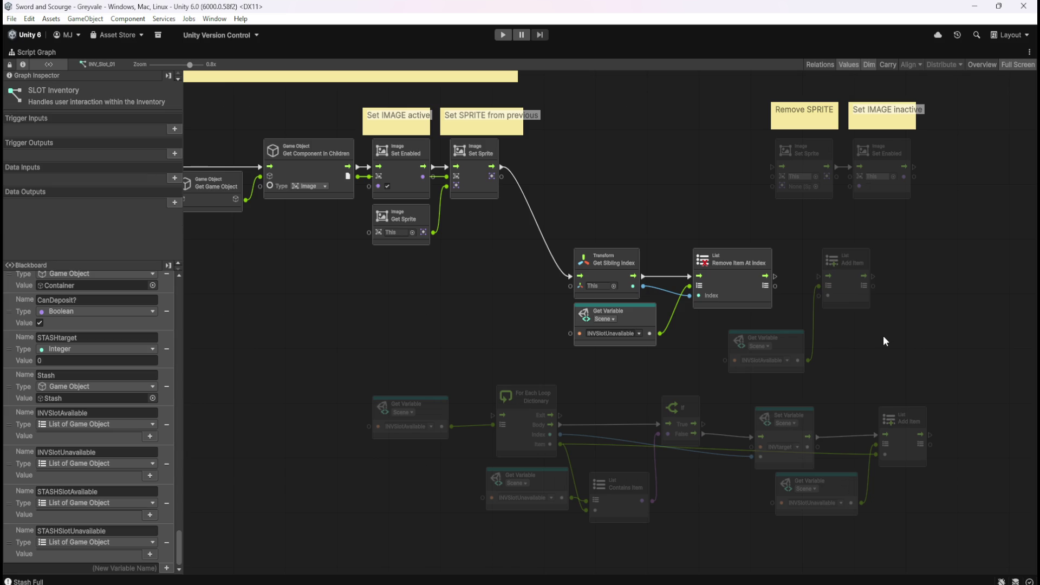
pyautogui.rightClick(906, 318)
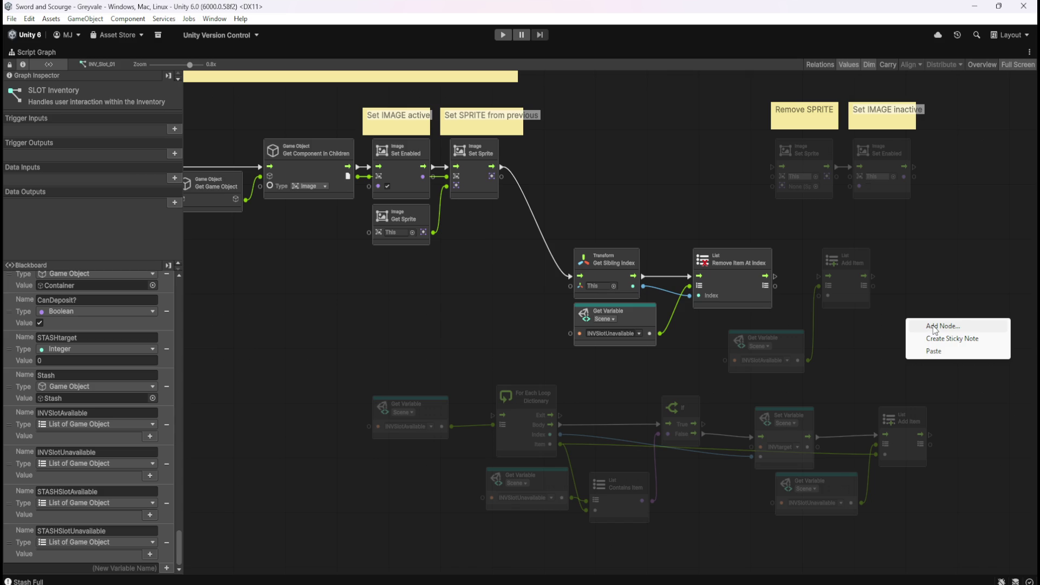
pyautogui.click(934, 327)
pyautogui.write('game')
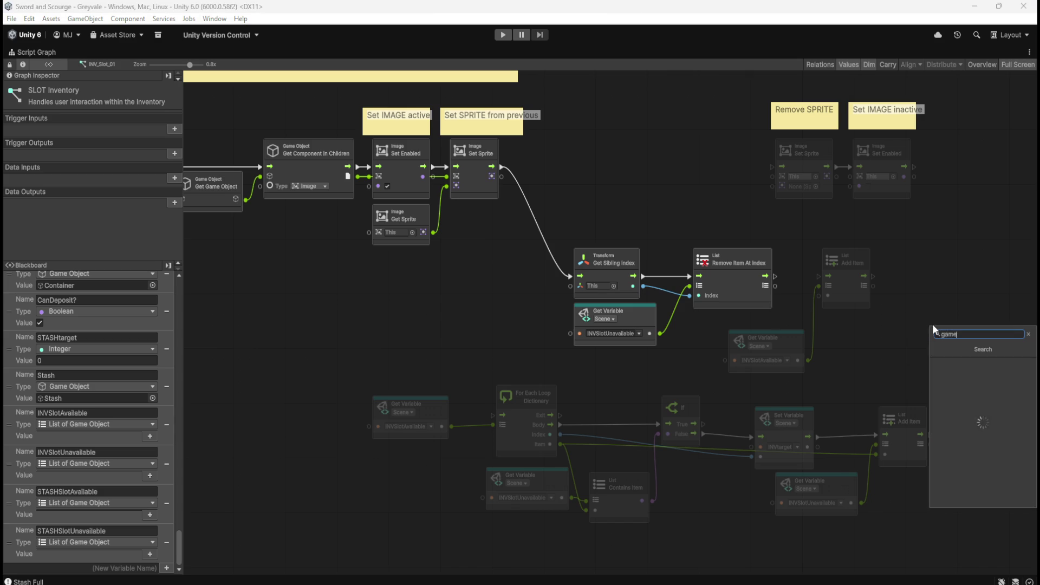
pyautogui.press('Return')
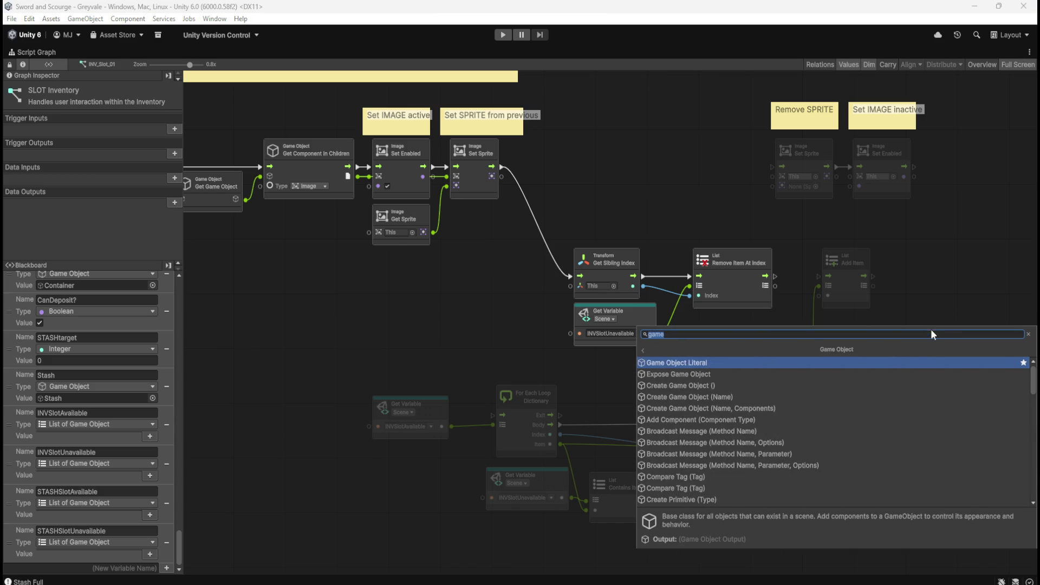
pyautogui.click(837, 375)
pyautogui.press('Delete')
pyautogui.hotkey('ctrl', 'z')
pyautogui.press('Delete')
# Add a Game Object Literal node near Add Item, leaving its object set to None.
pyautogui.rightClick(873, 351)
pyautogui.click(890, 355)
pyautogui.write('gameobj')
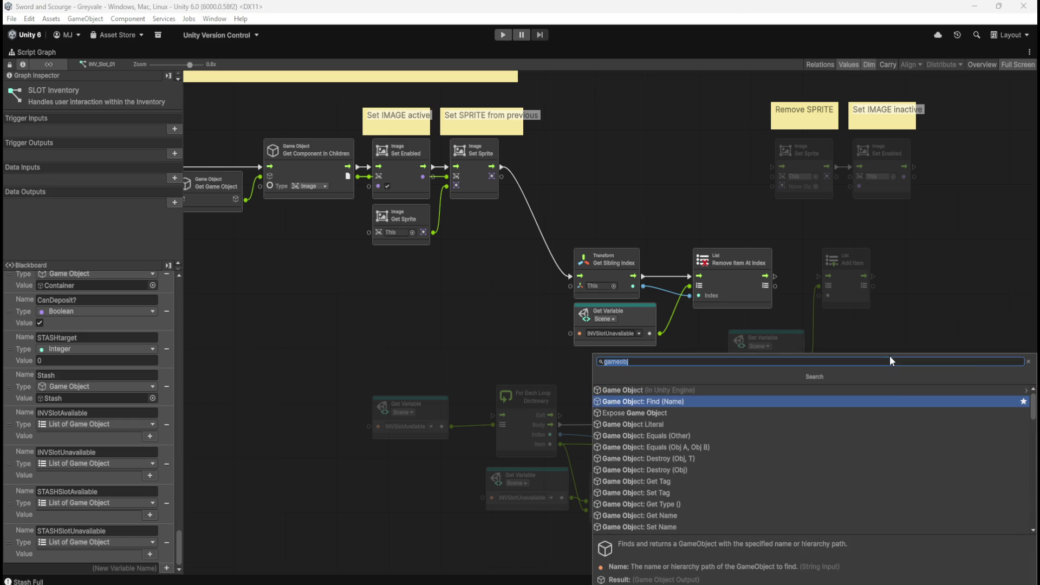
pyautogui.press('Down')
pyautogui.press('Down')
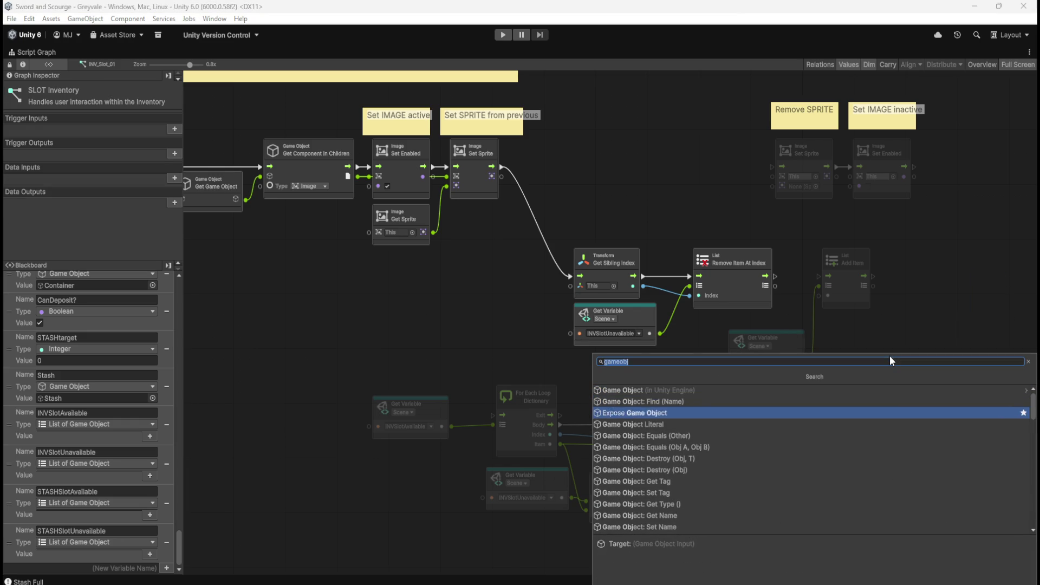
pyautogui.press('Return')
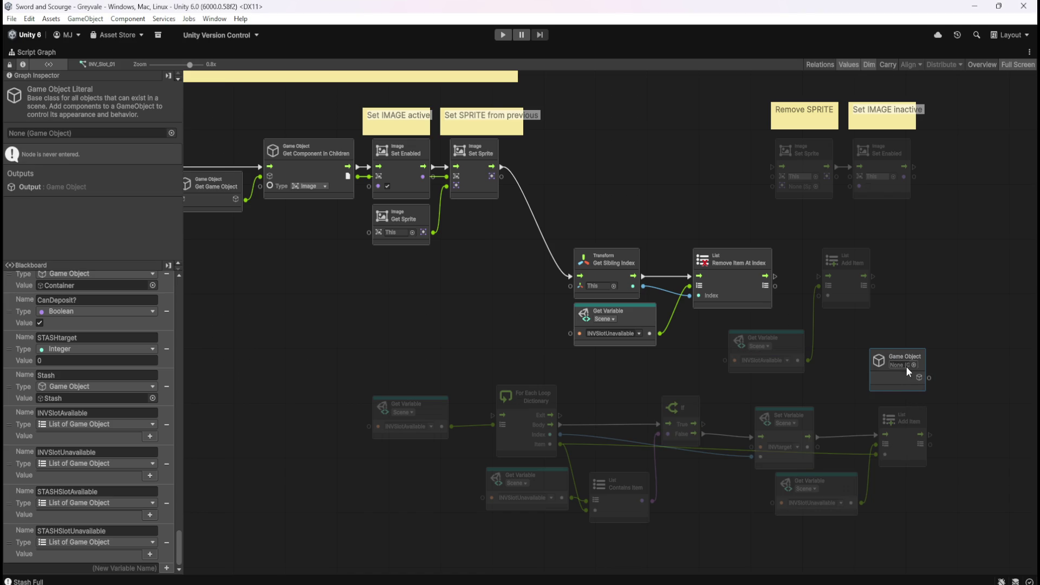
pyautogui.click(913, 365)
pyautogui.click(1024, 355)
# Select the Game Object Literal node and delete it.
pyautogui.moveTo(943, 320); pyautogui.dragTo(897, 358)
pyautogui.click(925, 317)
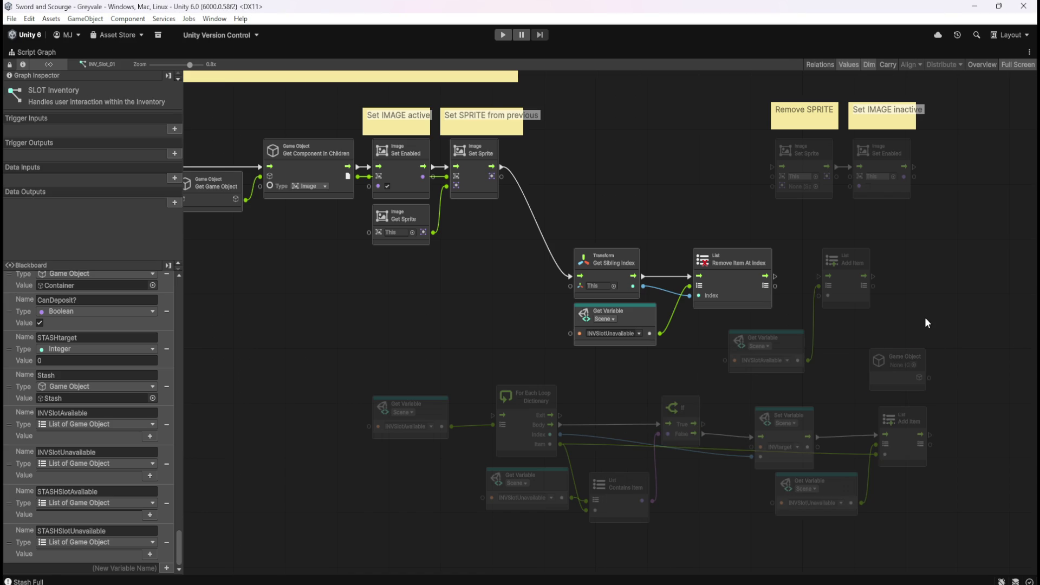
pyautogui.click(856, 297)
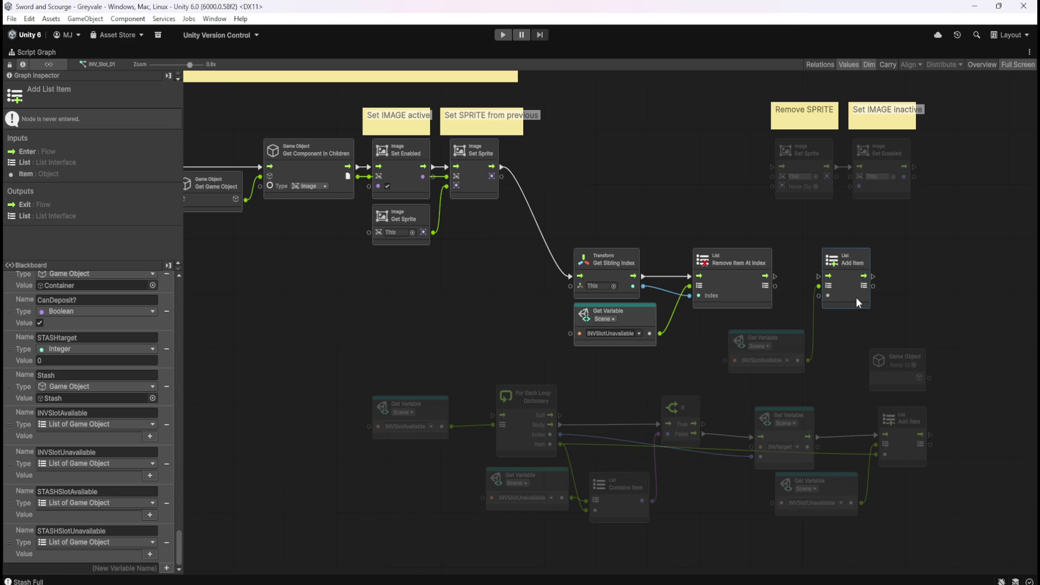
pyautogui.click(900, 353)
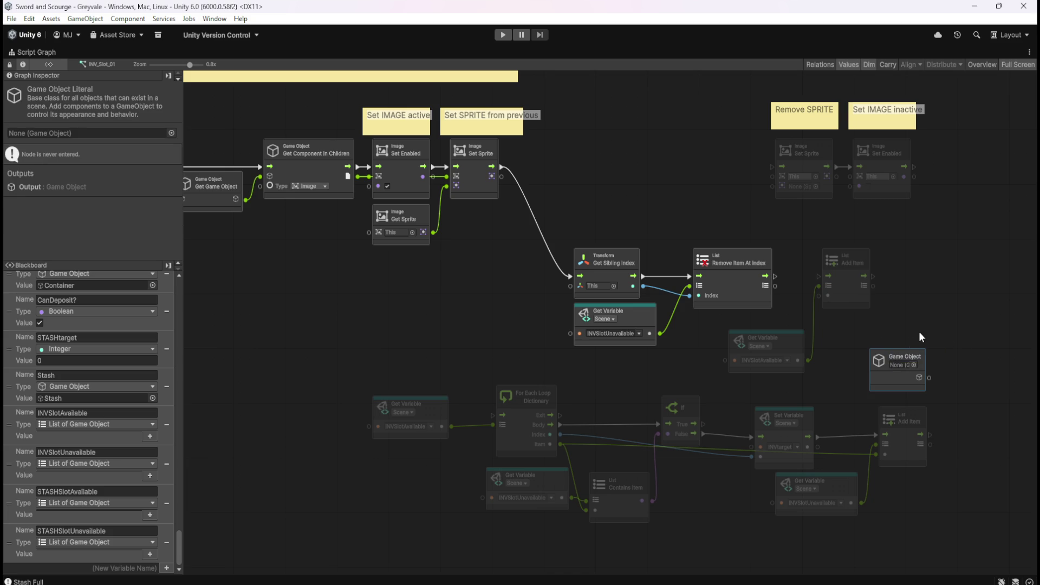
pyautogui.press('Delete')
# Add a Get Game Object node targeting This from the Game Object category, then select Add Item.
pyautogui.rightClick(892, 343)
pyautogui.click(896, 352)
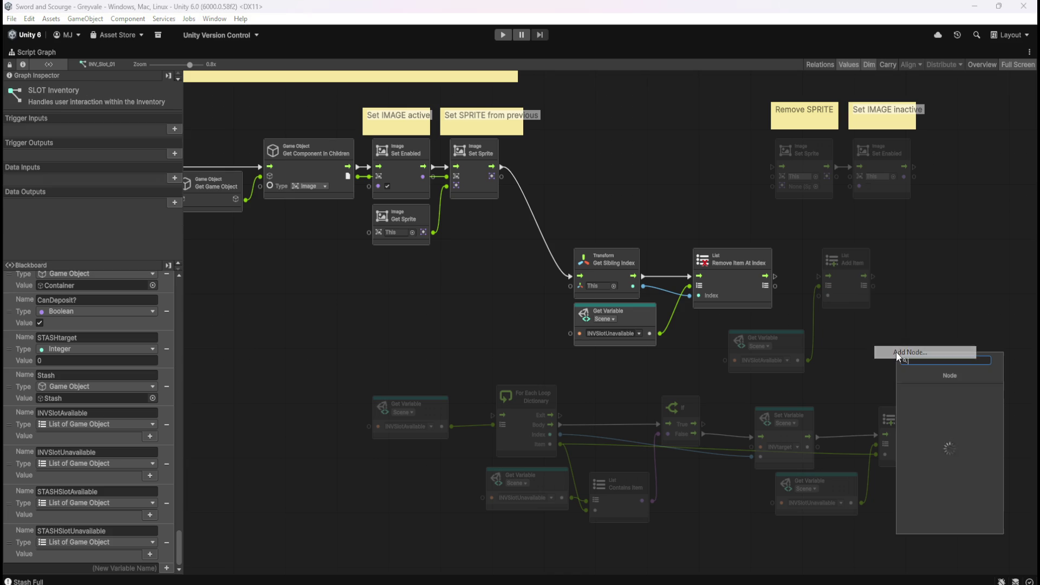
pyautogui.write('gameob')
pyautogui.press('Return')
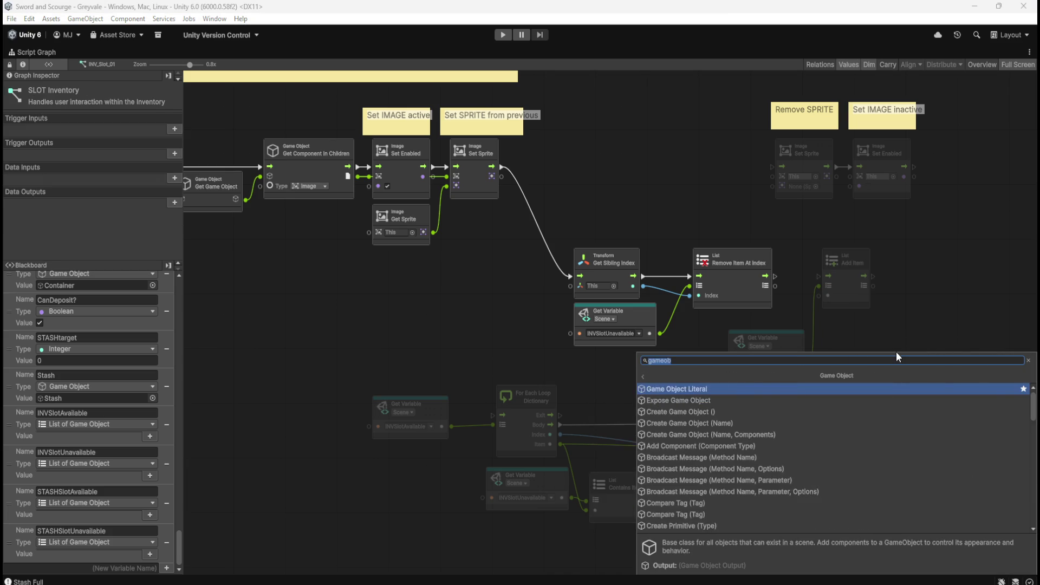
pyautogui.scroll(-10, 762, 423)
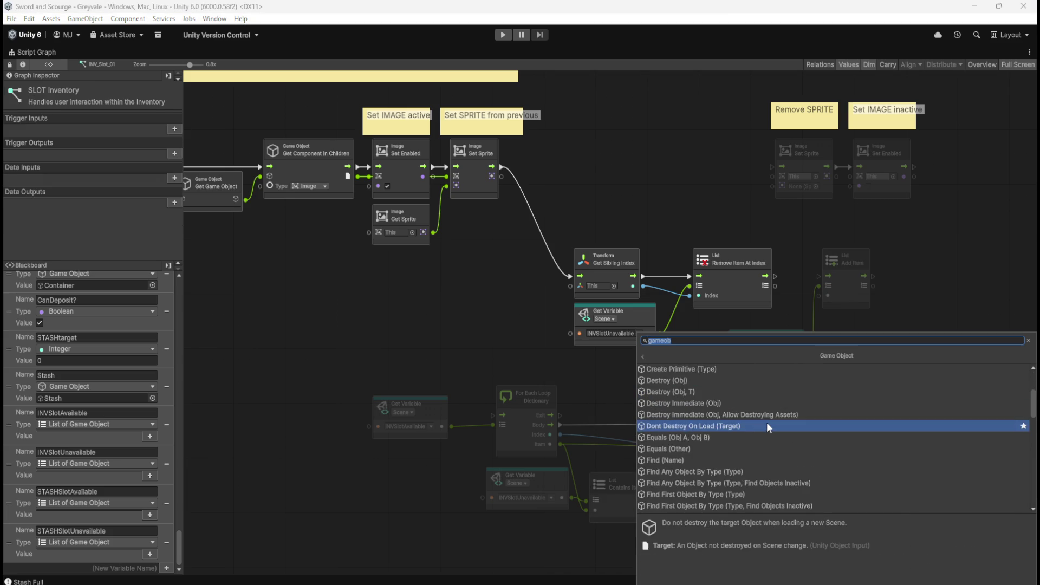
pyautogui.scroll(-10, 783, 421)
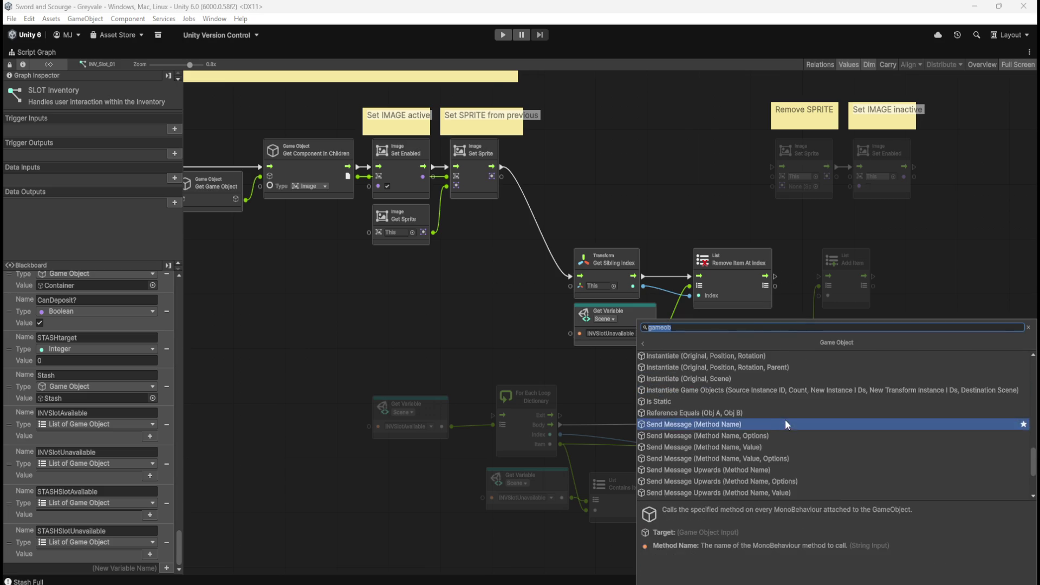
pyautogui.scroll(1, 746, 480)
pyautogui.scroll(8, 752, 473)
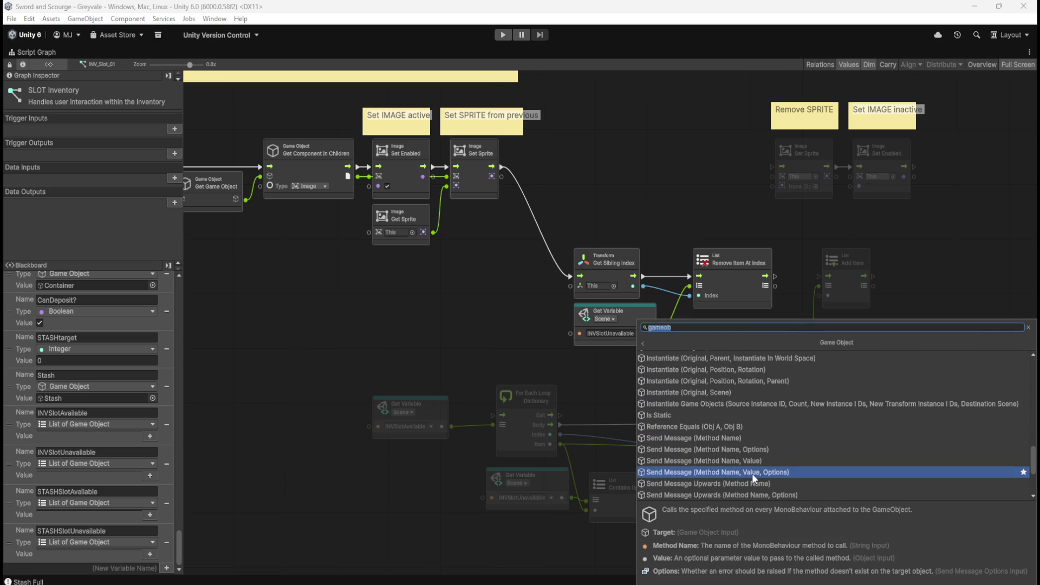
pyautogui.scroll(1, 753, 473)
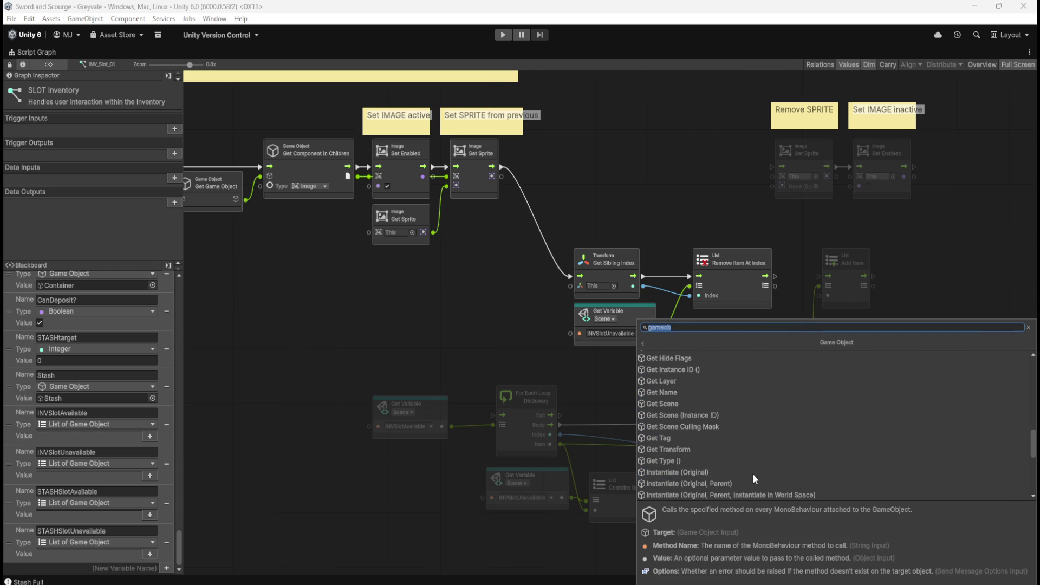
pyautogui.scroll(2, 753, 473)
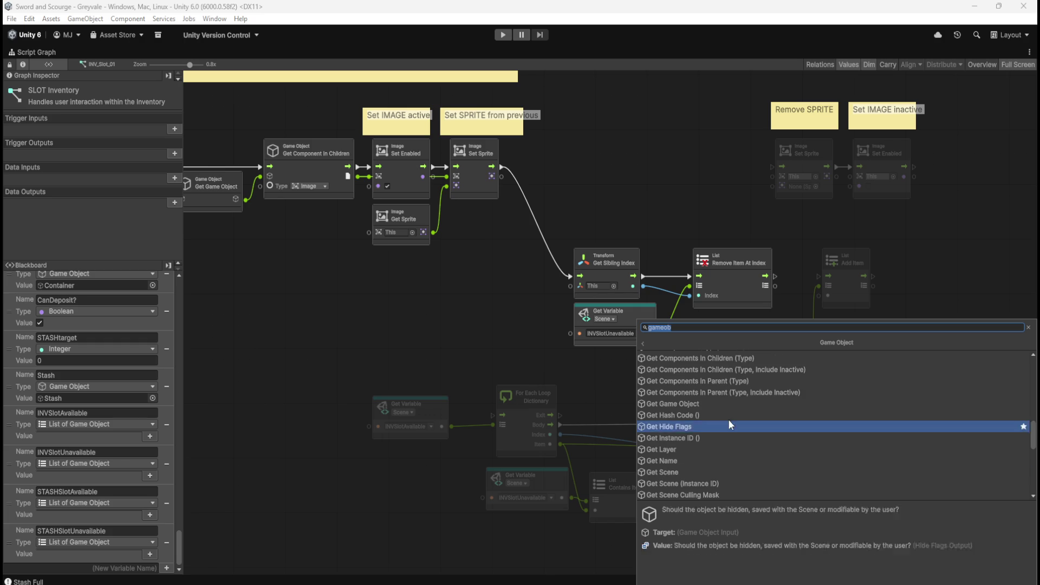
pyautogui.click(728, 404)
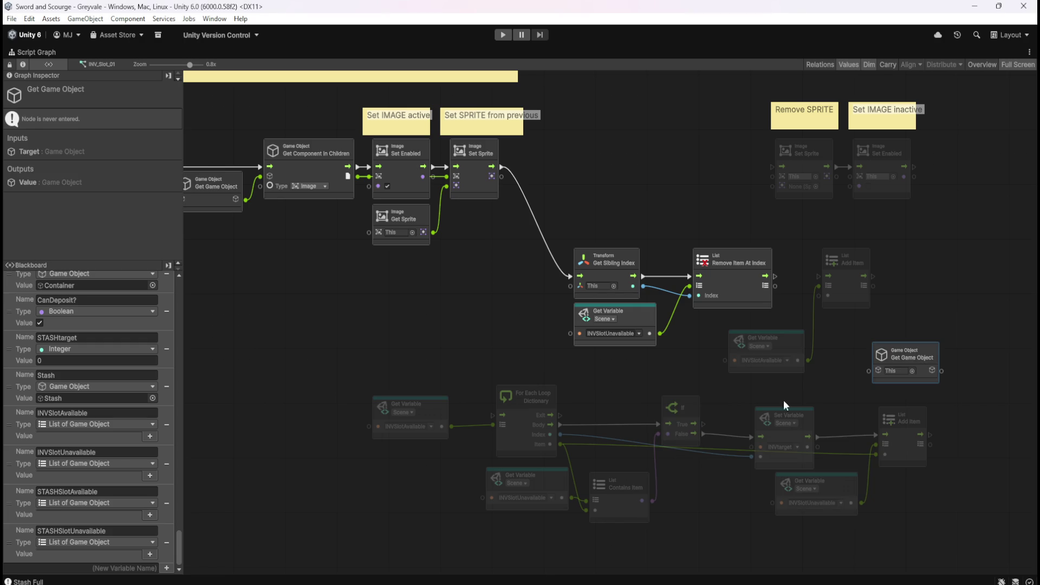
pyautogui.click(918, 307)
pyautogui.click(859, 300)
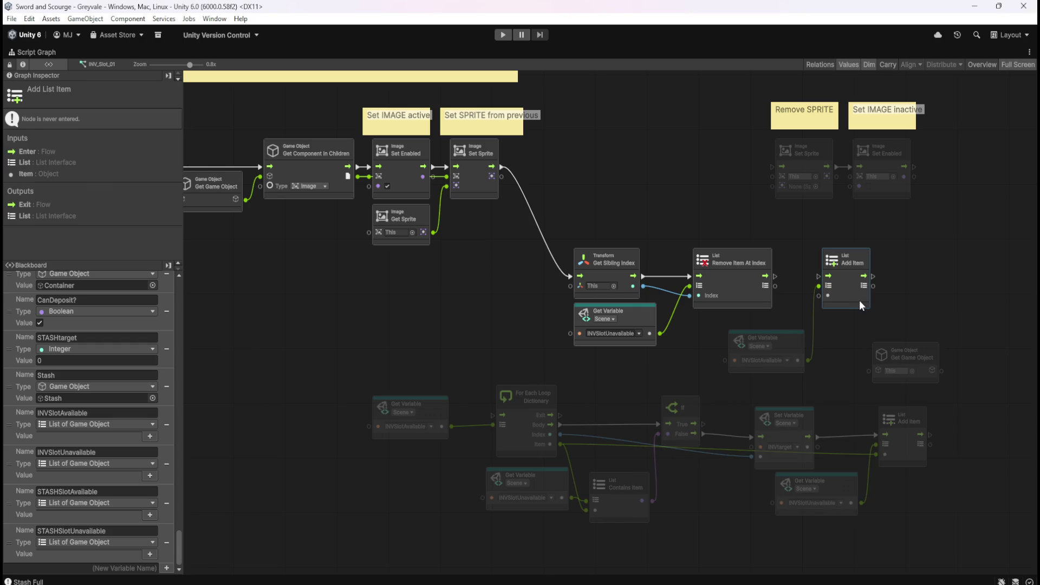
# Place Get Game Object beside Add Item and connect its output to Add Item's Item input.
pyautogui.moveTo(849, 297); pyautogui.dragTo(953, 296)
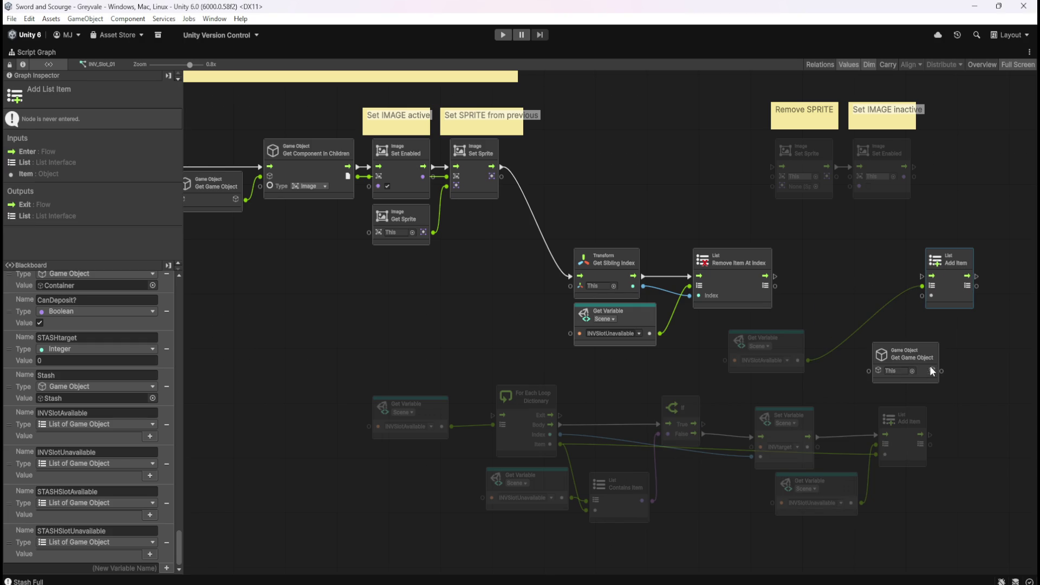
pyautogui.click(796, 348)
pyautogui.moveTo(920, 350)
pyautogui.mouseDown()
pyautogui.moveTo(873, 288)
pyautogui.moveTo(847, 289)
pyautogui.mouseUp()
pyautogui.moveTo(840, 338); pyautogui.dragTo(862, 332)
pyautogui.moveTo(871, 274)
pyautogui.mouseDown()
pyautogui.moveTo(847, 326)
pyautogui.moveTo(922, 297)
pyautogui.mouseUp()
pyautogui.click(941, 297)
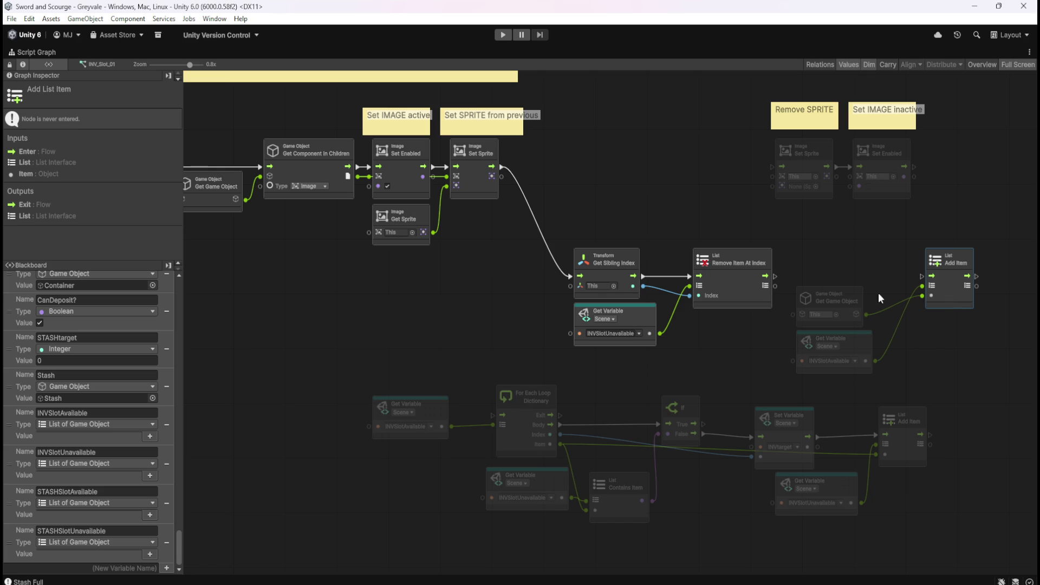
# Chain Remove Item At Index into Add Item, and Add Item into the Remove SPRITE node.
pyautogui.moveTo(774, 276); pyautogui.dragTo(924, 277)
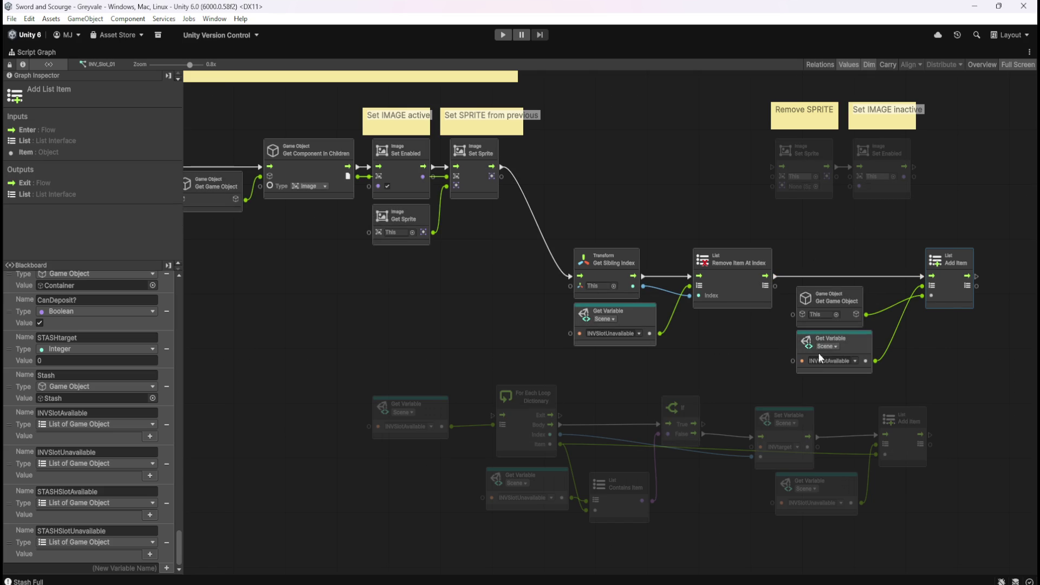
pyautogui.click(875, 238)
pyautogui.moveTo(875, 237); pyautogui.dragTo(846, 255)
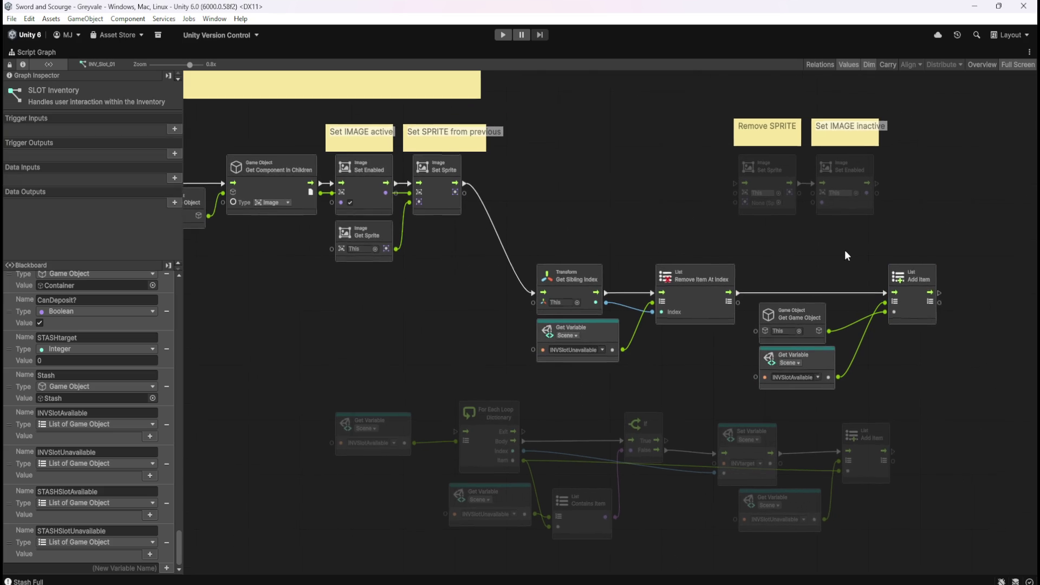
pyautogui.moveTo(937, 296)
pyautogui.mouseDown()
pyautogui.moveTo(712, 193)
pyautogui.moveTo(735, 188)
pyautogui.mouseUp()
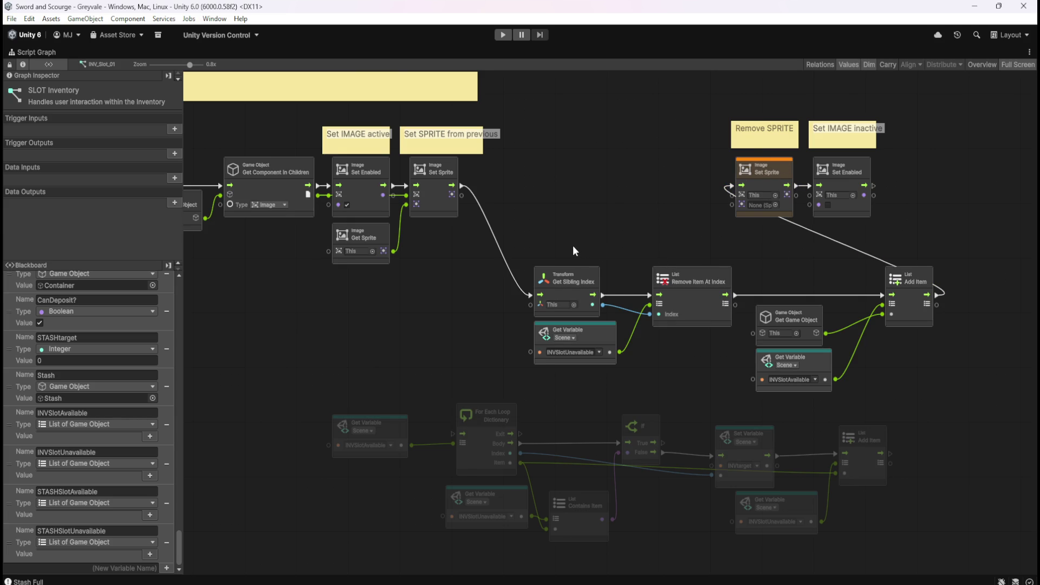
# Move the Transform, List and variable nodes slightly left.
pyautogui.moveTo(575, 251); pyautogui.dragTo(905, 364)
pyautogui.moveTo(702, 315); pyautogui.dragTo(671, 315)
pyautogui.click(688, 256)
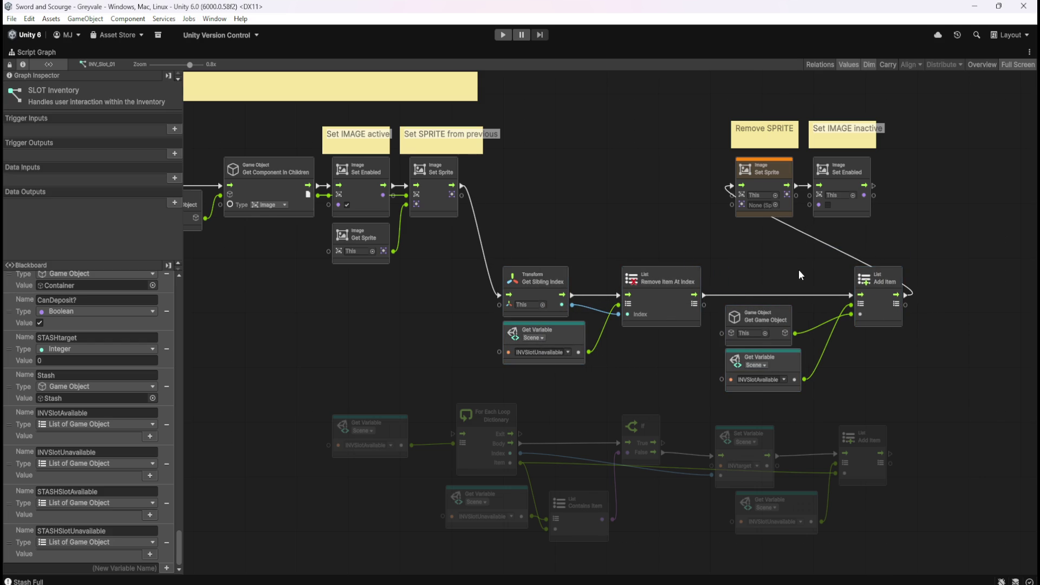
# Recenter the graph on the slot chain and restore the normal editor layout with Shift+Space.
pyautogui.scroll(3, 648, 238)
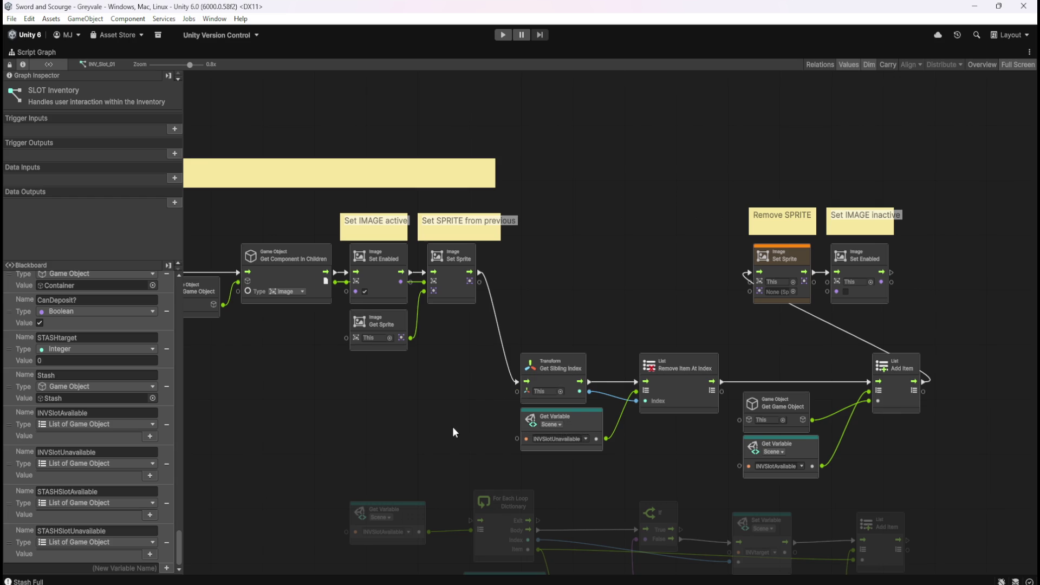
pyautogui.moveTo(452, 427); pyautogui.dragTo(503, 305)
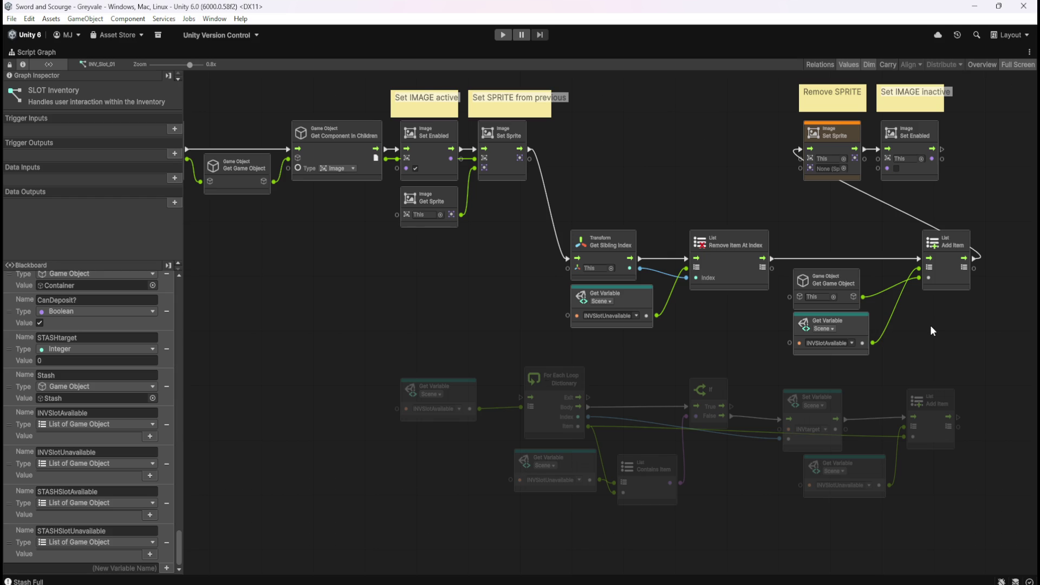
pyautogui.moveTo(944, 334); pyautogui.dragTo(896, 368)
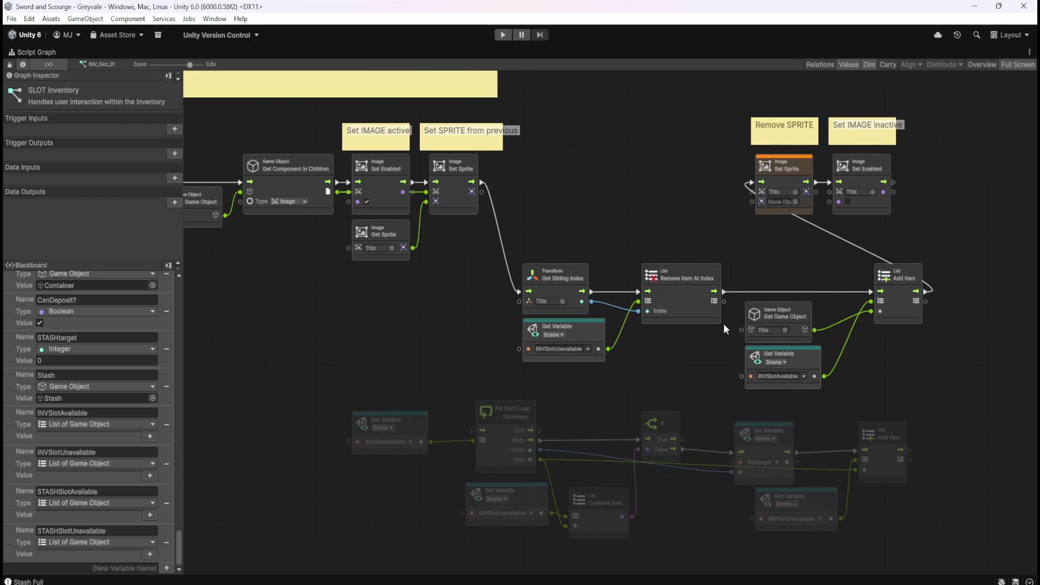
pyautogui.moveTo(639, 203)
pyautogui.mouseDown()
pyautogui.moveTo(792, 303)
pyautogui.moveTo(630, 268)
pyautogui.mouseUp()
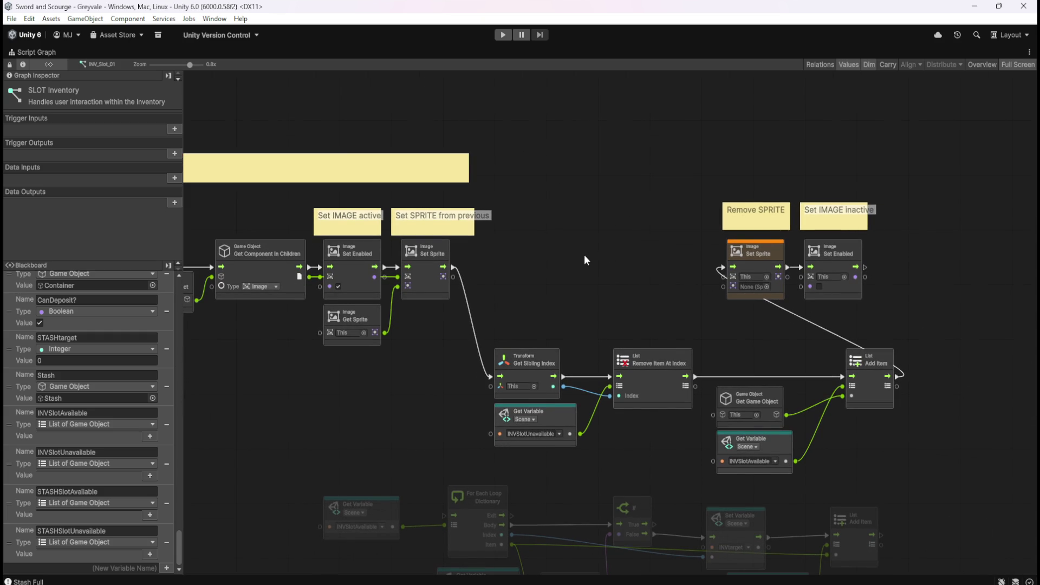
pyautogui.hotkey('shift', 'space')
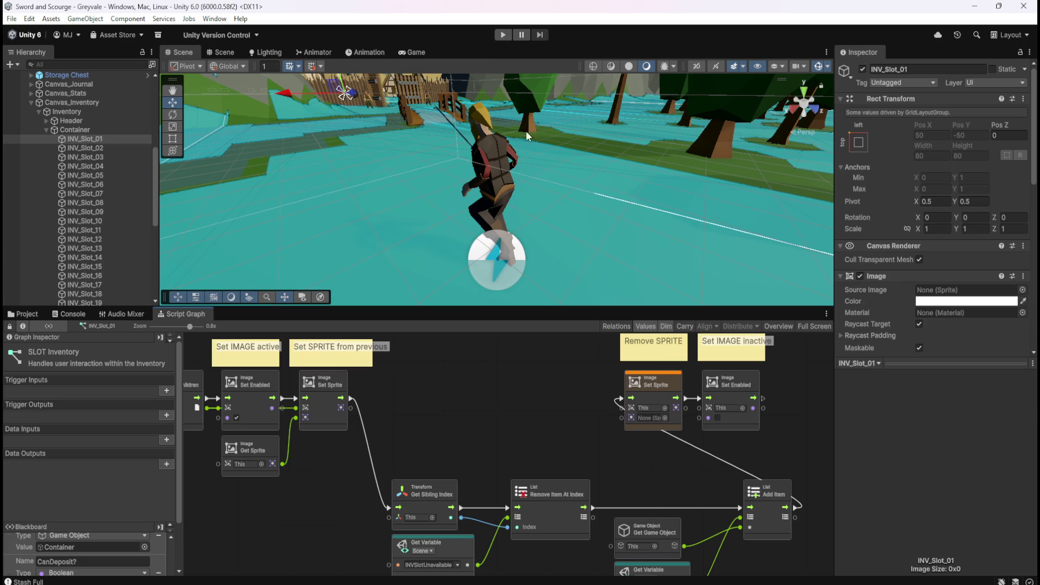
# Enter Play mode, run the hero through the village to the graveyard and strike a skeleton.
pyautogui.click(501, 34)
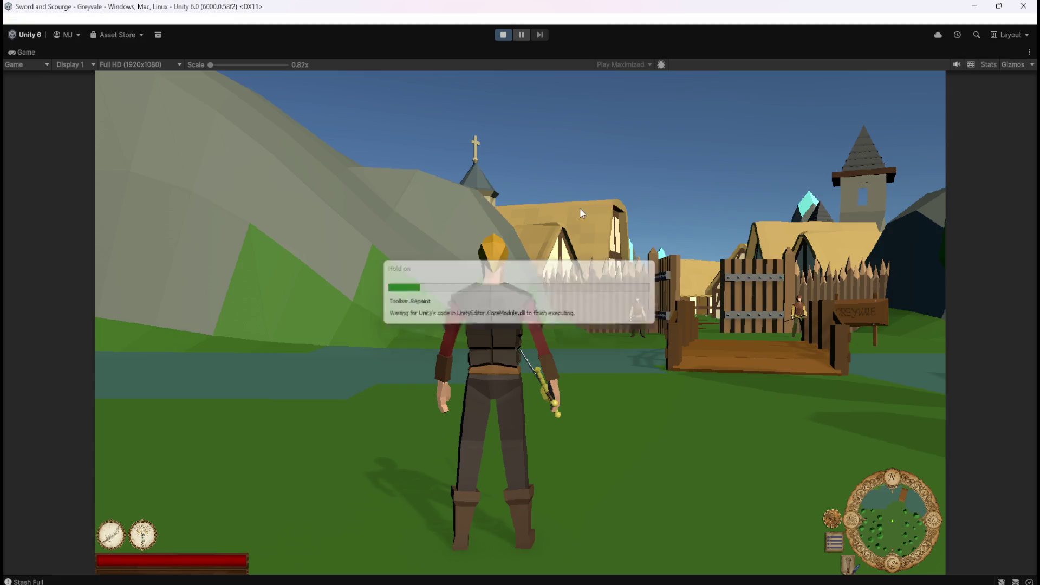
pyautogui.press('w')
pyautogui.press('w')
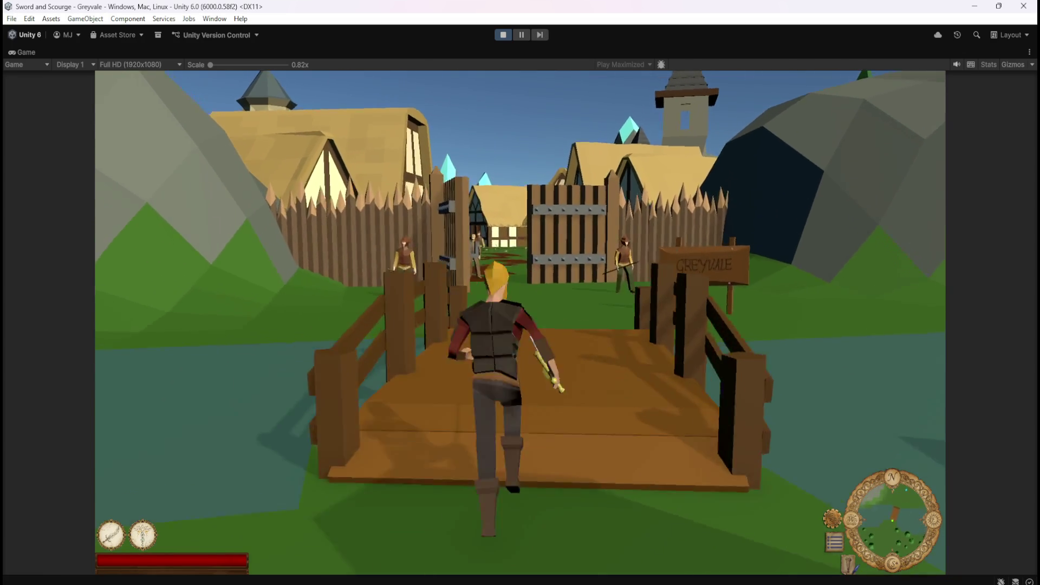
pyautogui.press('w')
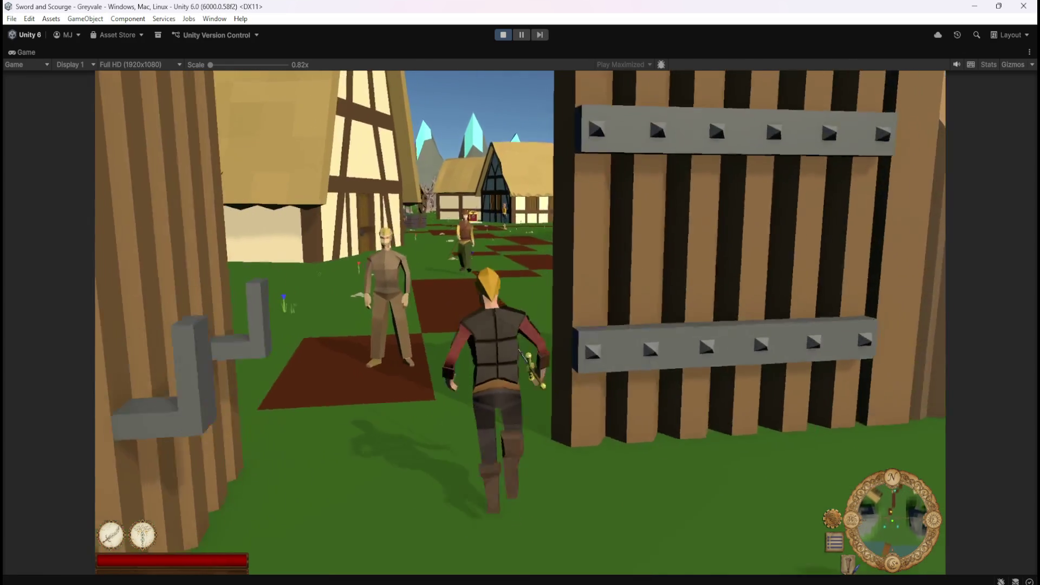
pyautogui.press('w')
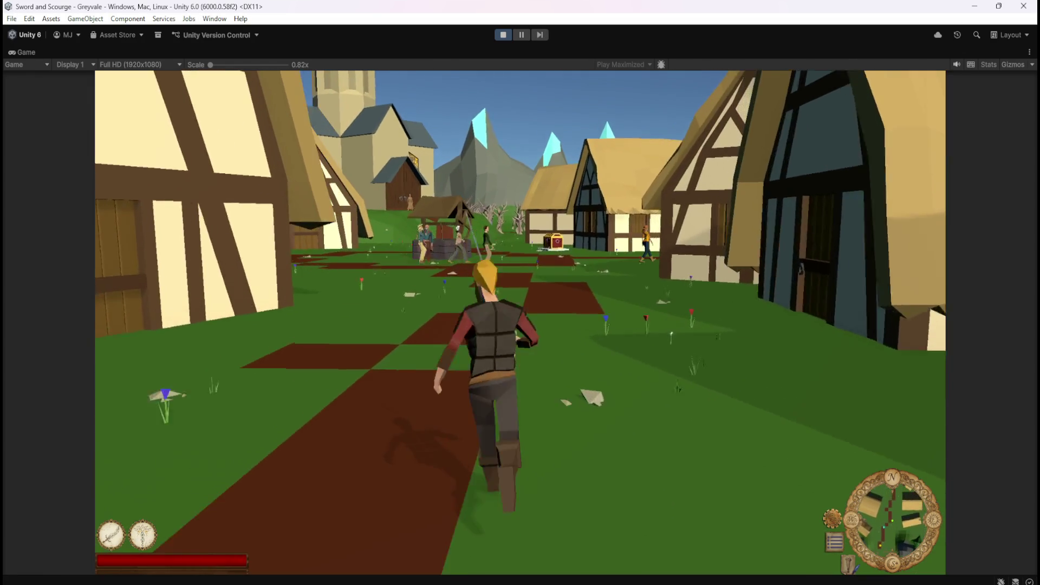
pyautogui.press('w')
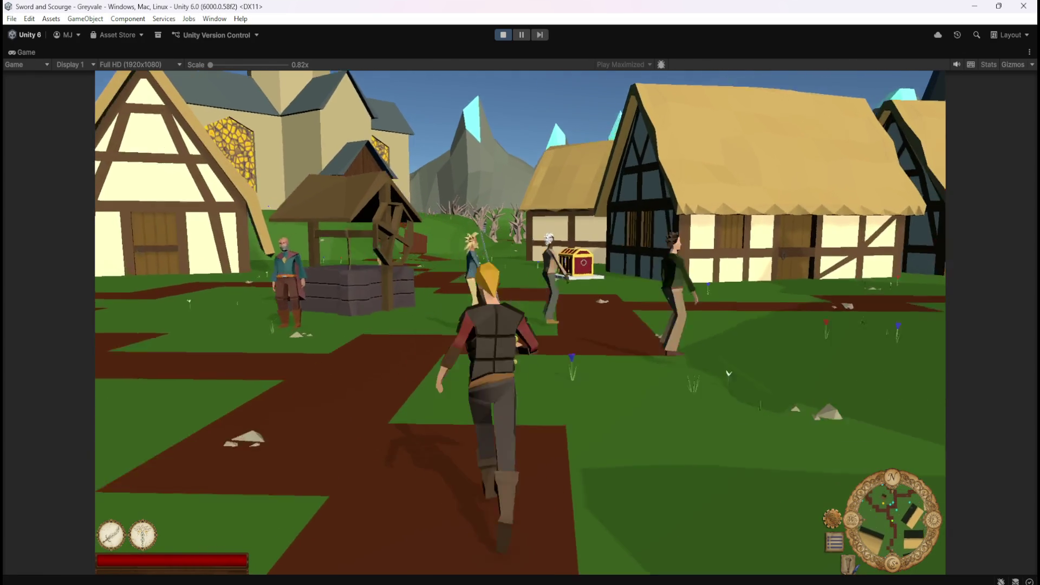
pyautogui.press('w')
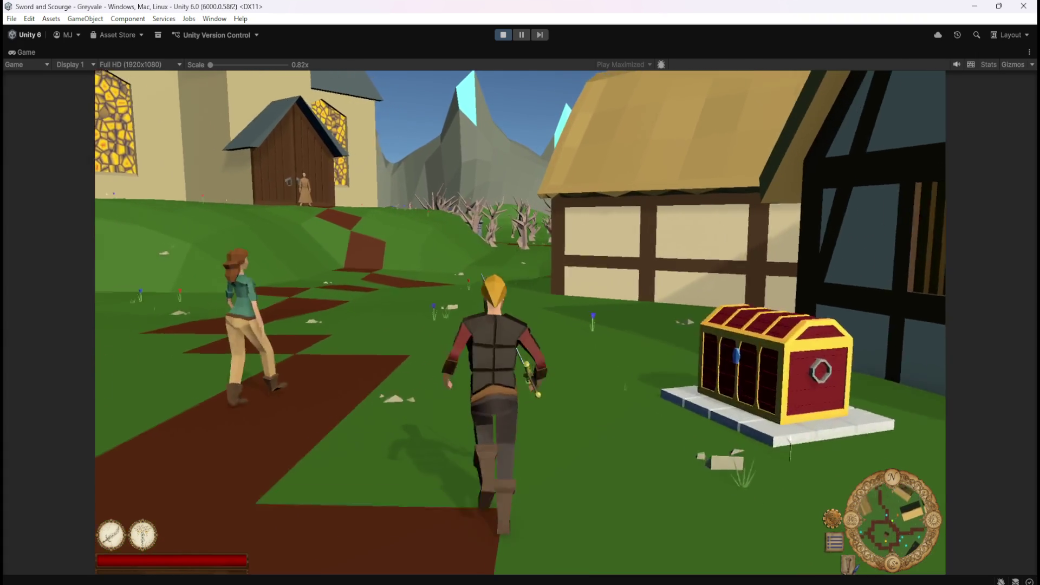
pyautogui.press('w')
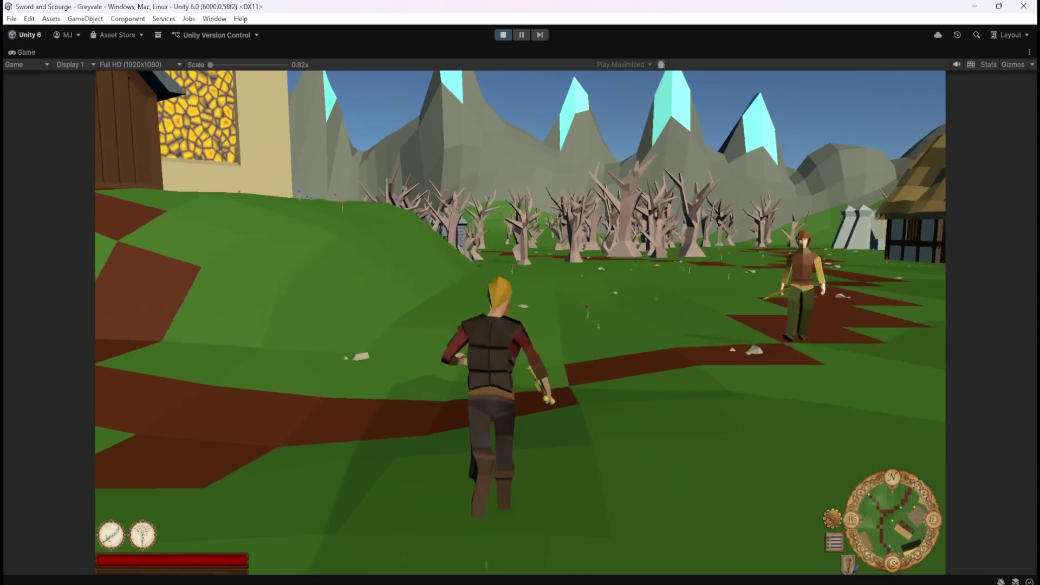
pyautogui.press('w')
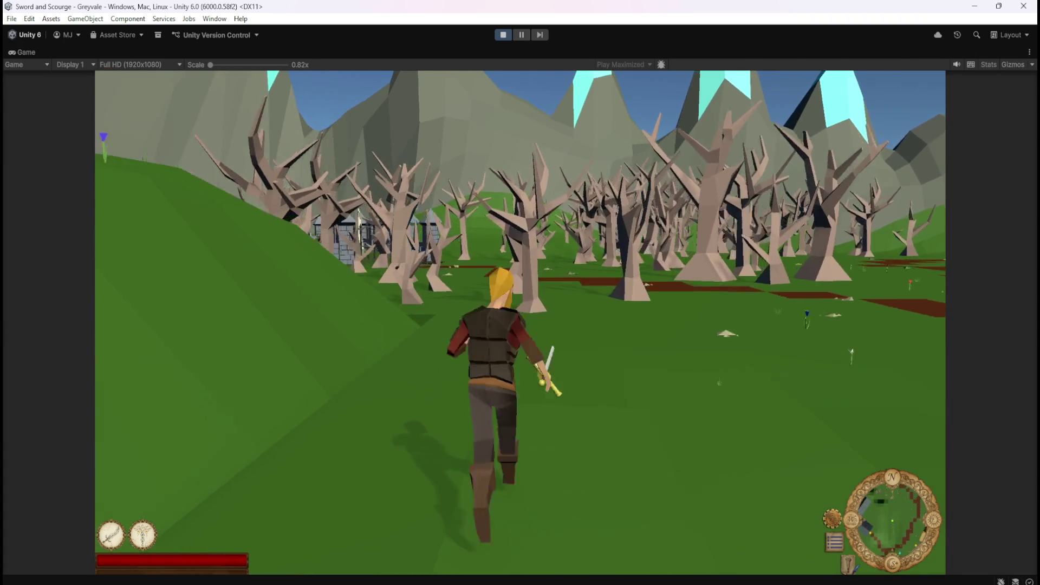
pyautogui.press('w')
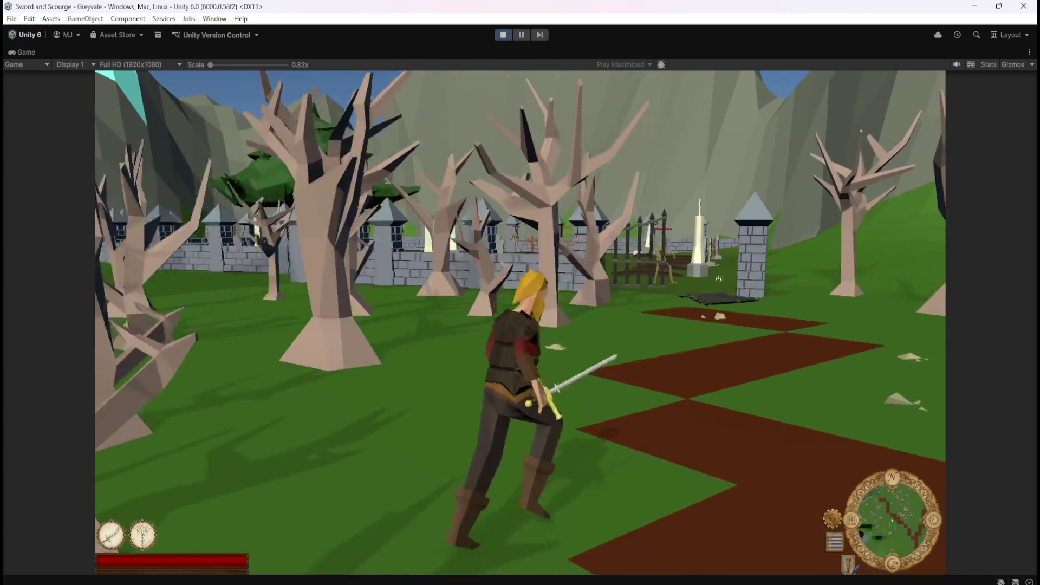
pyautogui.press('w')
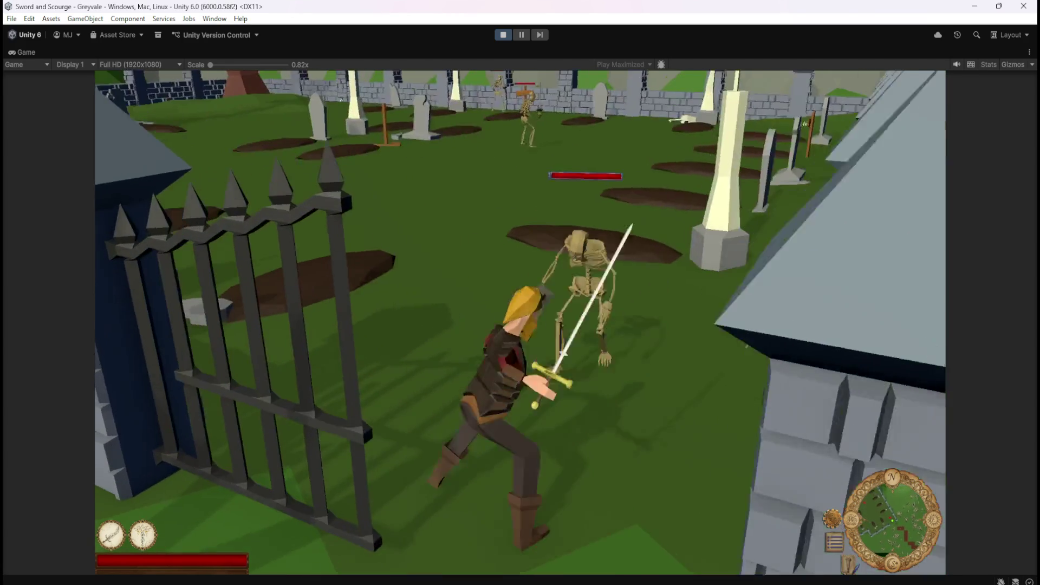
pyautogui.press('w')
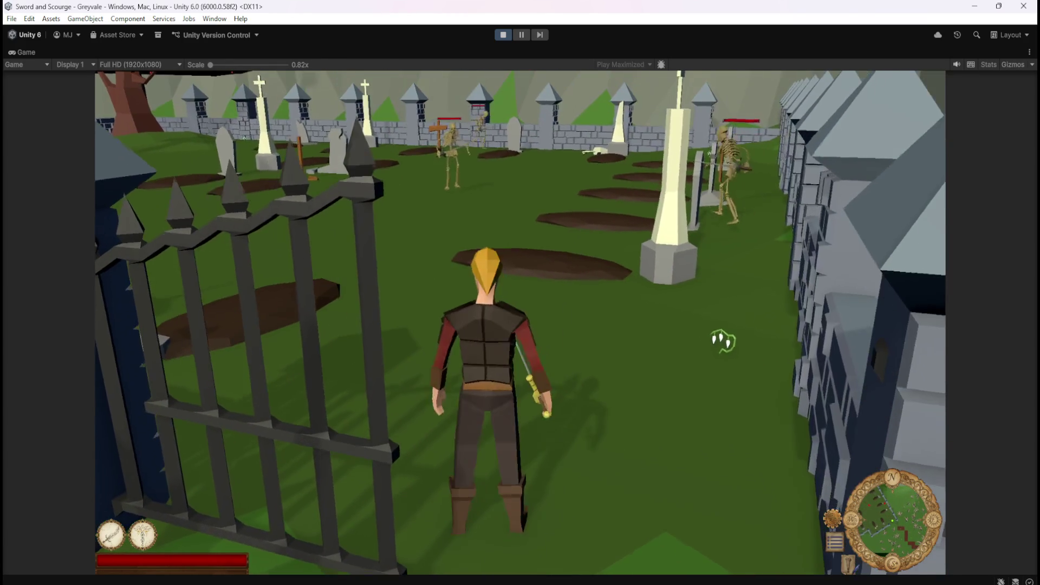
pyautogui.press('w')
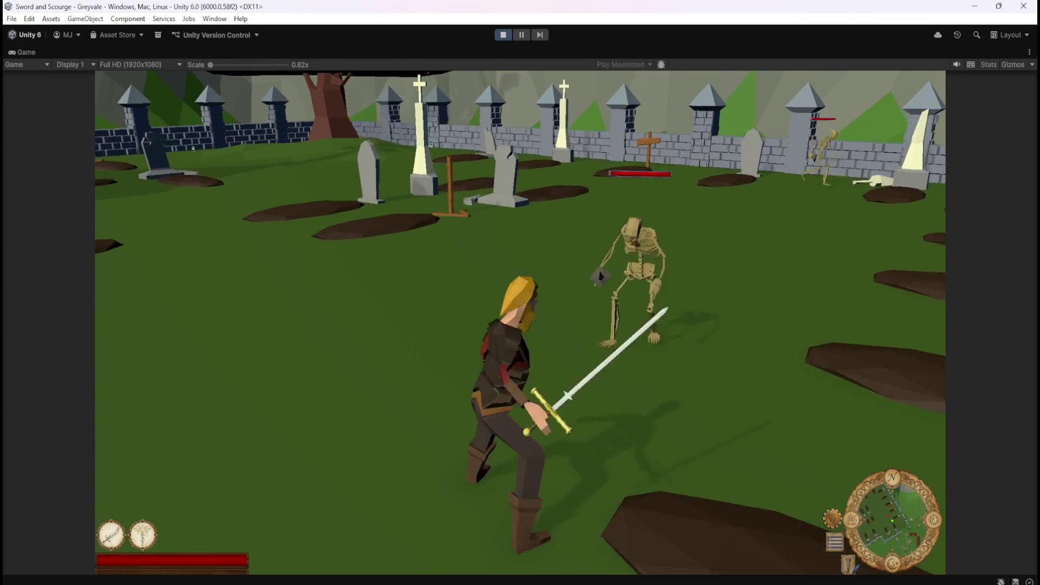
pyautogui.click(666, 146)
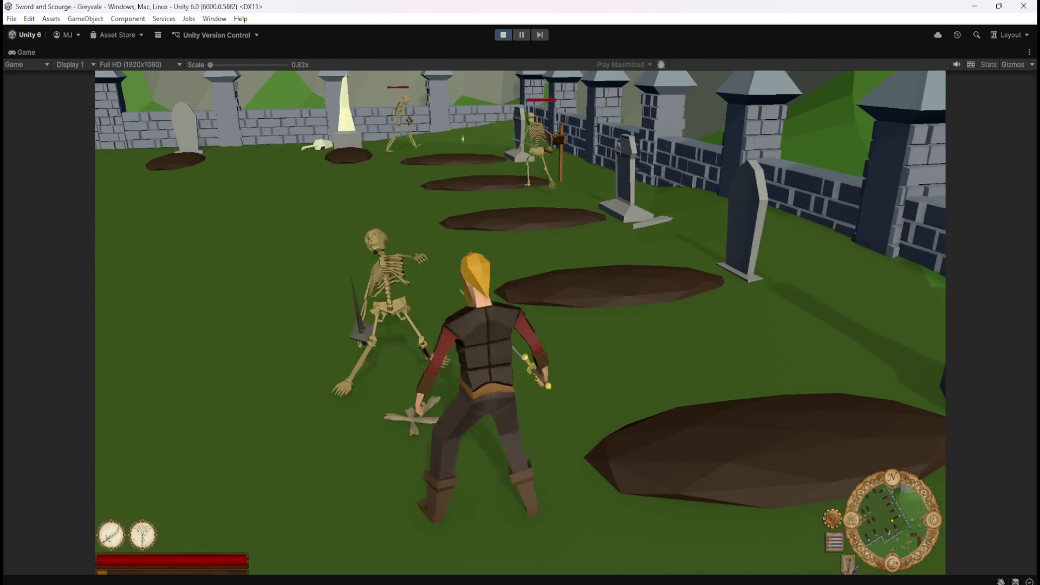
# Run the hero back to the chest and open the Inventory and Stash panels.
pyautogui.press('w')
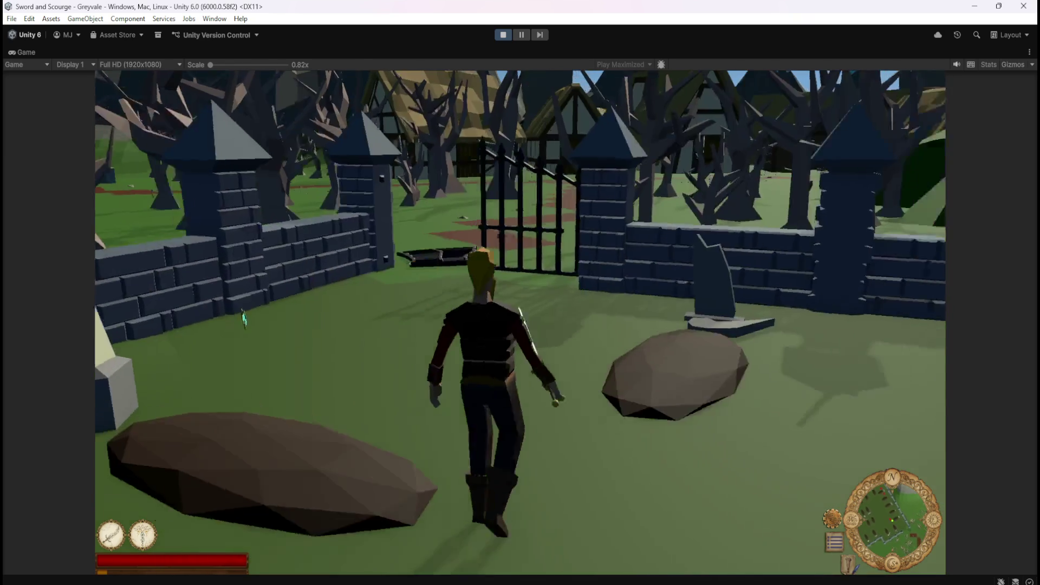
pyautogui.press('w')
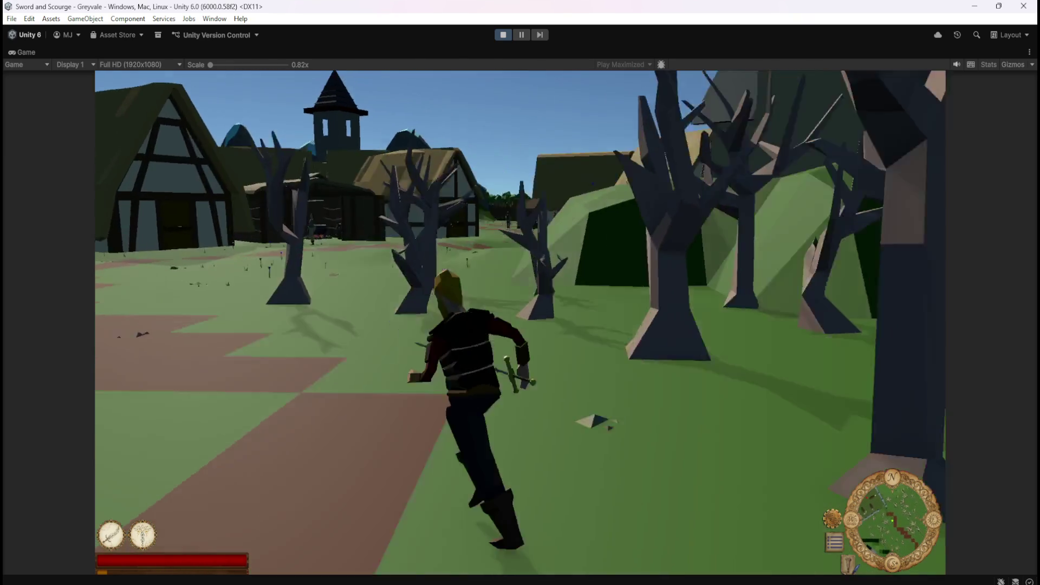
pyautogui.press('w')
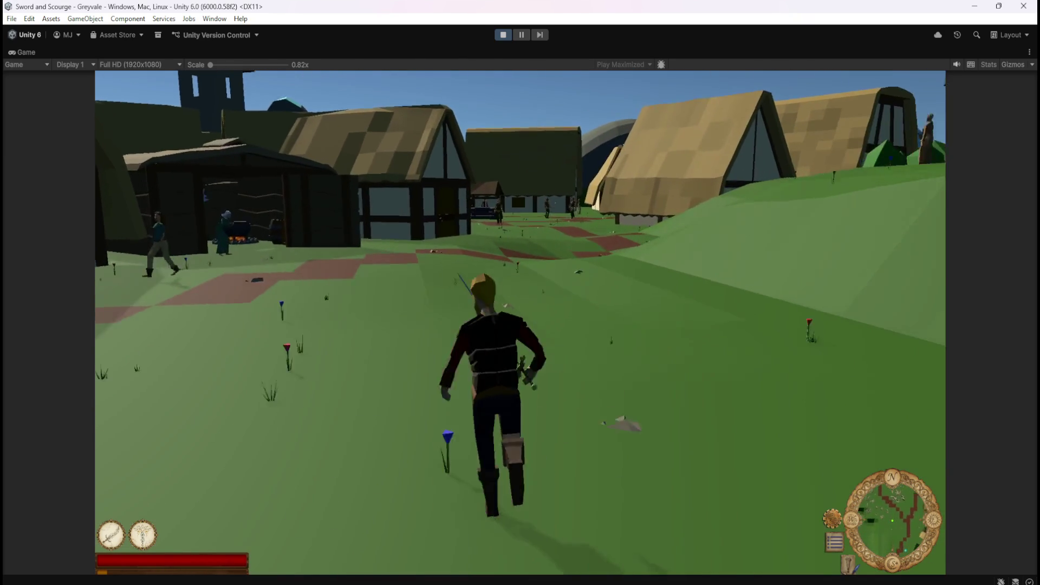
pyautogui.press('w')
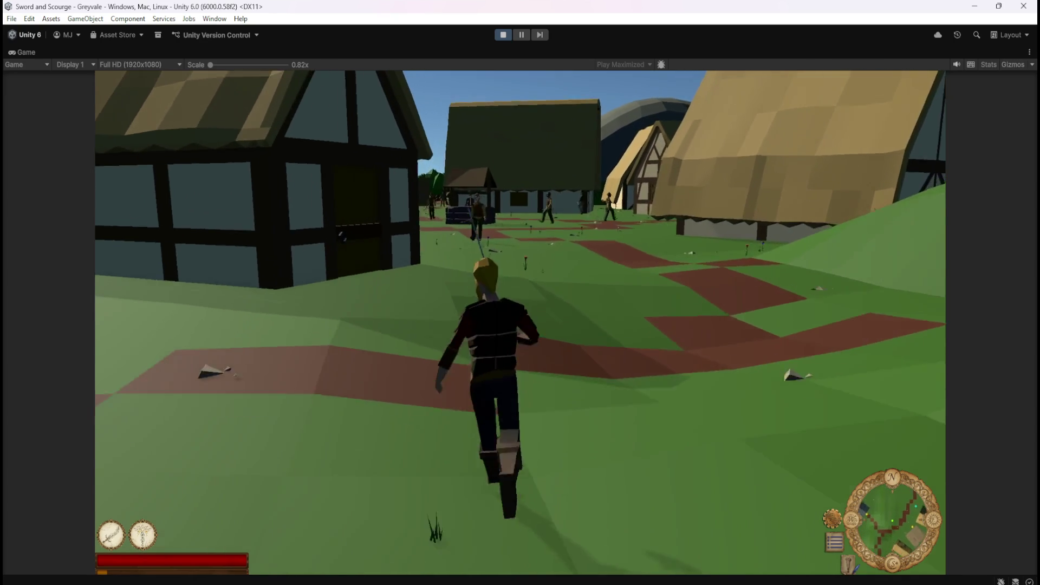
pyautogui.press('w')
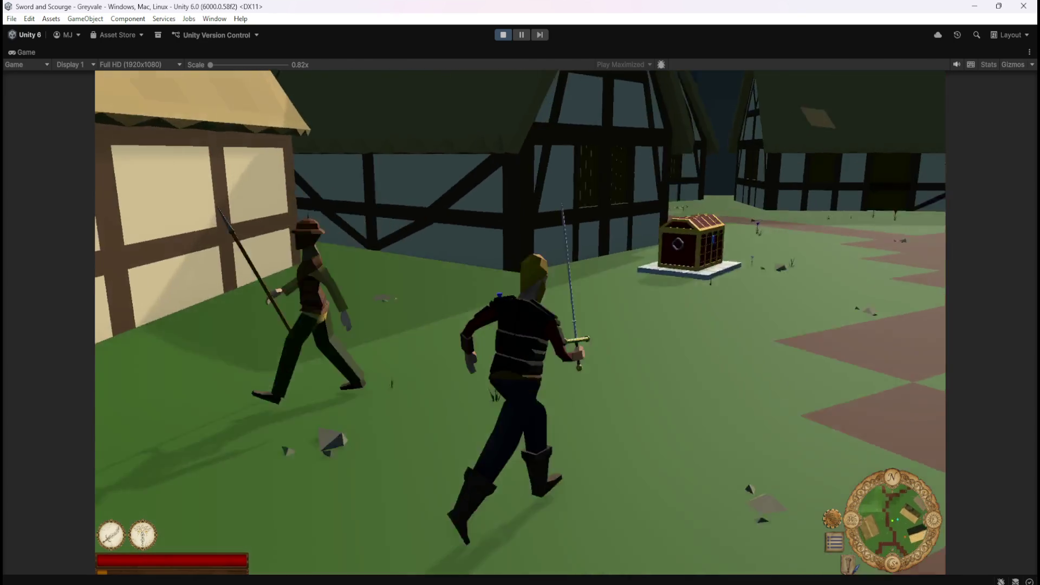
pyautogui.press('e')
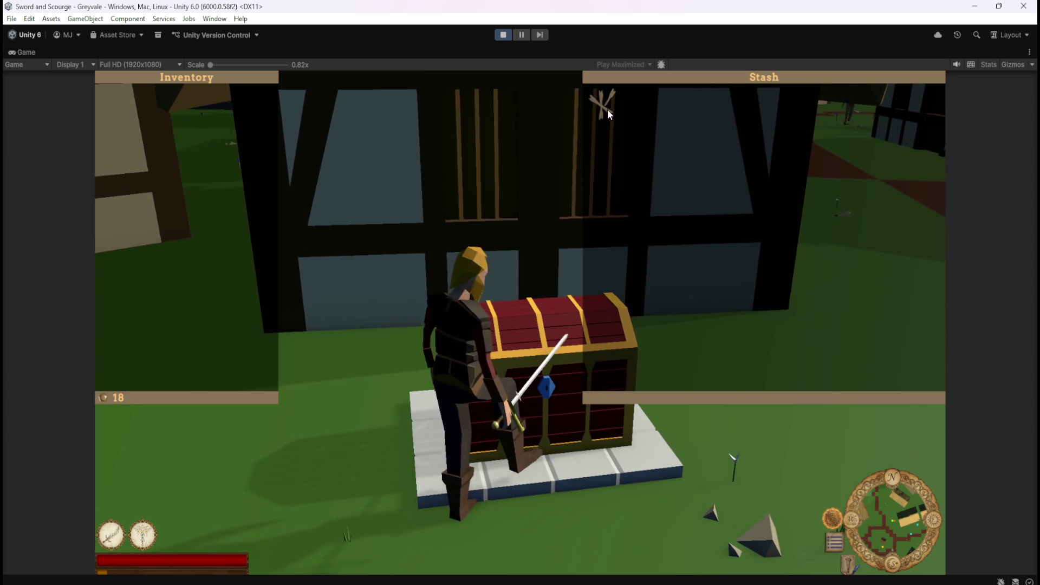
# Close the Inventory and Stash panels with Escape and start running away from the chest.
pyautogui.press('Escape')
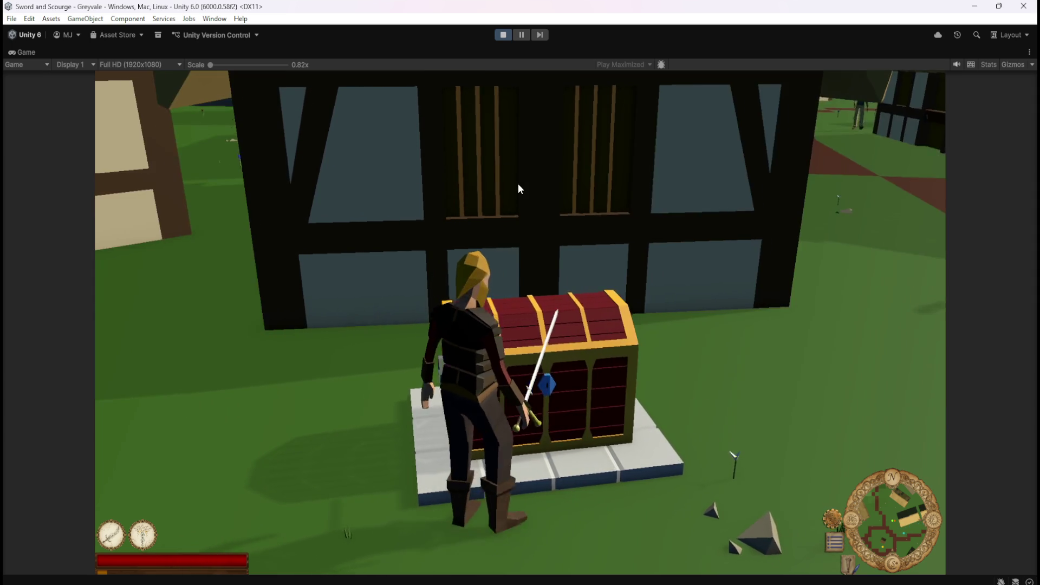
pyautogui.press('w')
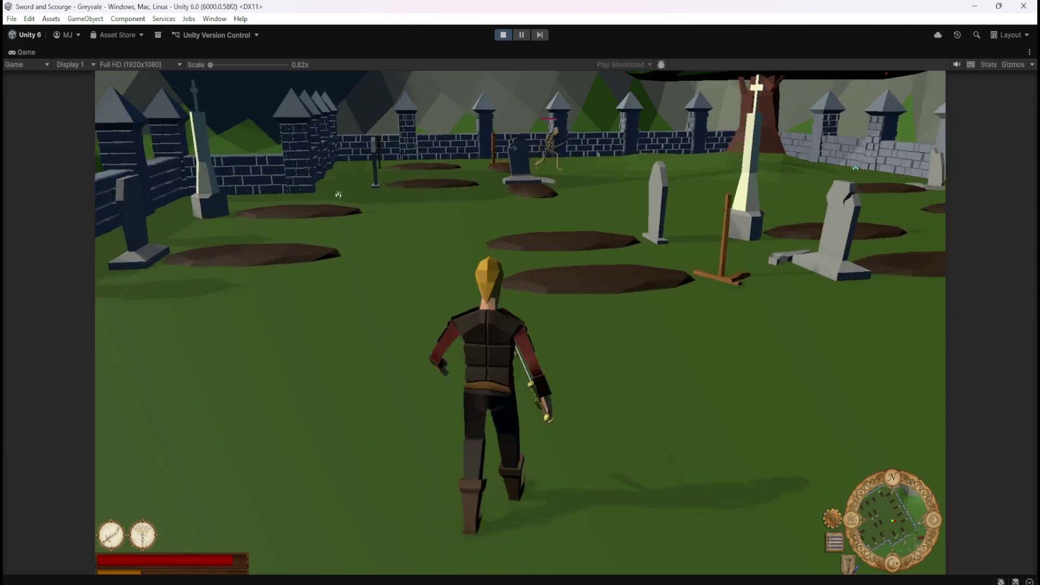
# Charge the graveyard skeleton, run back to the chest, and reopen Inventory and Stash showing 89 gold.
pyautogui.press('w')
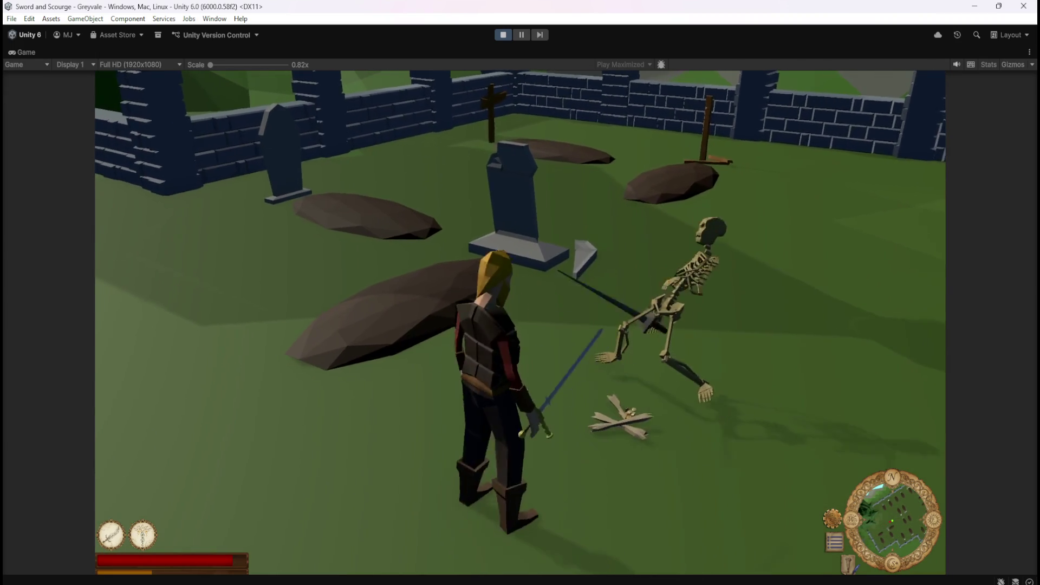
pyautogui.moveTo(265, 173); pyautogui.dragTo(509, 268)
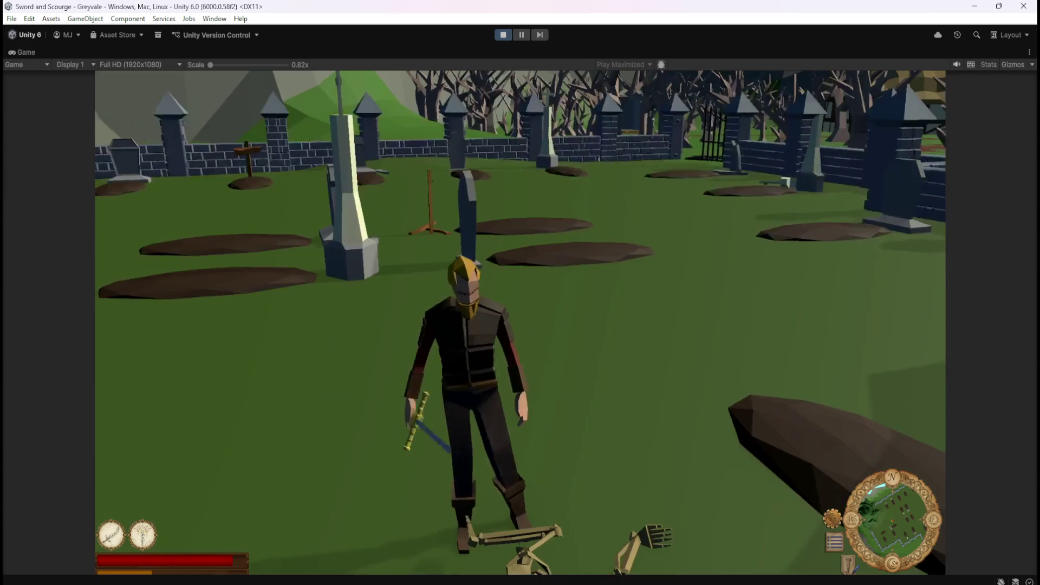
pyautogui.press('w')
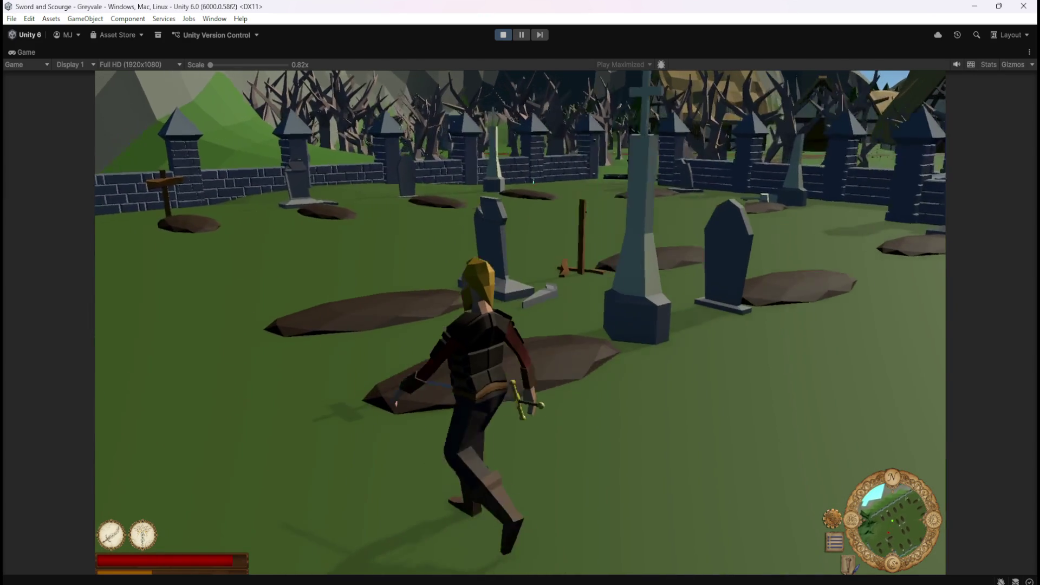
pyautogui.press('a')
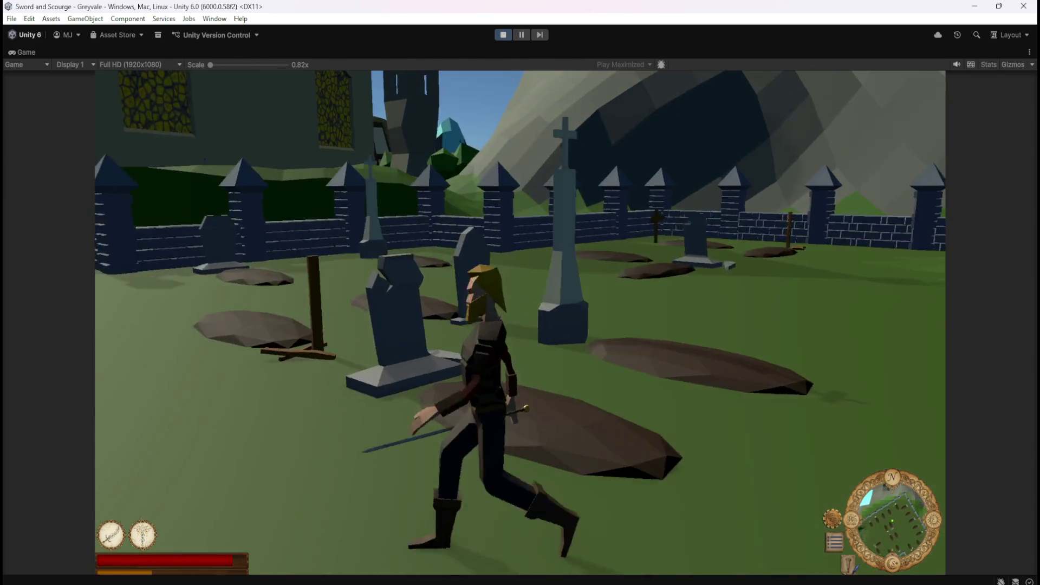
pyautogui.press('w')
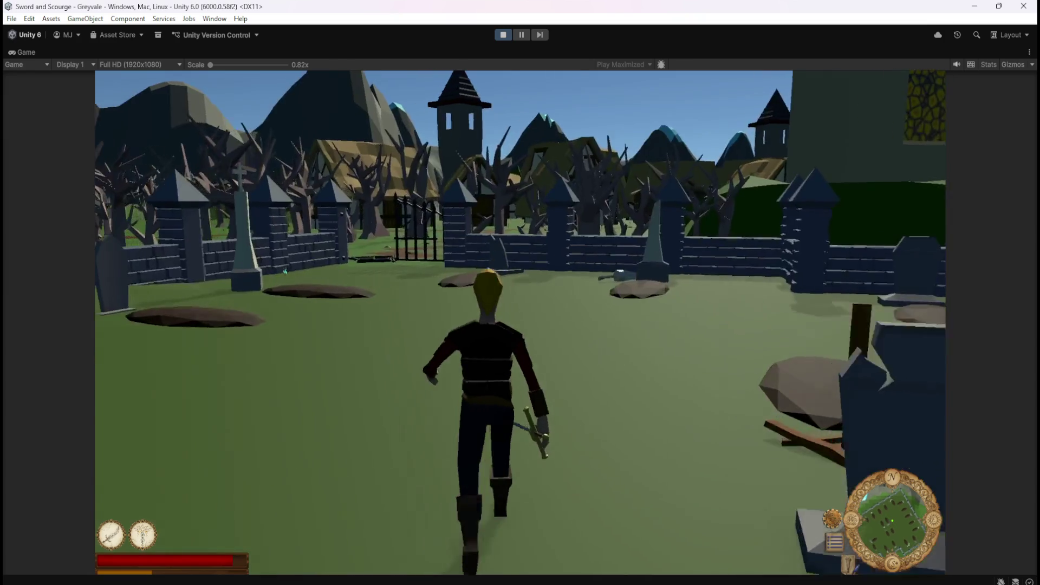
pyautogui.press('w')
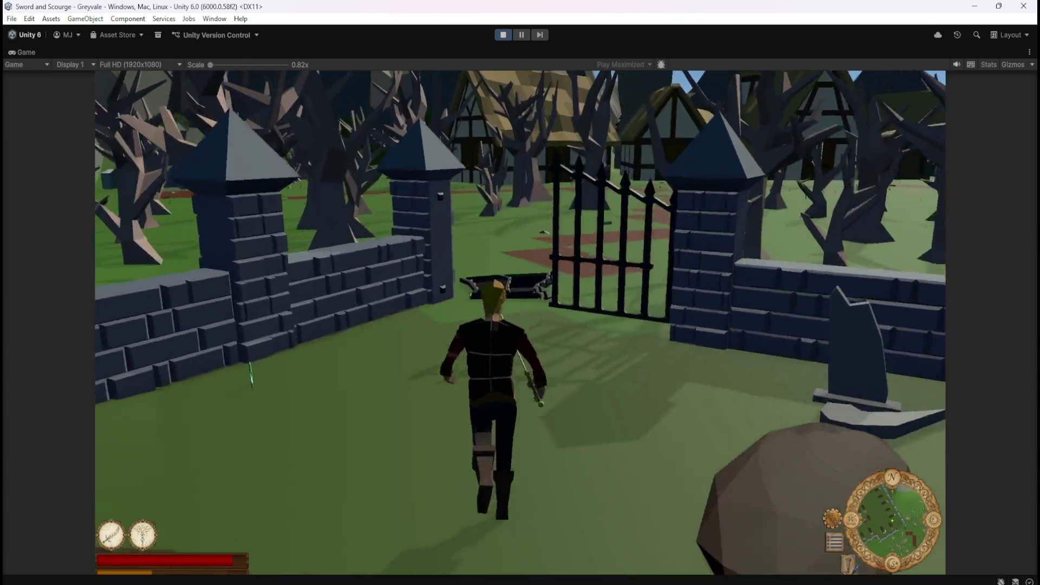
pyautogui.press('w')
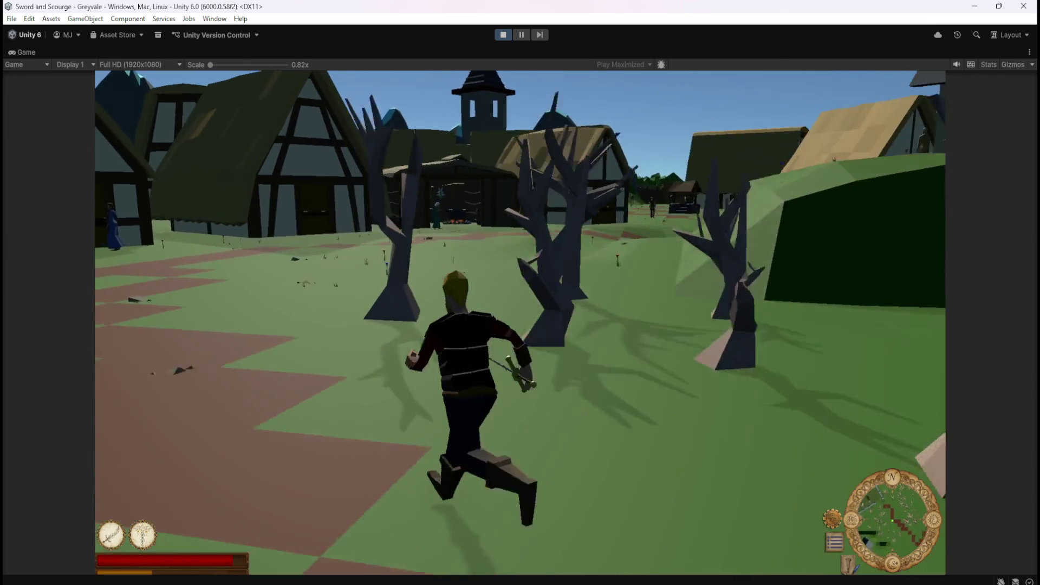
pyautogui.press('w')
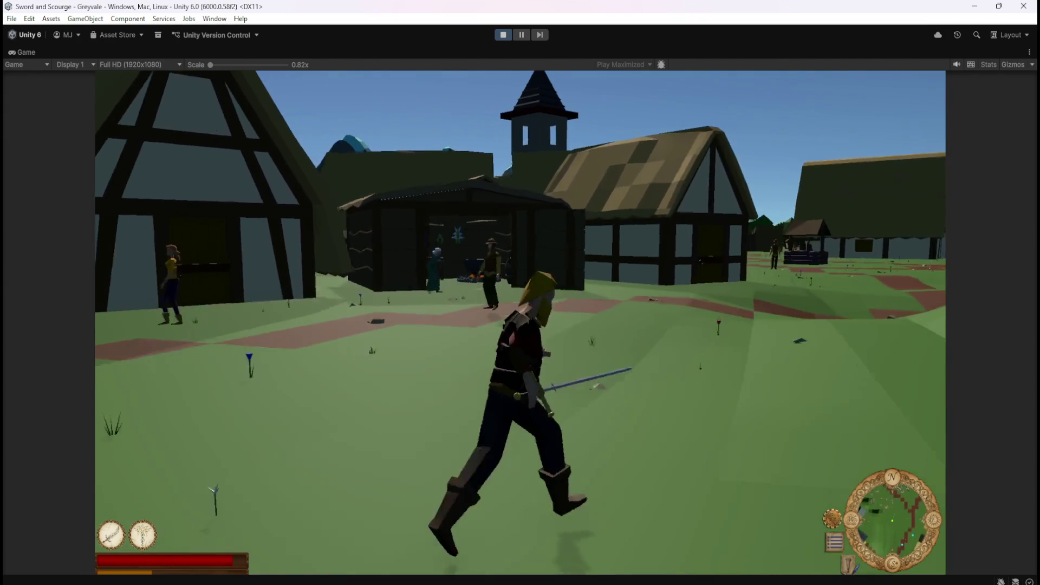
pyautogui.press('w')
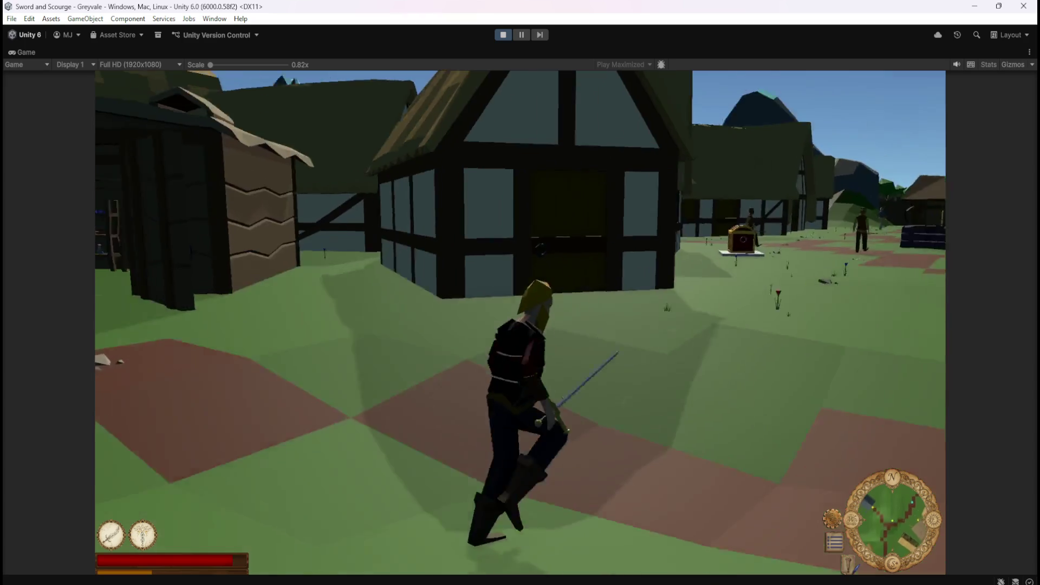
pyautogui.press('w')
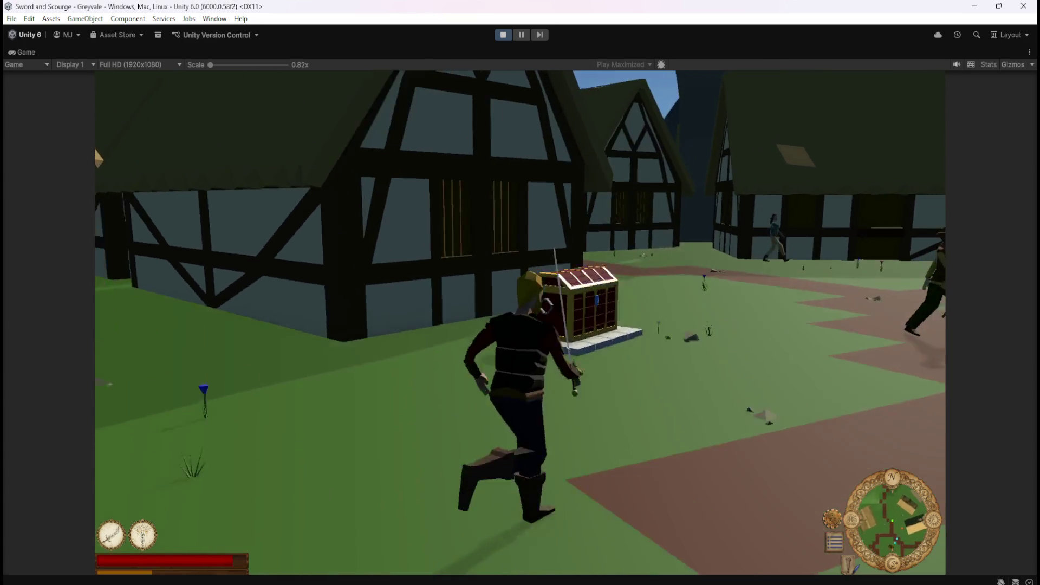
pyautogui.press('e')
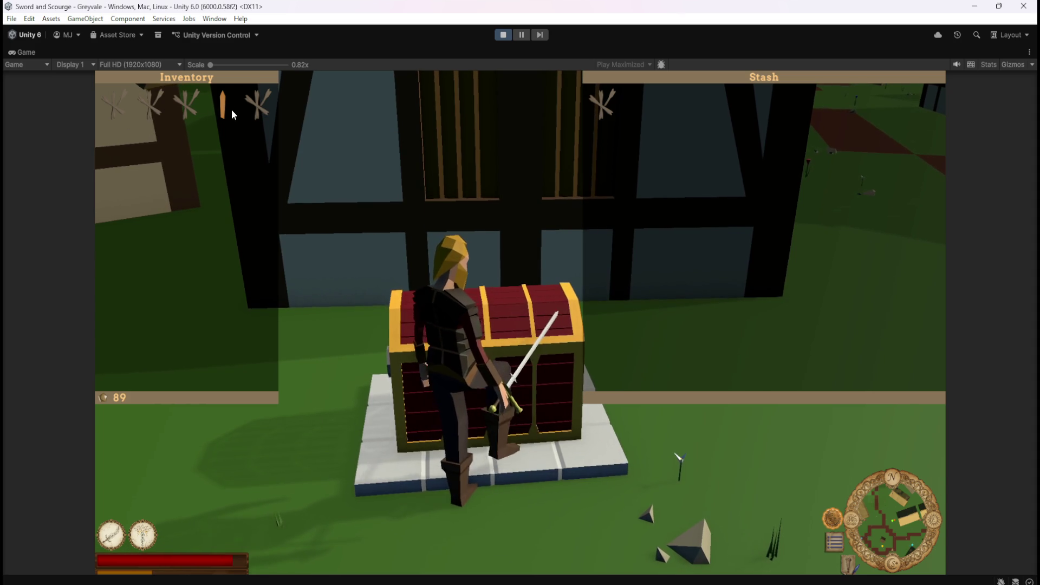
# Move the first inventory item into the chest stash, then close the stash and inventory.
pyautogui.click(114, 106)
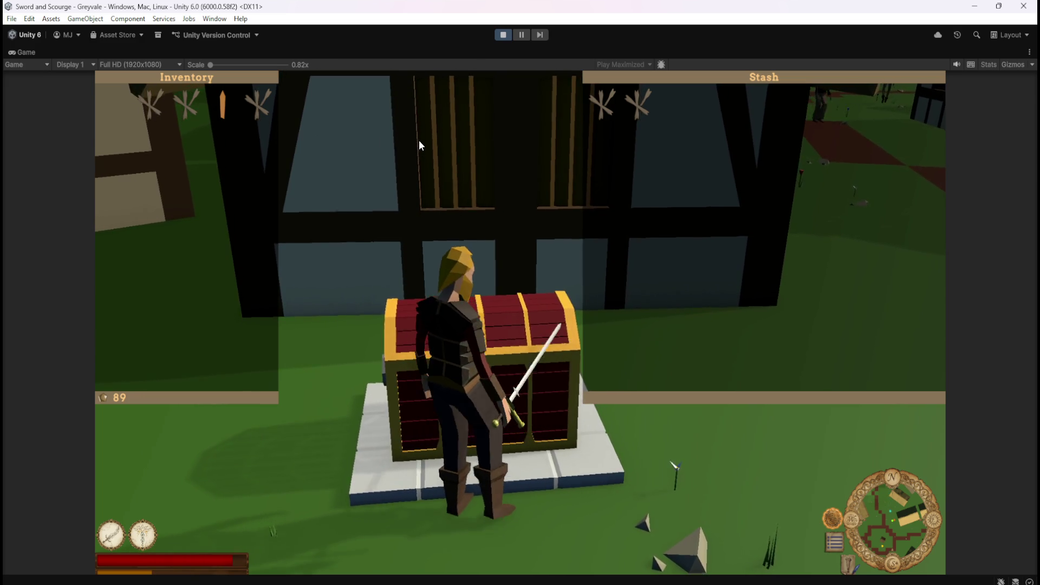
pyautogui.press('Escape')
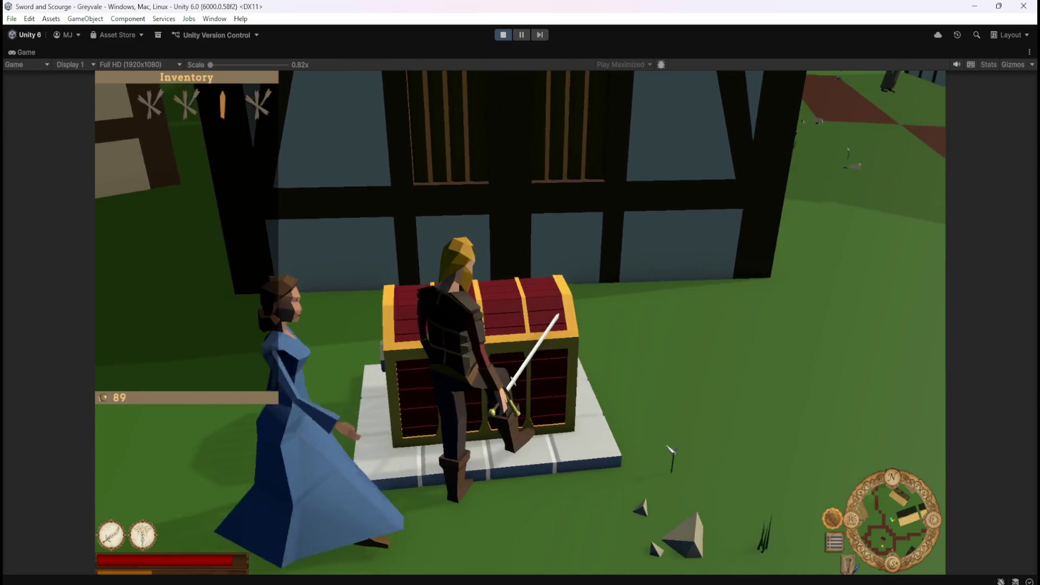
pyautogui.press('i')
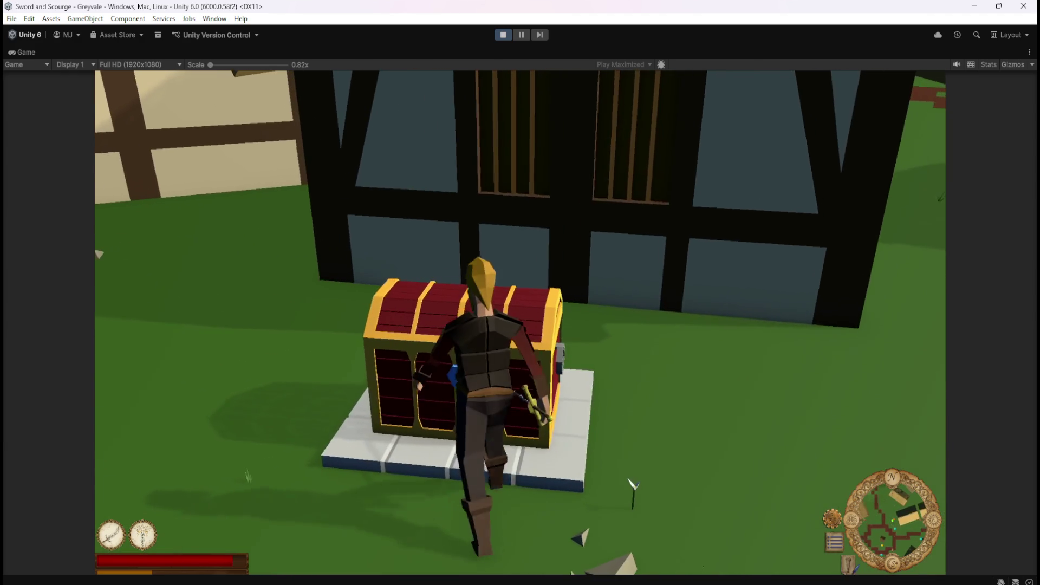
# Reopen the chest stash, walk away, check the inventory, then pause and stop Play mode.
pyautogui.click(548, 331)
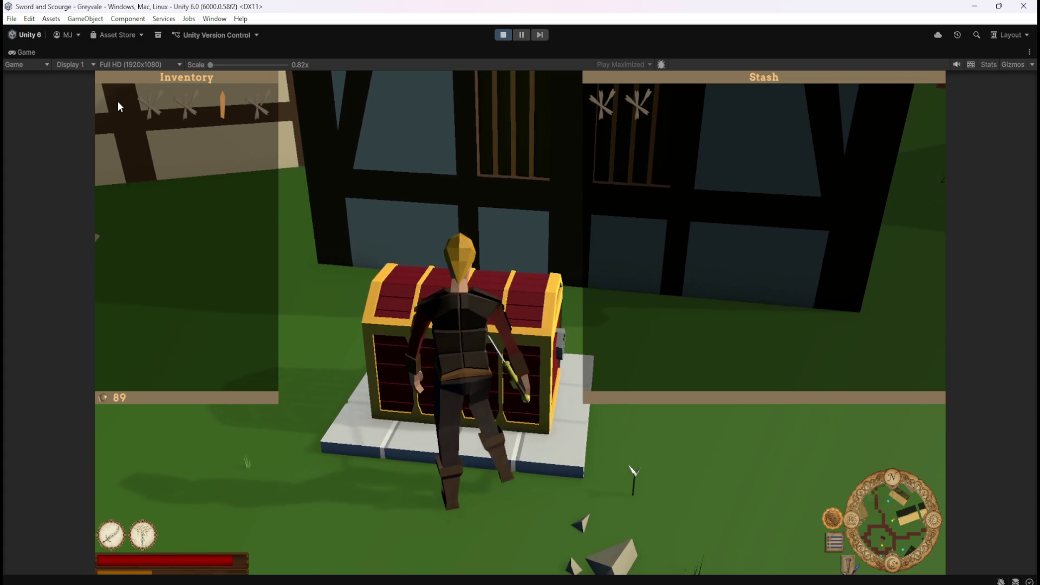
pyautogui.click(390, 137)
pyautogui.press('i')
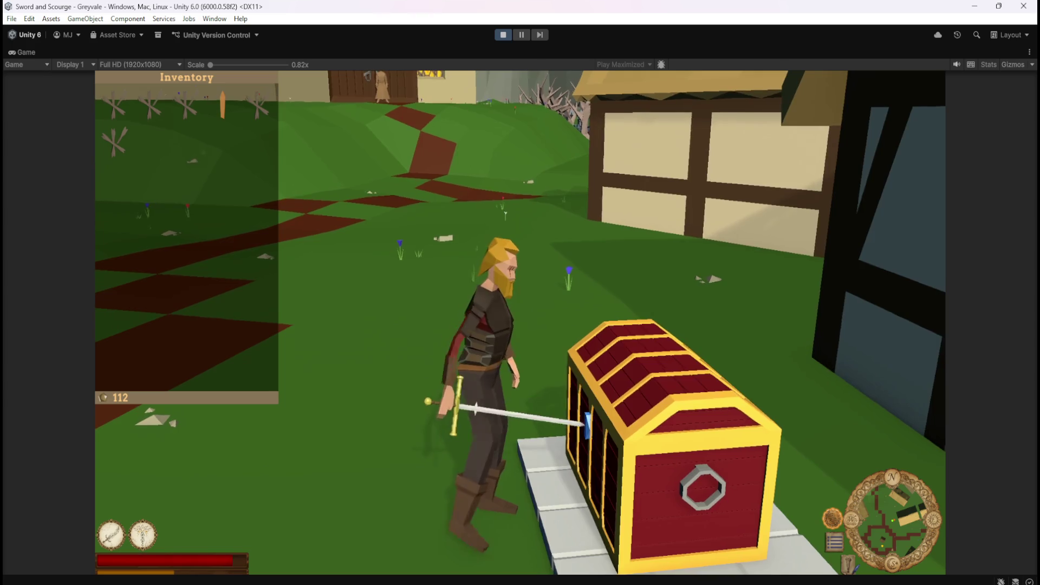
pyautogui.press('Escape')
pyautogui.click(503, 35)
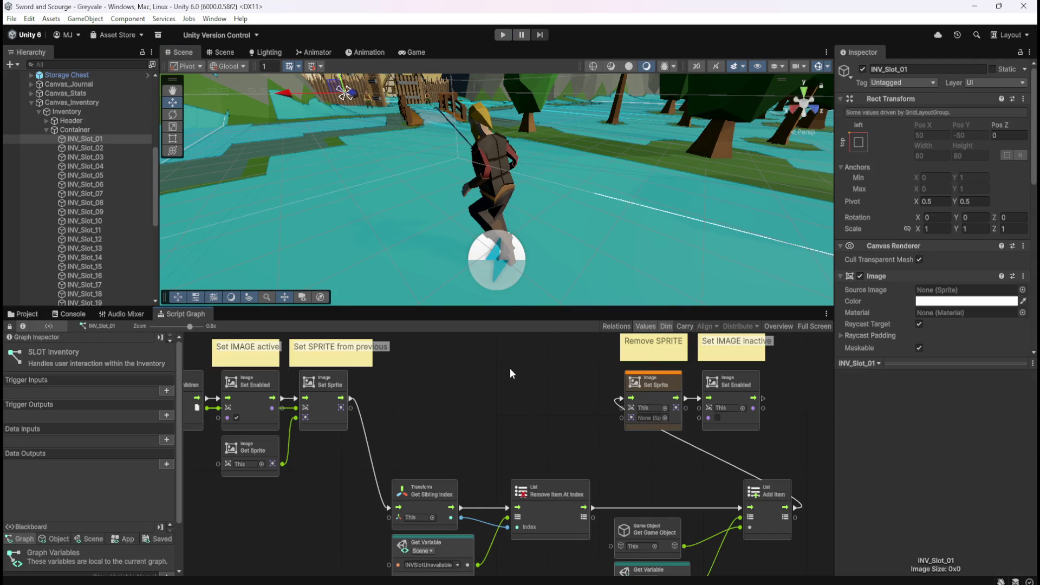
# Maximize the graph and move the Remove SPRITE and Set IMAGE inactive nodes after Add Item.
pyautogui.hotkey('shift', 'space')
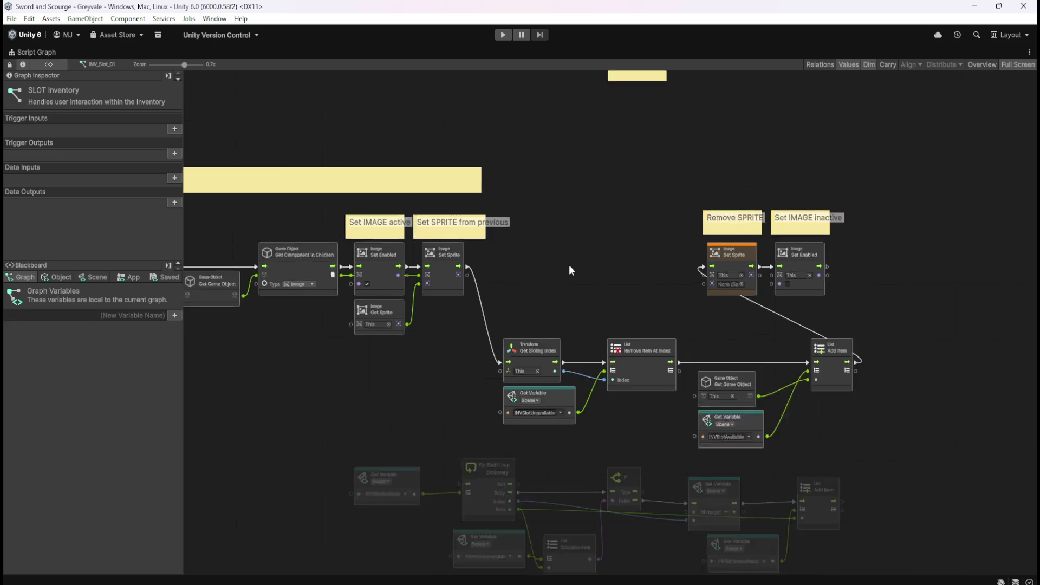
pyautogui.moveTo(614, 242)
pyautogui.mouseDown()
pyautogui.moveTo(548, 269)
pyautogui.moveTo(472, 268)
pyautogui.mouseUp()
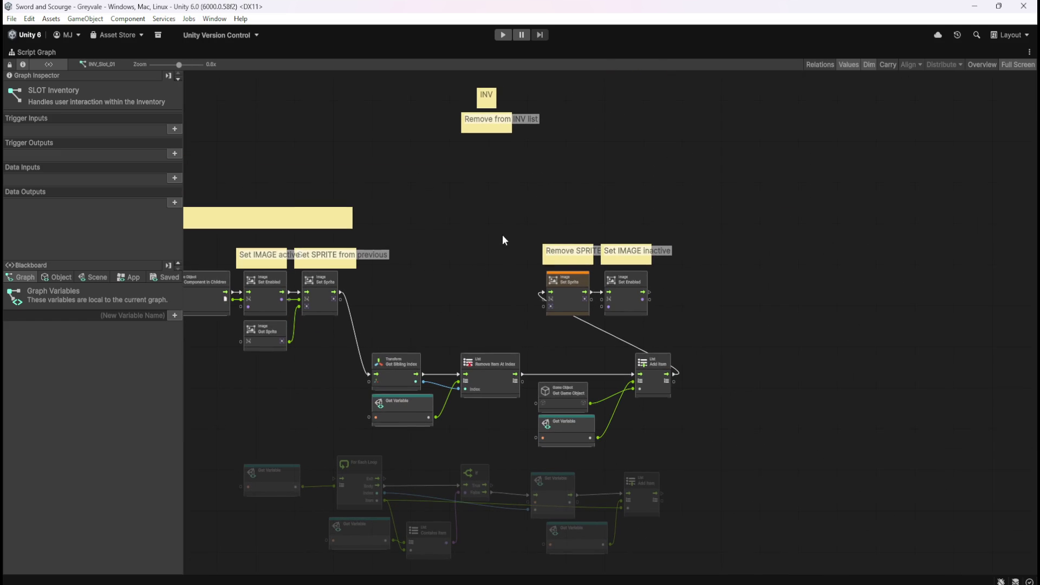
pyautogui.moveTo(511, 210); pyautogui.dragTo(726, 311)
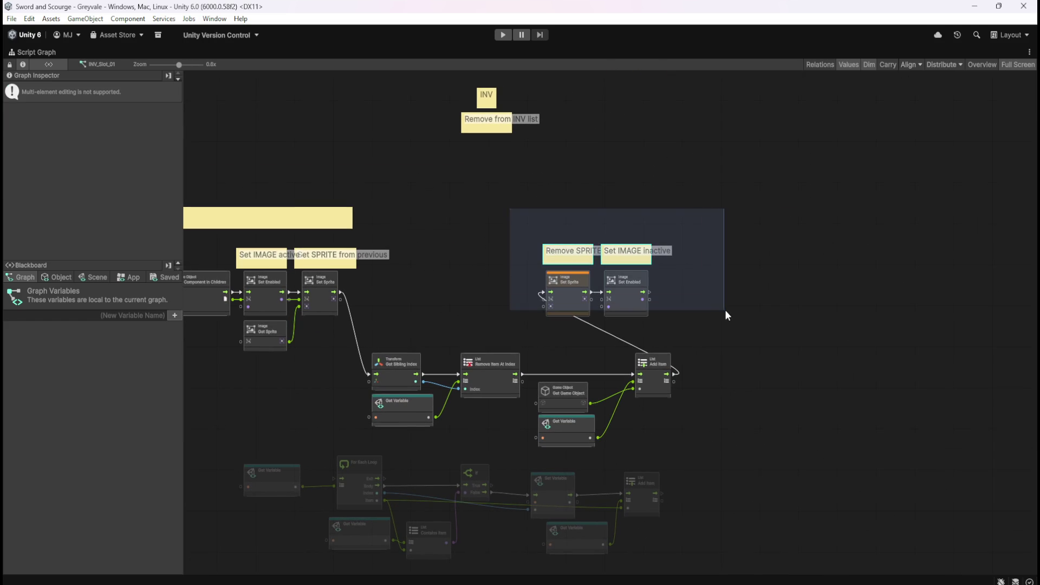
pyautogui.moveTo(626, 303); pyautogui.dragTo(847, 301)
pyautogui.moveTo(371, 299); pyautogui.dragTo(662, 431)
pyautogui.moveTo(490, 375)
pyautogui.mouseDown()
pyautogui.moveTo(501, 297)
pyautogui.moveTo(544, 294)
pyautogui.mouseUp()
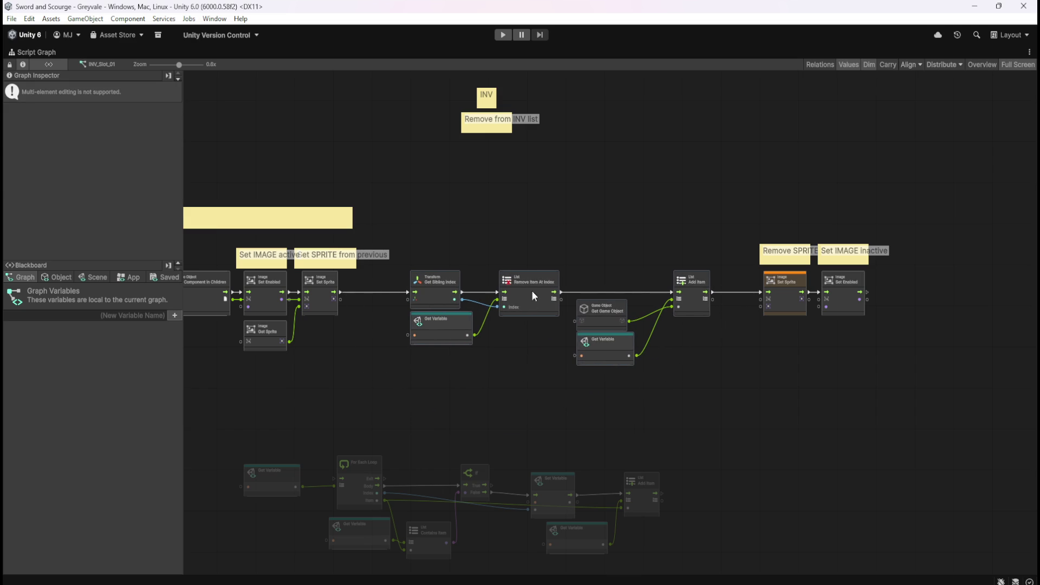
pyautogui.click(520, 122)
# Reposition and stretch the 'Remove from INV list' note over its nodes and widen the INV note.
pyautogui.moveTo(497, 124); pyautogui.dragTo(474, 241)
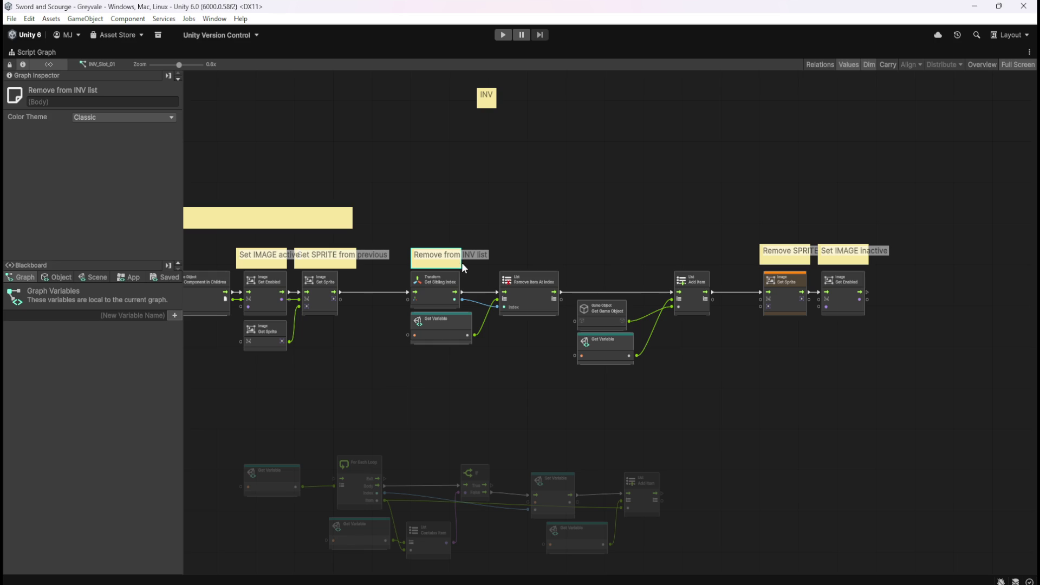
pyautogui.scroll(2, 466, 260)
pyautogui.moveTo(458, 258); pyautogui.dragTo(809, 258)
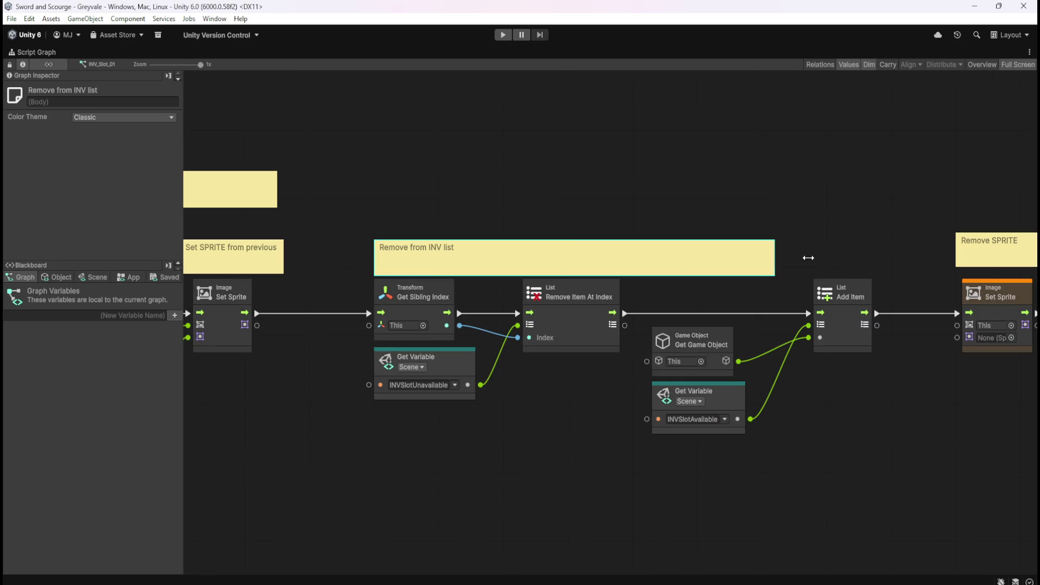
pyautogui.scroll(-3, 436, 294)
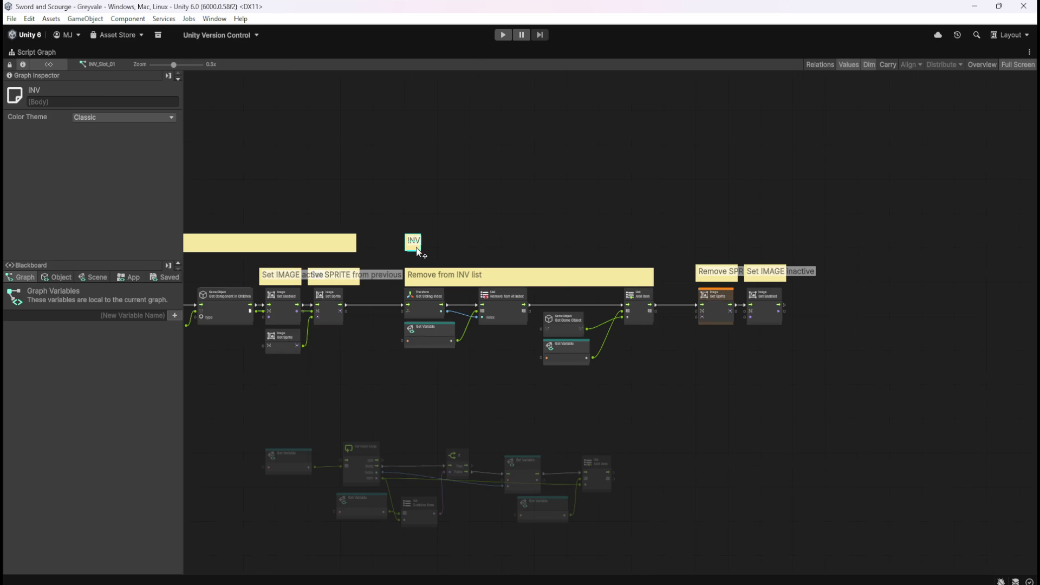
pyautogui.scroll(4, 445, 245)
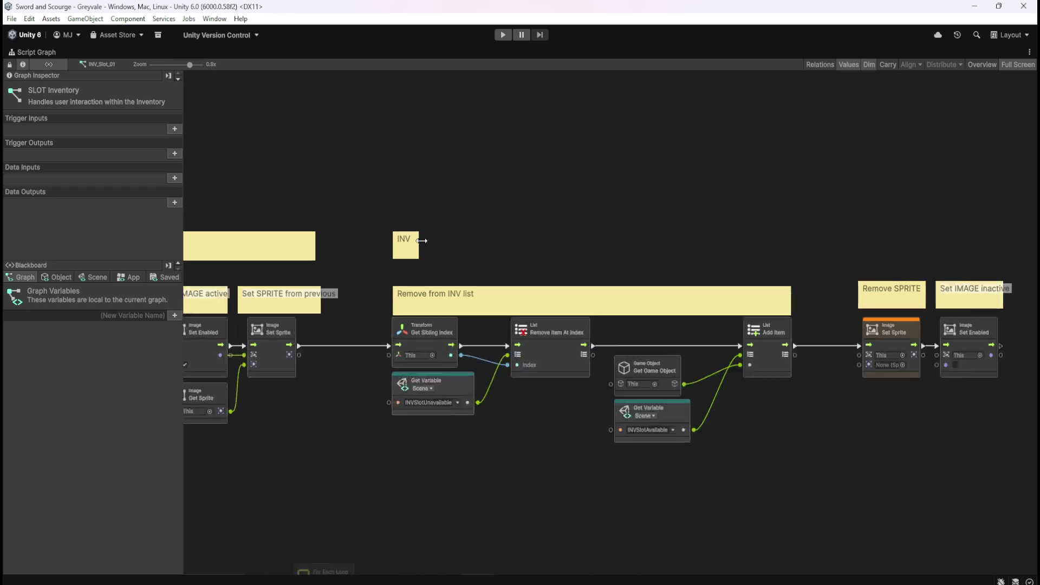
pyautogui.moveTo(422, 247); pyautogui.dragTo(810, 246)
pyautogui.moveTo(879, 189); pyautogui.dragTo(558, 241)
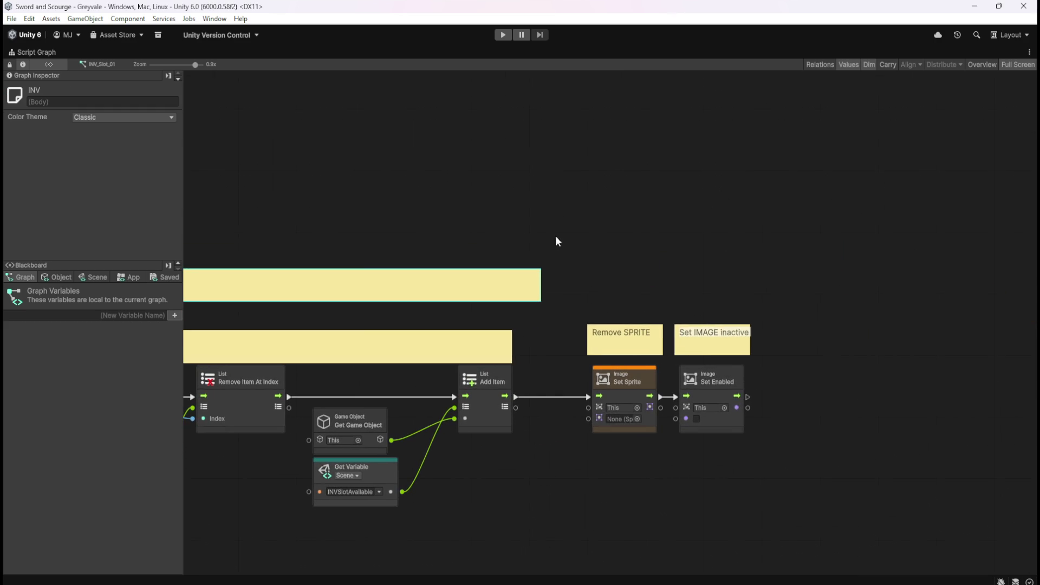
# Box-select the unused For Each Loop node group below the main chain and delete it.
pyautogui.click(587, 184)
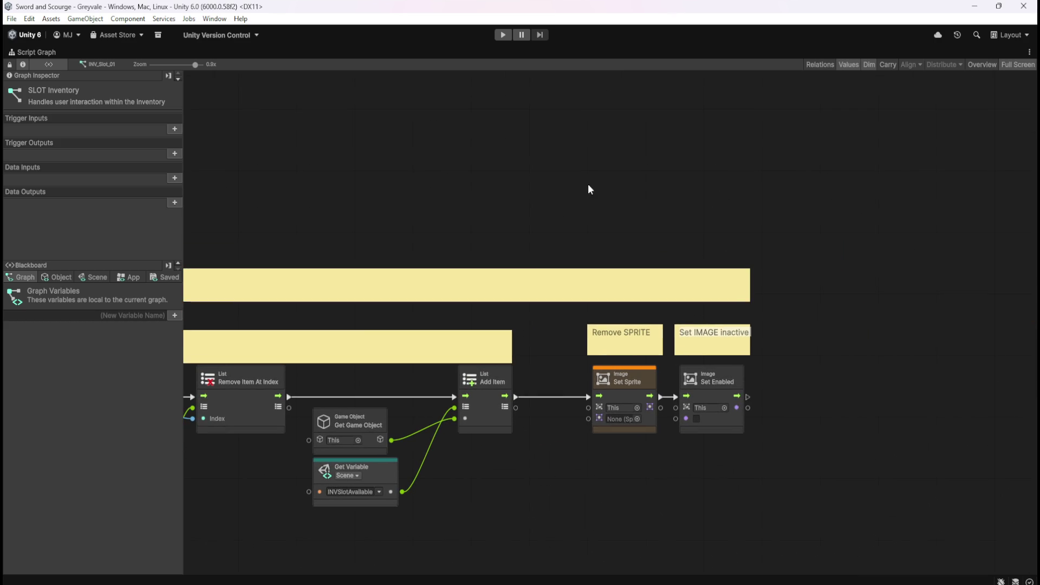
pyautogui.scroll(-5, 883, 203)
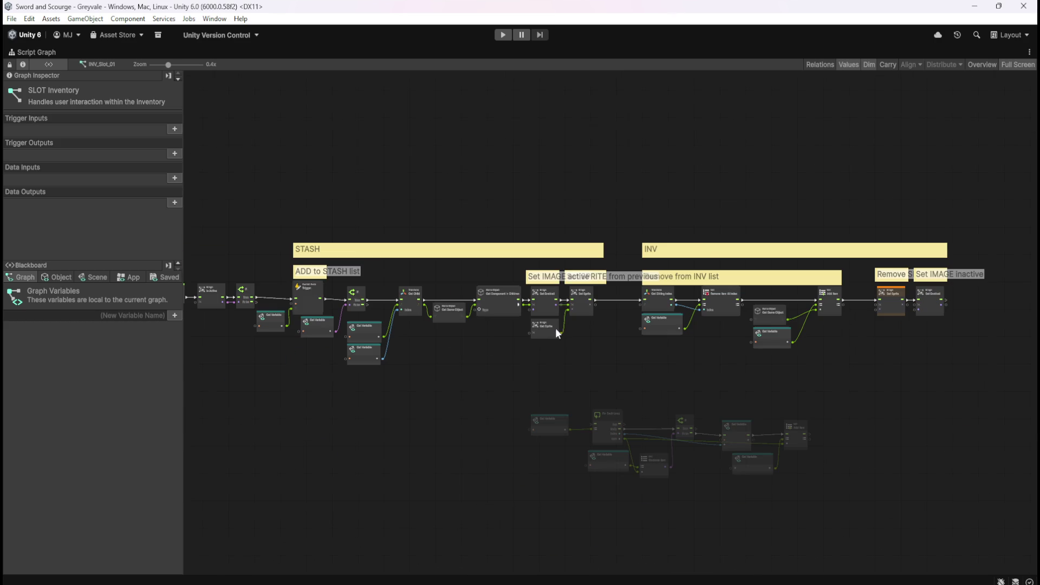
pyautogui.scroll(3, 330, 298)
pyautogui.scroll(-3, 368, 303)
pyautogui.scroll(4, 734, 505)
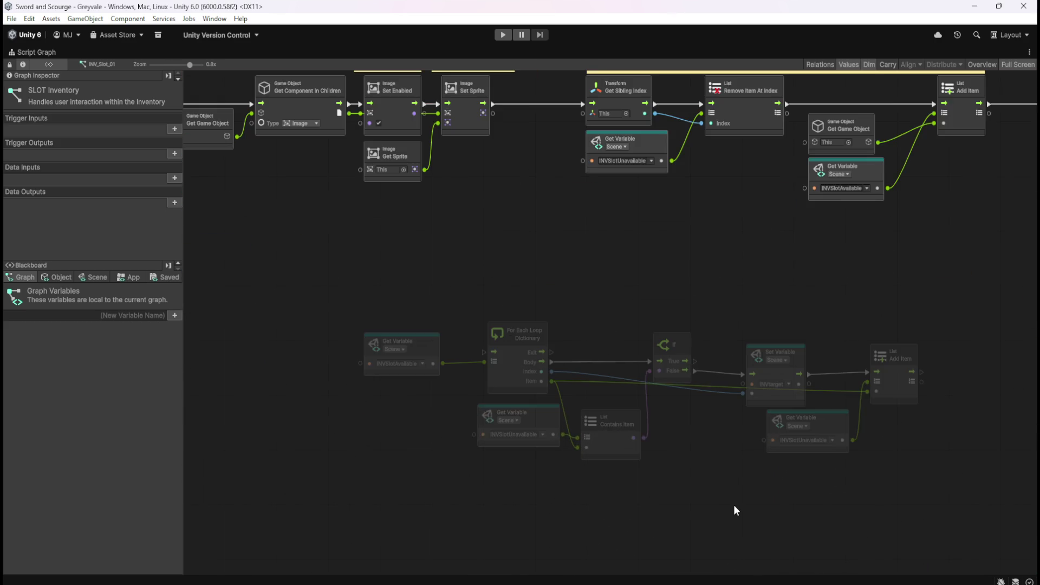
pyautogui.moveTo(307, 304); pyautogui.dragTo(910, 502)
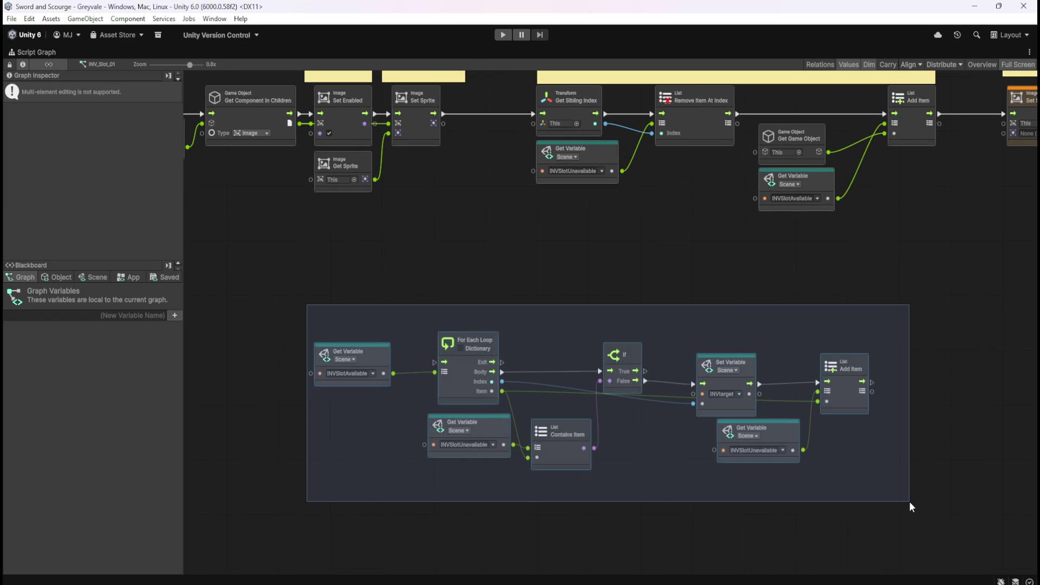
pyautogui.press('Delete')
# Pan across the STASH and INV sections to check the chain, then restore the standard layout.
pyautogui.scroll(-2, 670, 443)
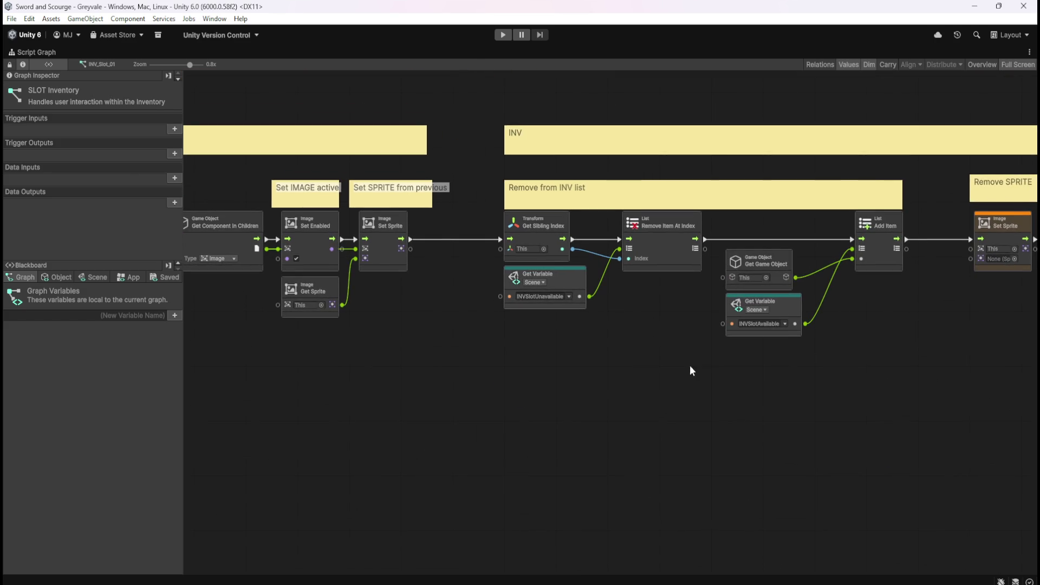
pyautogui.scroll(-3, 758, 401)
pyautogui.scroll(1, 788, 412)
pyautogui.moveTo(714, 434)
pyautogui.mouseDown()
pyautogui.moveTo(558, 427)
pyautogui.moveTo(785, 420)
pyautogui.mouseUp()
pyautogui.moveTo(899, 436)
pyautogui.mouseDown()
pyautogui.moveTo(749, 437)
pyautogui.moveTo(733, 422)
pyautogui.moveTo(653, 413)
pyautogui.moveTo(567, 426)
pyautogui.mouseUp()
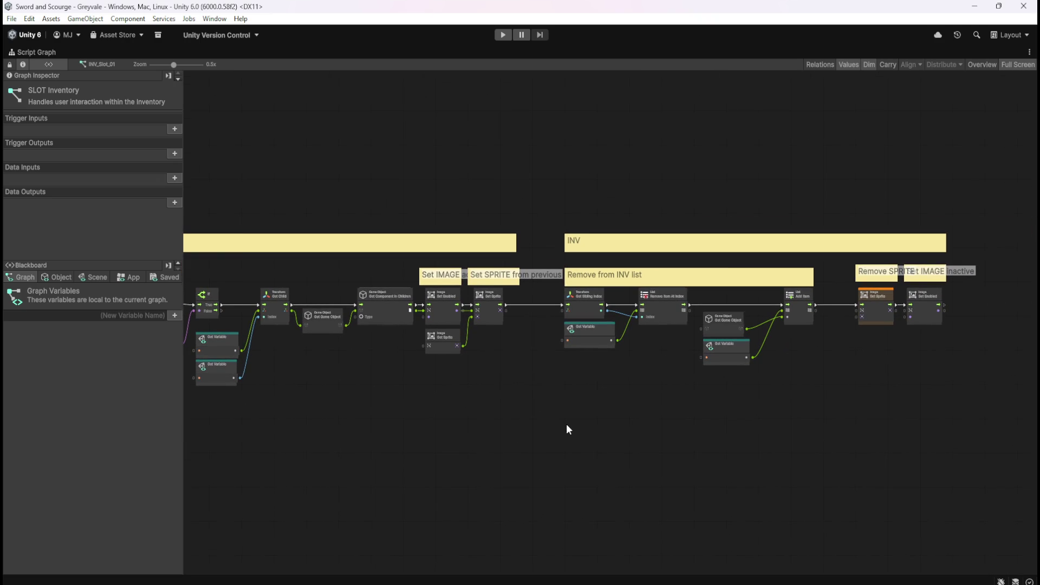
pyautogui.moveTo(477, 418)
pyautogui.mouseDown()
pyautogui.moveTo(862, 415)
pyautogui.moveTo(850, 434)
pyautogui.moveTo(562, 432)
pyautogui.moveTo(543, 423)
pyautogui.moveTo(717, 420)
pyautogui.moveTo(850, 390)
pyautogui.moveTo(470, 403)
pyautogui.moveTo(752, 423)
pyautogui.mouseUp()
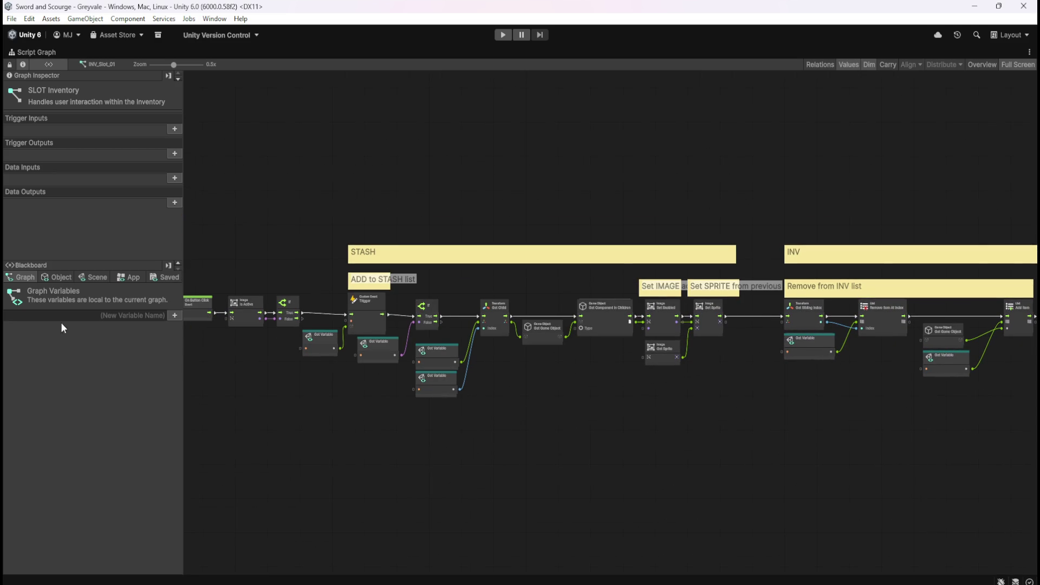
pyautogui.hotkey('shift', 'space')
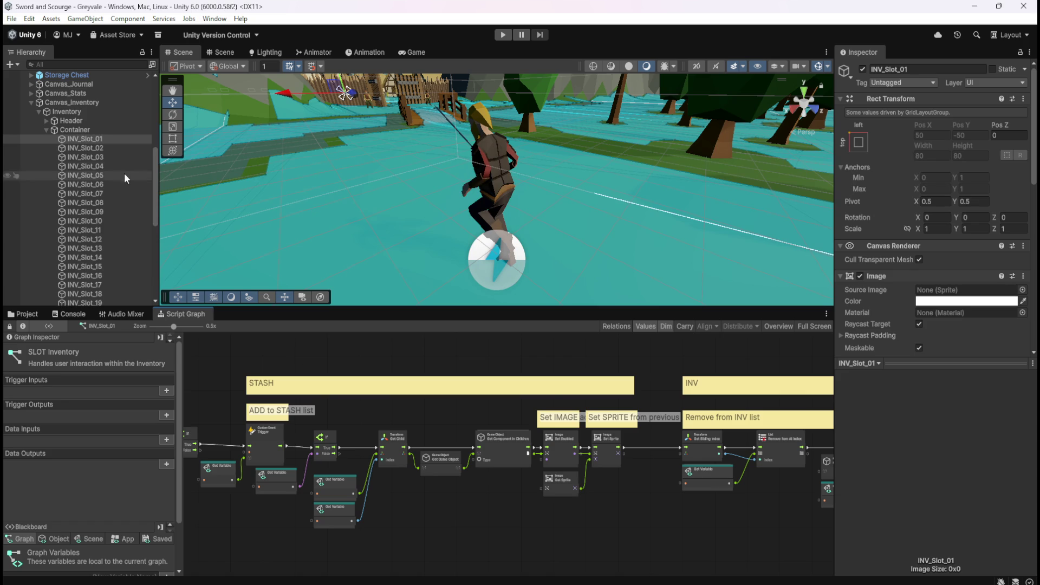
# Copy the Button component from INV_Slot_01.
pyautogui.click(112, 140)
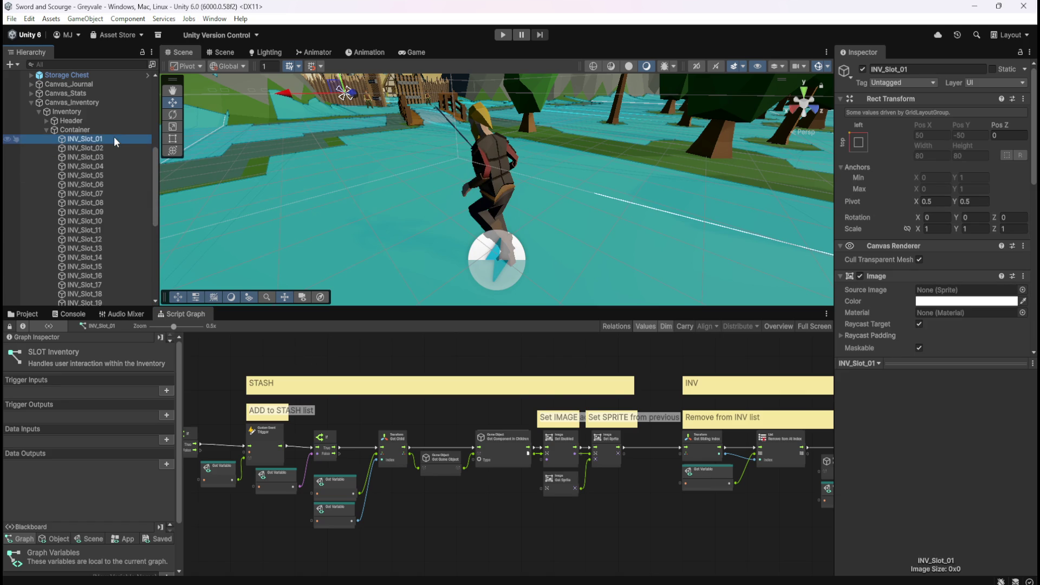
pyautogui.click(93, 148)
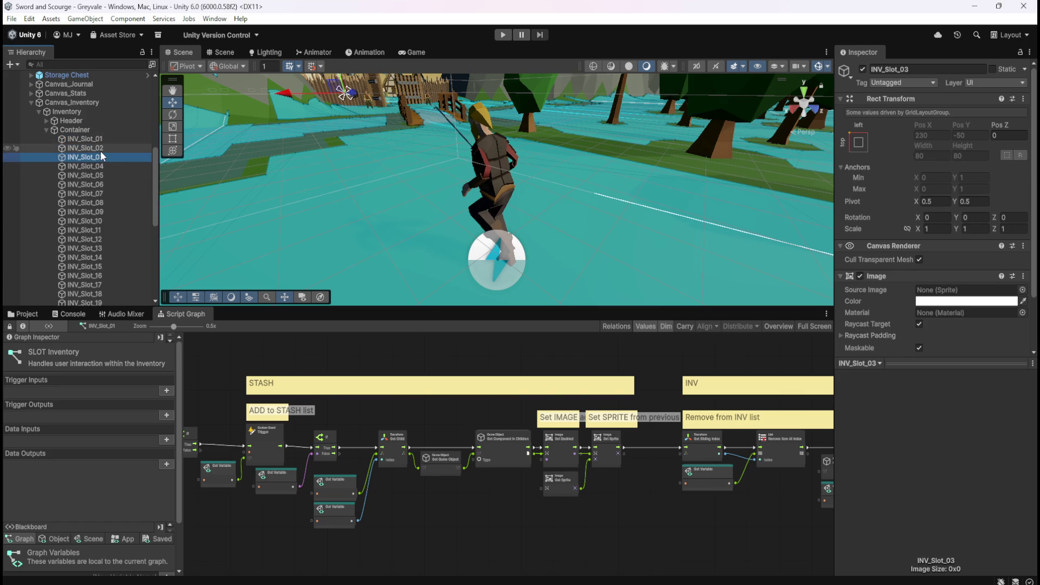
pyautogui.click(106, 139)
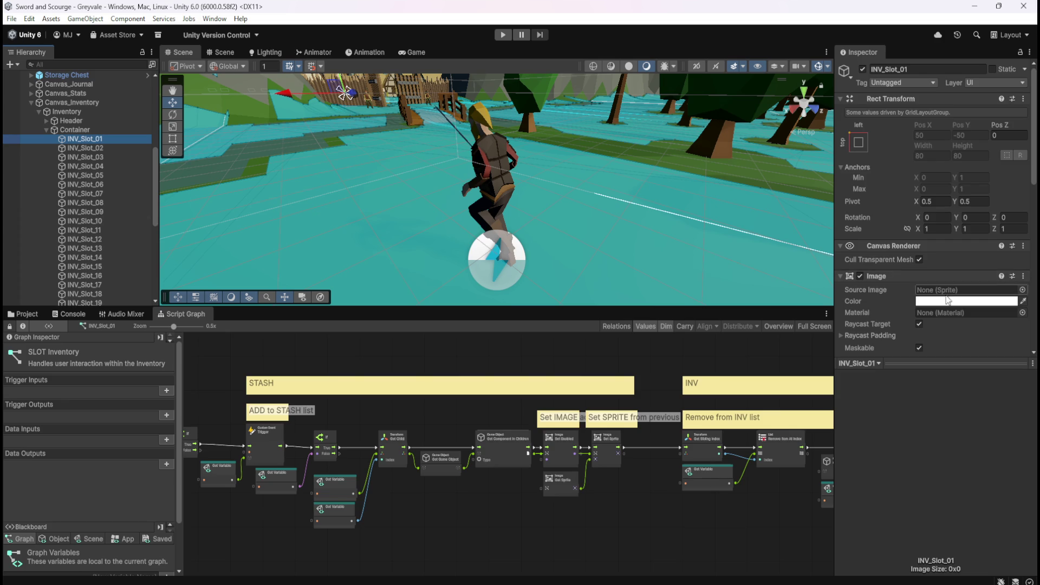
pyautogui.scroll(-5, 867, 307)
pyautogui.scroll(-5, 871, 307)
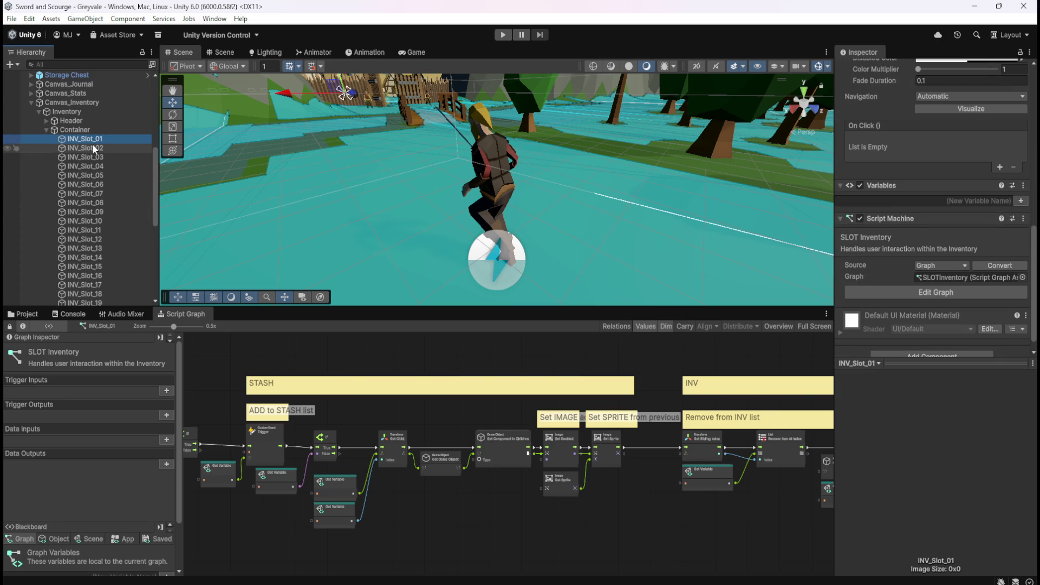
pyautogui.scroll(10, 869, 234)
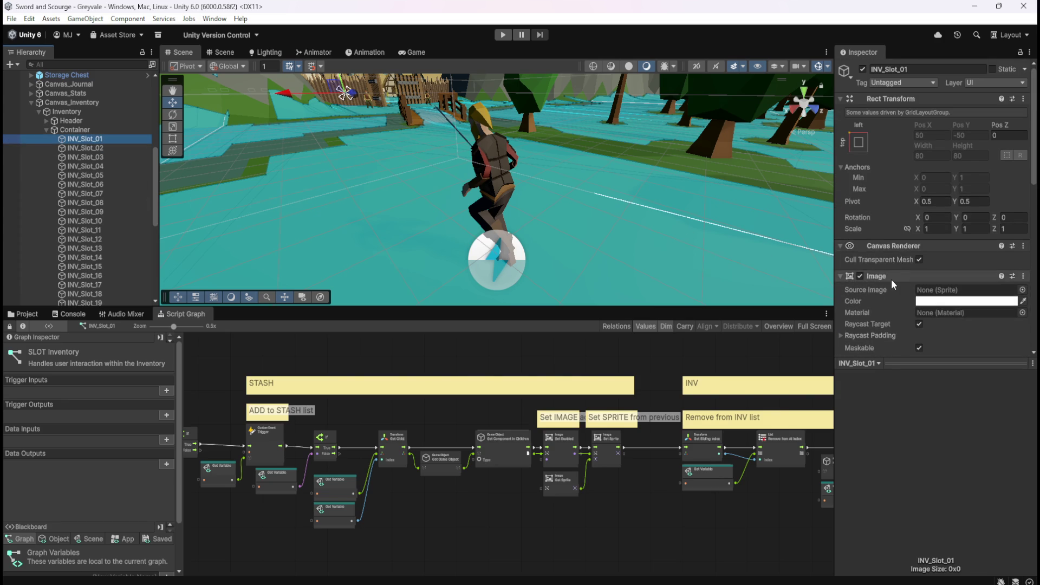
pyautogui.scroll(-3, 892, 279)
pyautogui.rightClick(885, 271)
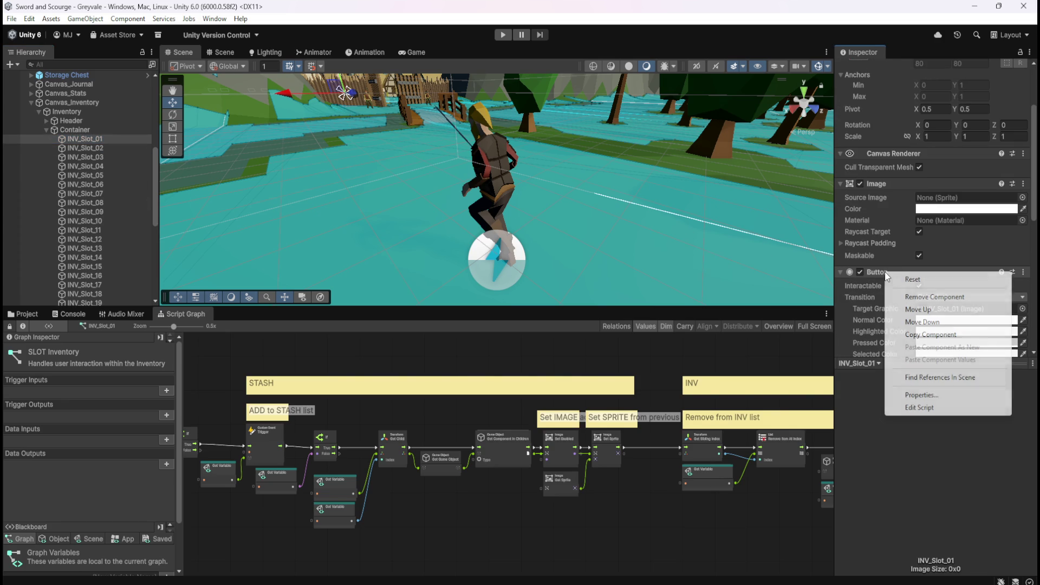
pyautogui.click(915, 335)
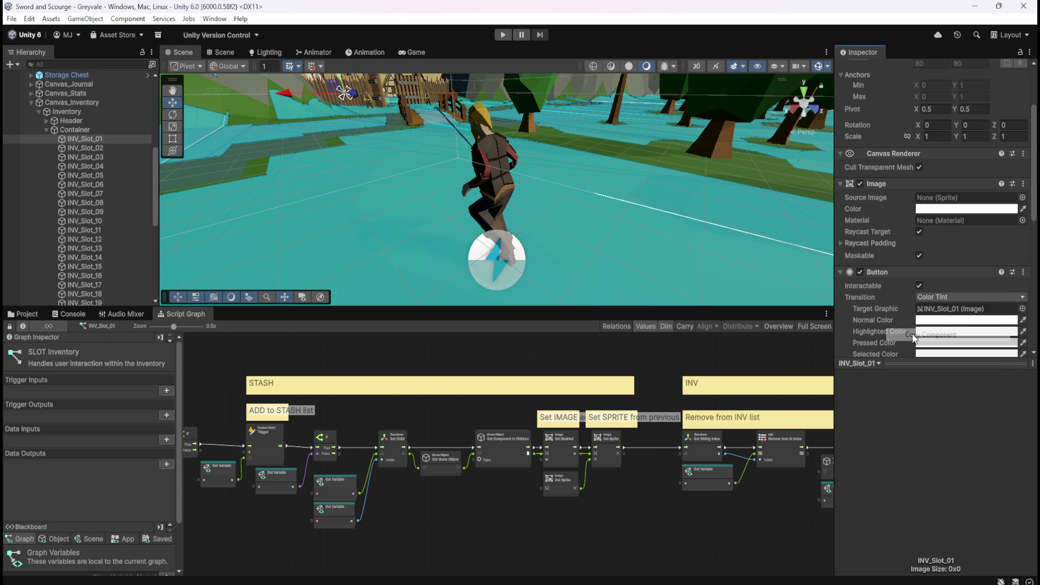
# Paste the Button as a new component onto INV_Slot_02–INV_Slot_40, then spot-check INV_Slot_31 and INV_Slot_28.
pyautogui.click(98, 148)
pyautogui.moveTo(154, 162); pyautogui.dragTo(147, 227)
pyautogui.keyDown('shift'); pyautogui.click(100, 255); pyautogui.keyUp('shift')
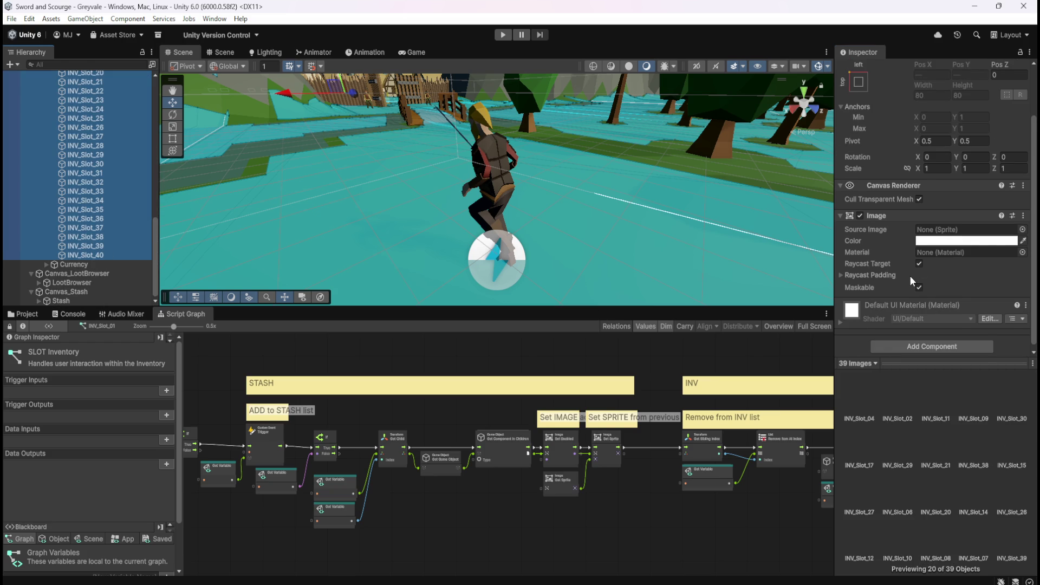
pyautogui.scroll(-1, 909, 276)
pyautogui.rightClick(889, 214)
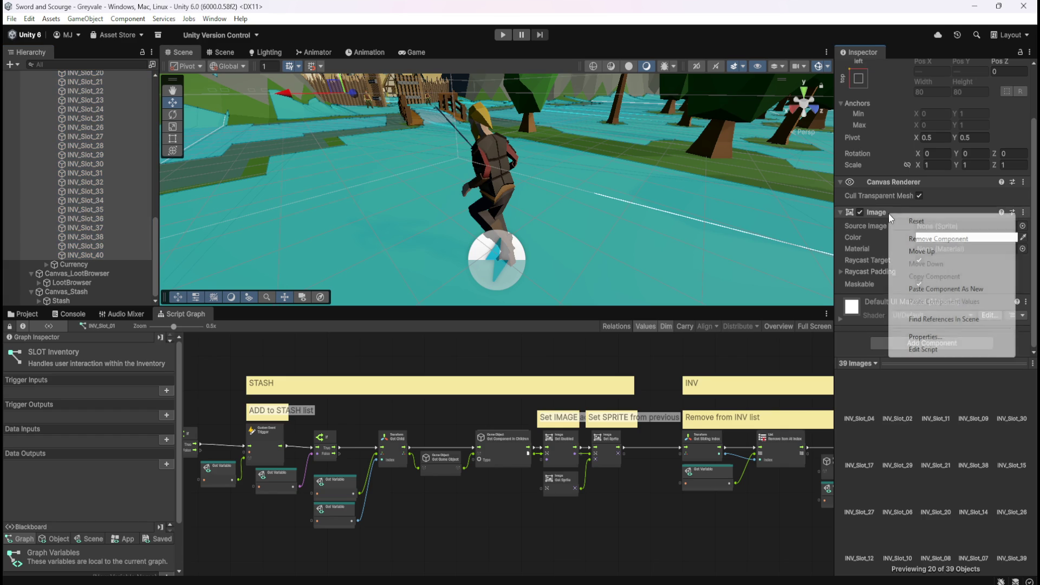
pyautogui.click(915, 284)
pyautogui.scroll(-5, 878, 268)
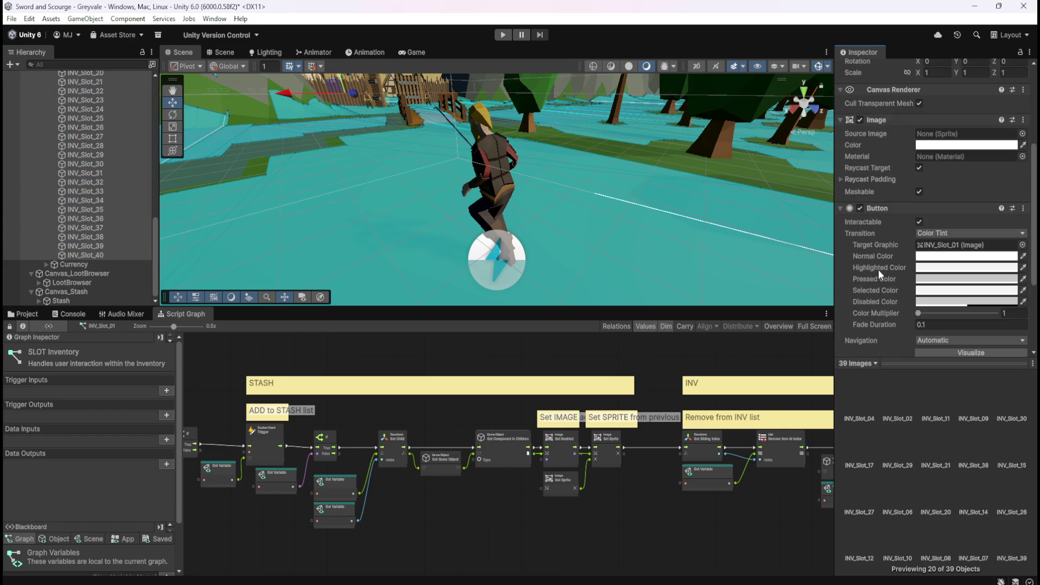
pyautogui.click(115, 173)
pyautogui.click(115, 145)
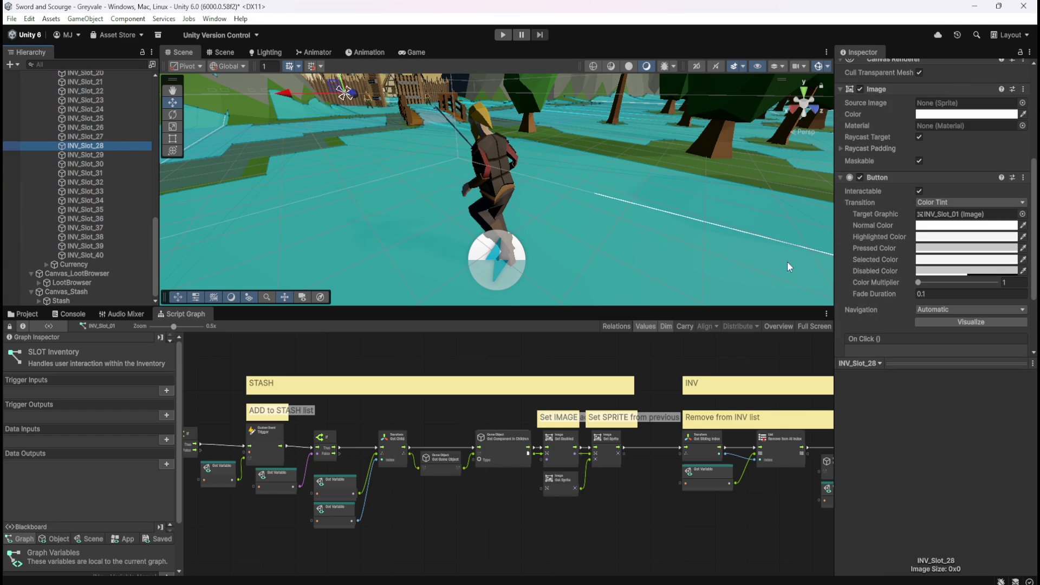
# After comparing a few slots, copy INV_Slot_01's Script Machine component.
pyautogui.scroll(10, 96, 219)
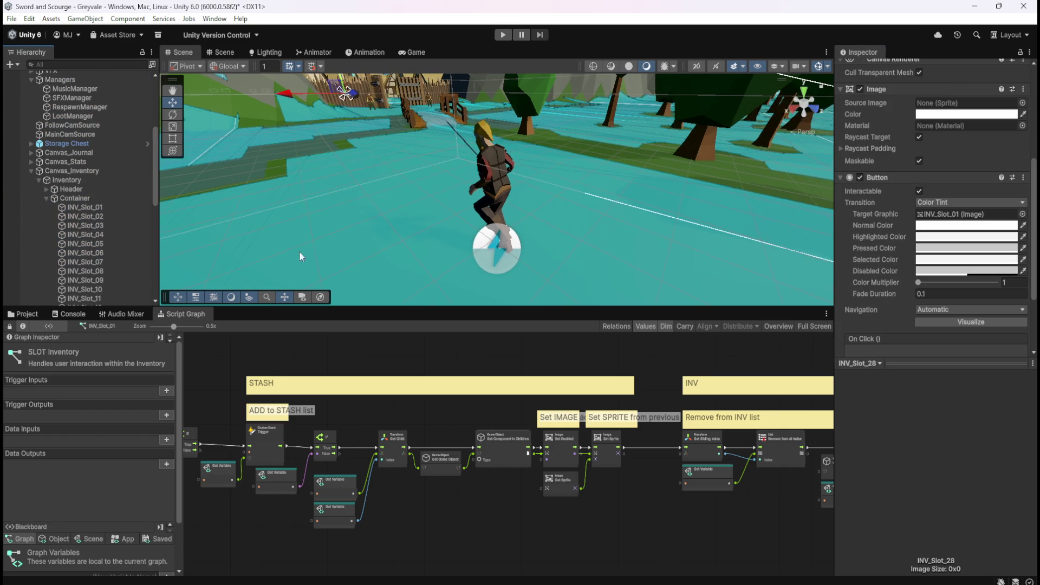
pyautogui.click(75, 207)
pyautogui.click(86, 226)
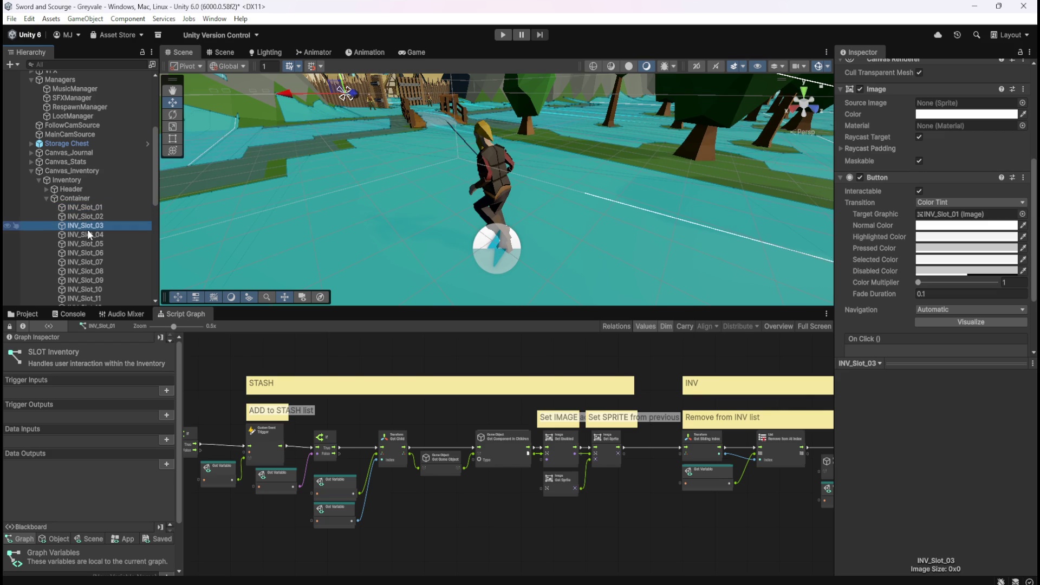
pyautogui.click(88, 209)
pyautogui.scroll(-8, 889, 232)
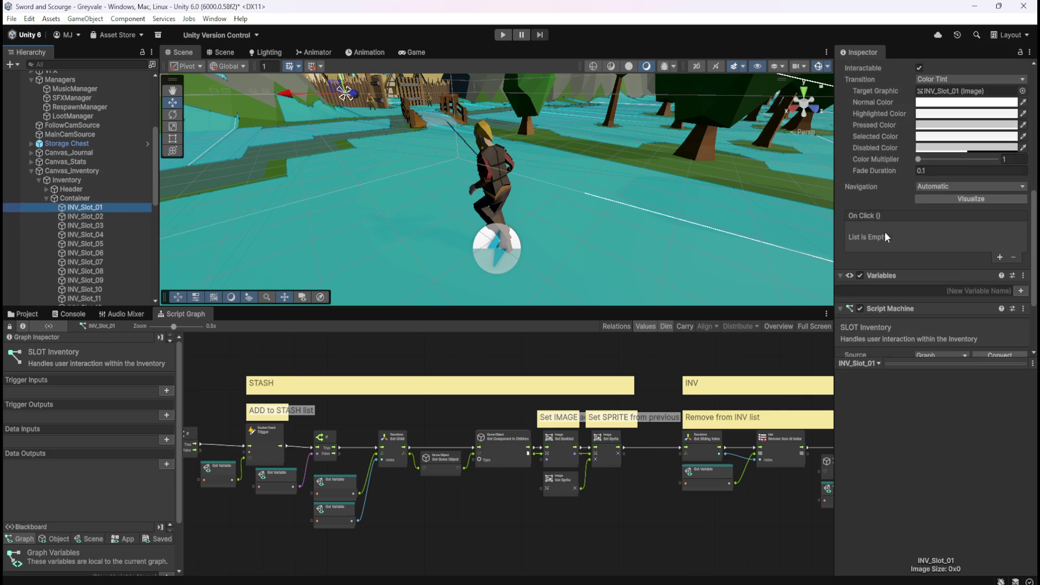
pyautogui.click(96, 242)
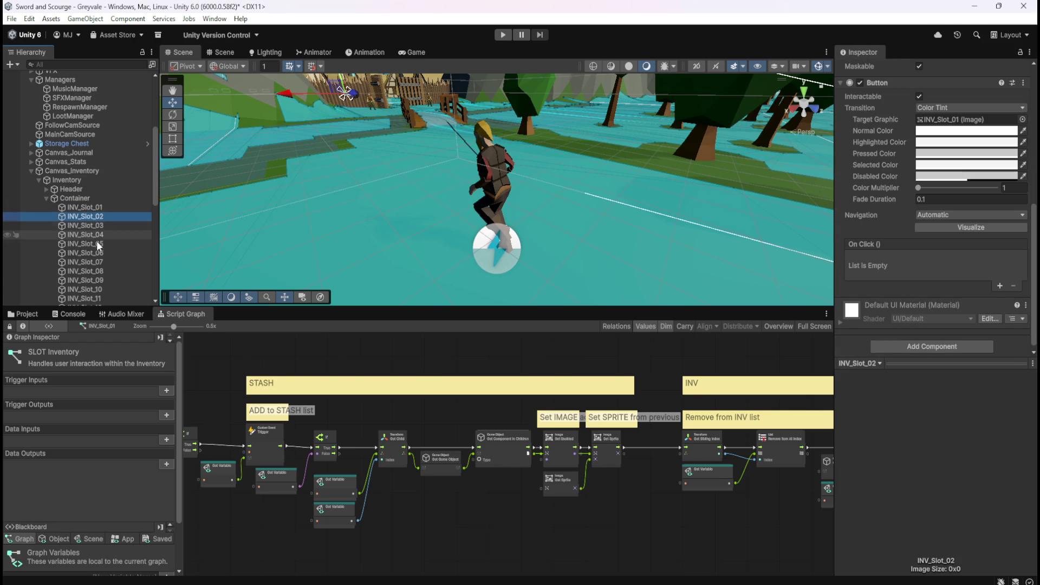
pyautogui.scroll(8, 926, 261)
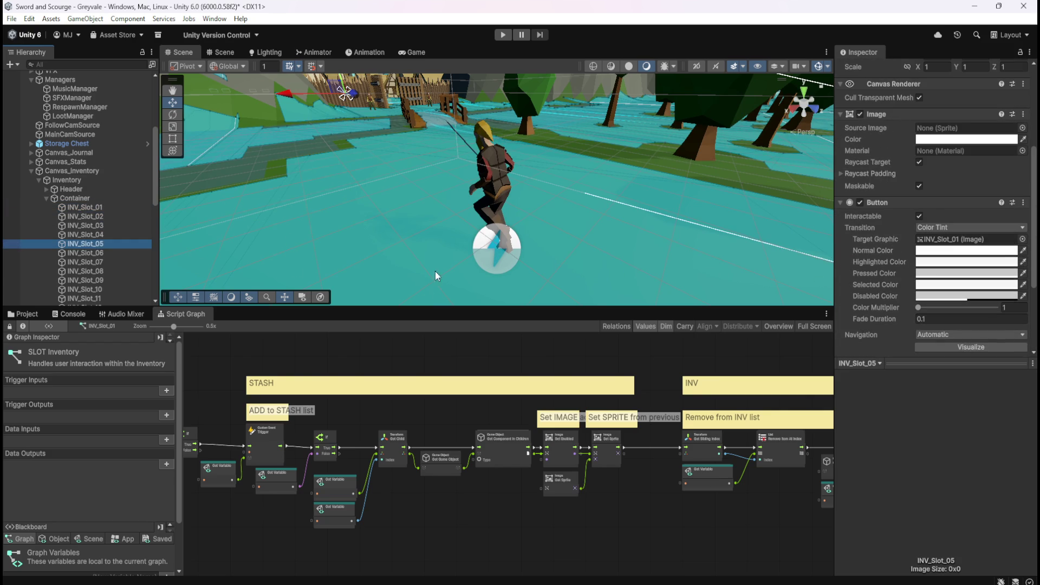
pyautogui.scroll(-8, 886, 237)
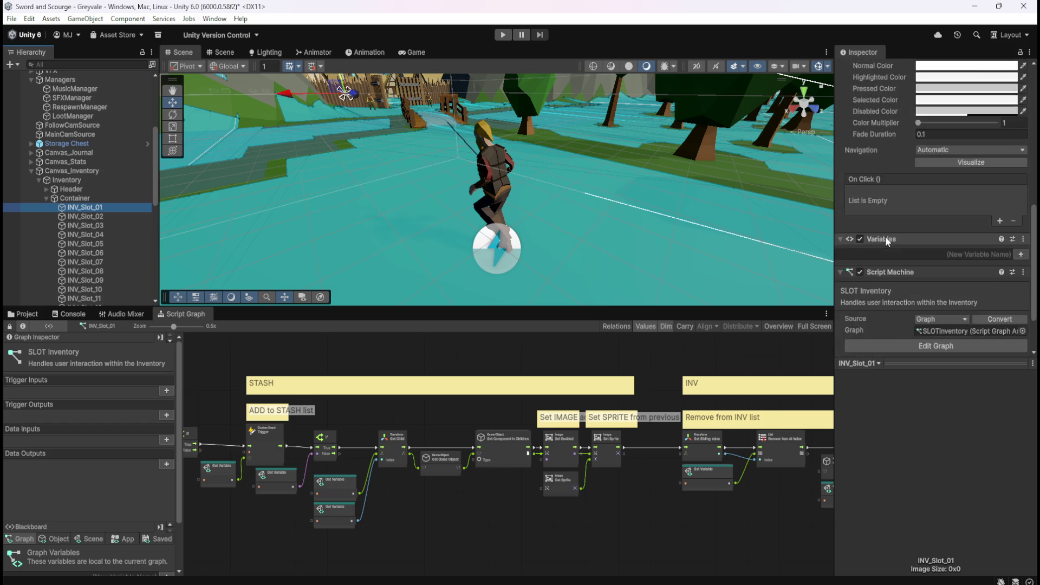
pyautogui.rightClick(901, 209)
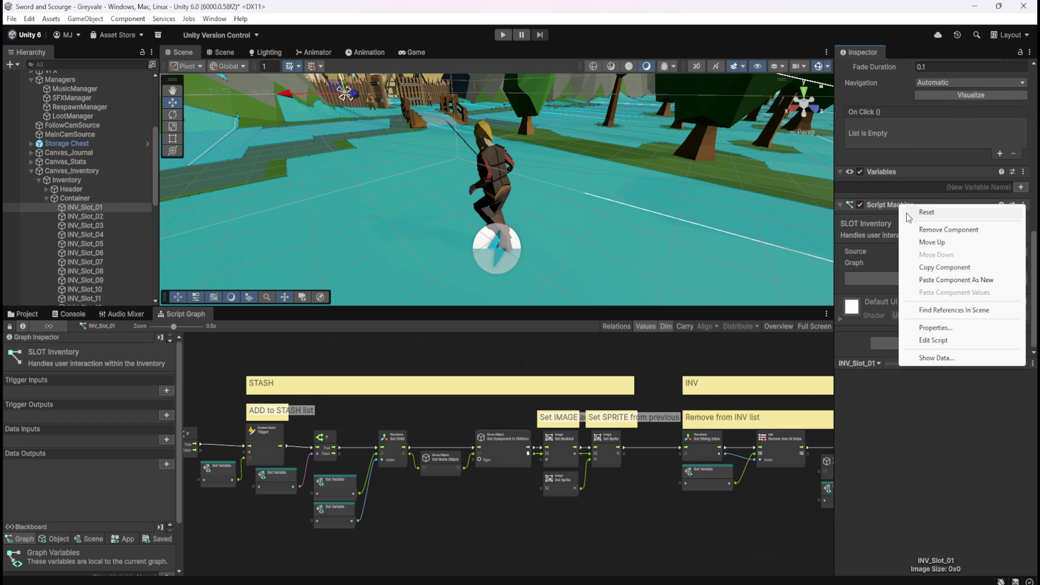
pyautogui.click(928, 268)
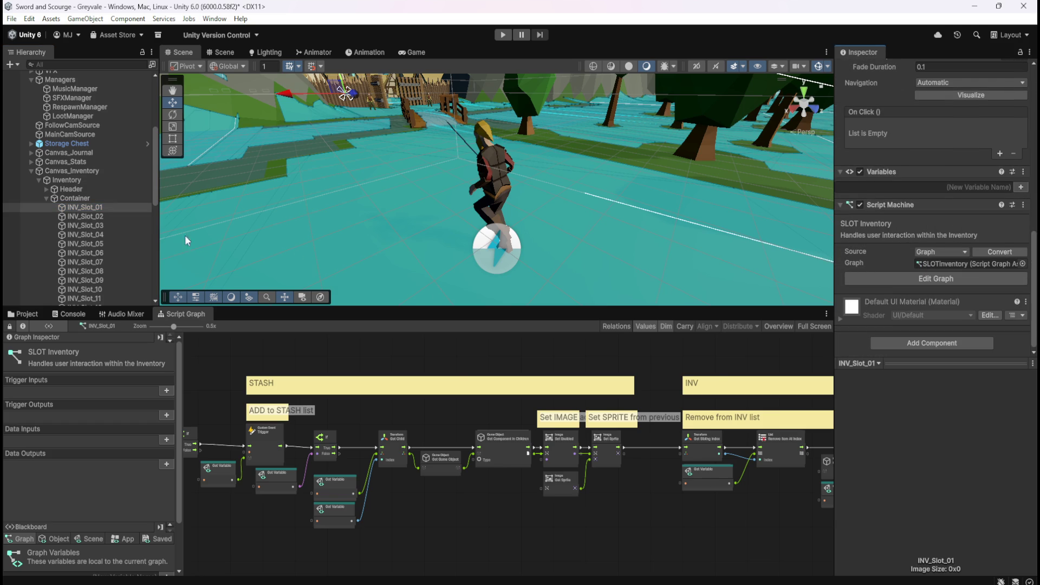
# Select the slot range INV_Slot_02 through INV_Slot_40 in the Hierarchy.
pyautogui.click(110, 217)
pyautogui.moveTo(154, 181); pyautogui.dragTo(171, 277)
pyautogui.keyDown('shift'); pyautogui.click(106, 256); pyautogui.keyUp('shift')
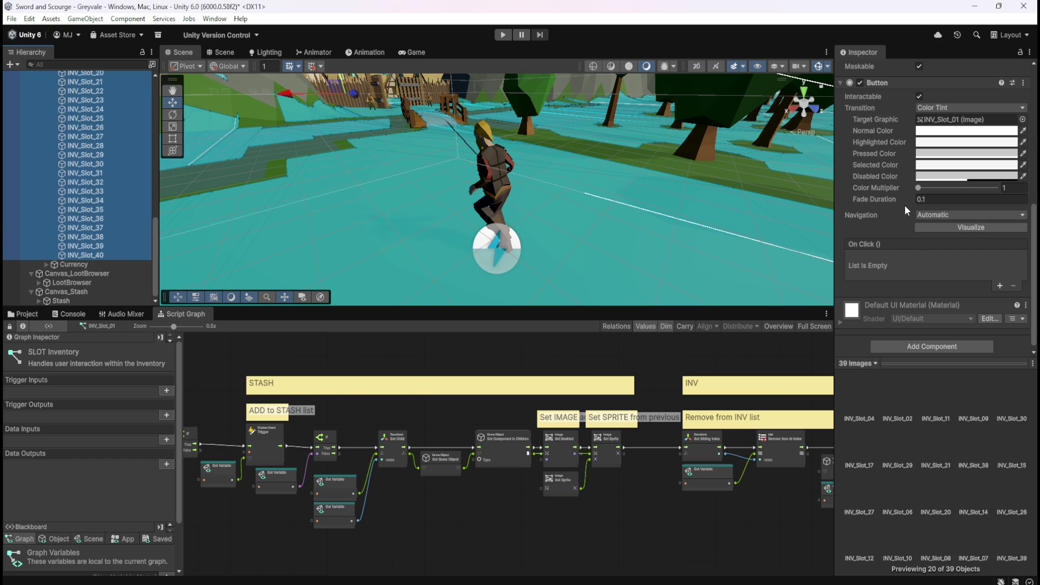
# Paste the Script Machine onto all selected slots and verify INV_Slot_34, 38, 39, 35 and 40.
pyautogui.rightClick(892, 81)
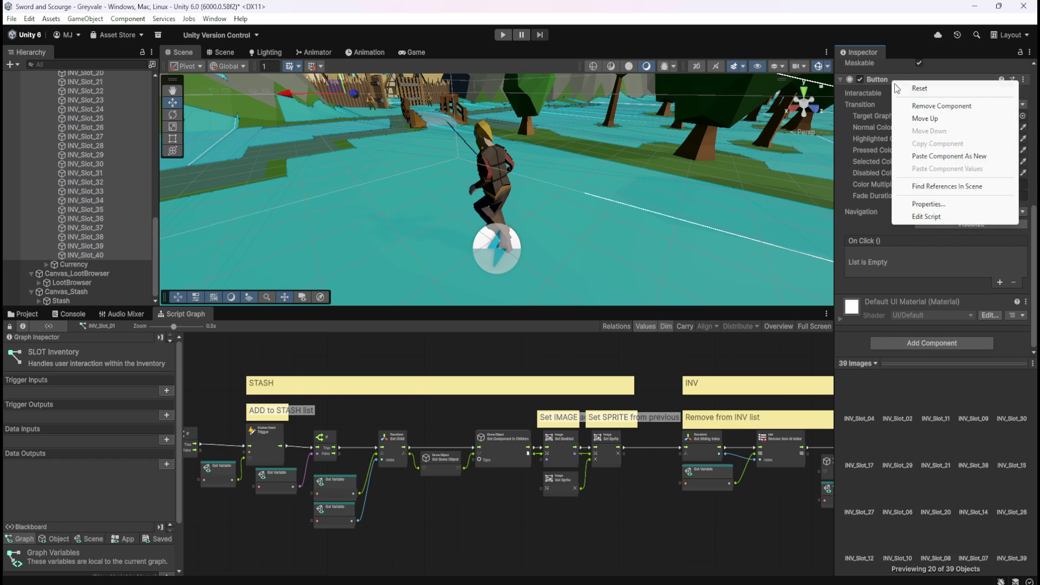
pyautogui.click(931, 157)
pyautogui.click(108, 201)
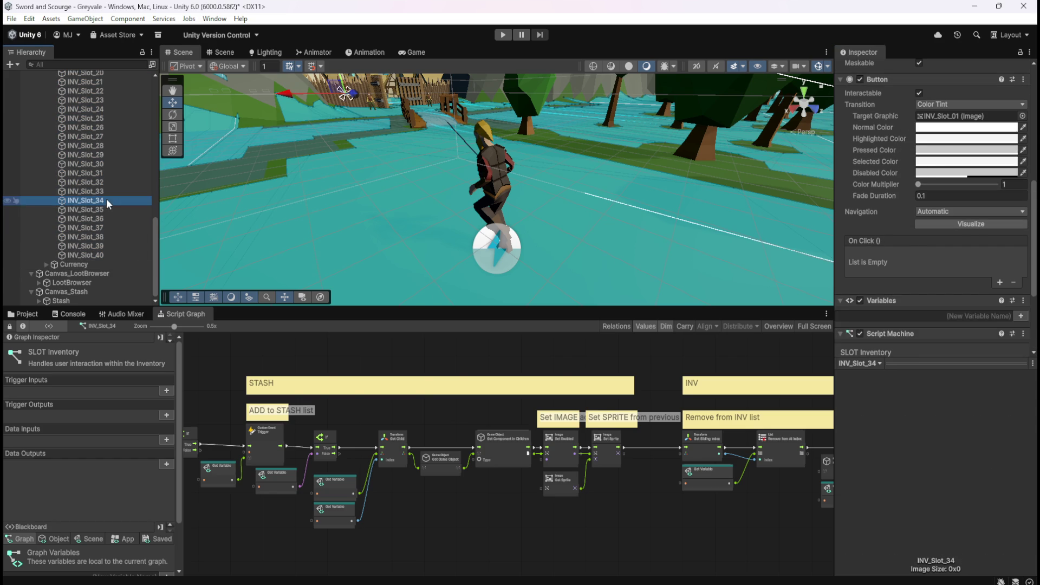
pyautogui.scroll(-4, 853, 262)
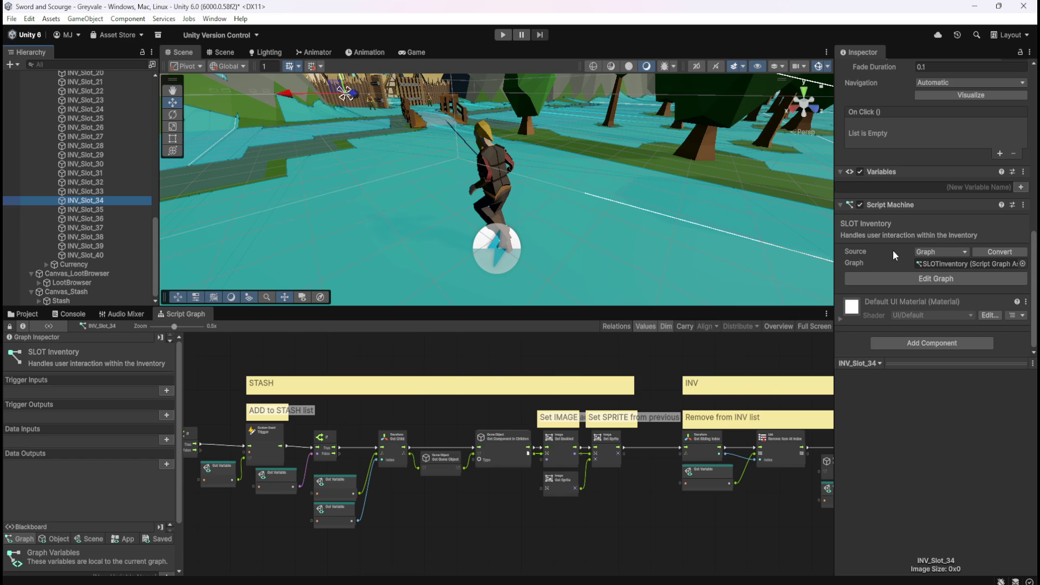
pyautogui.click(119, 237)
pyautogui.click(107, 246)
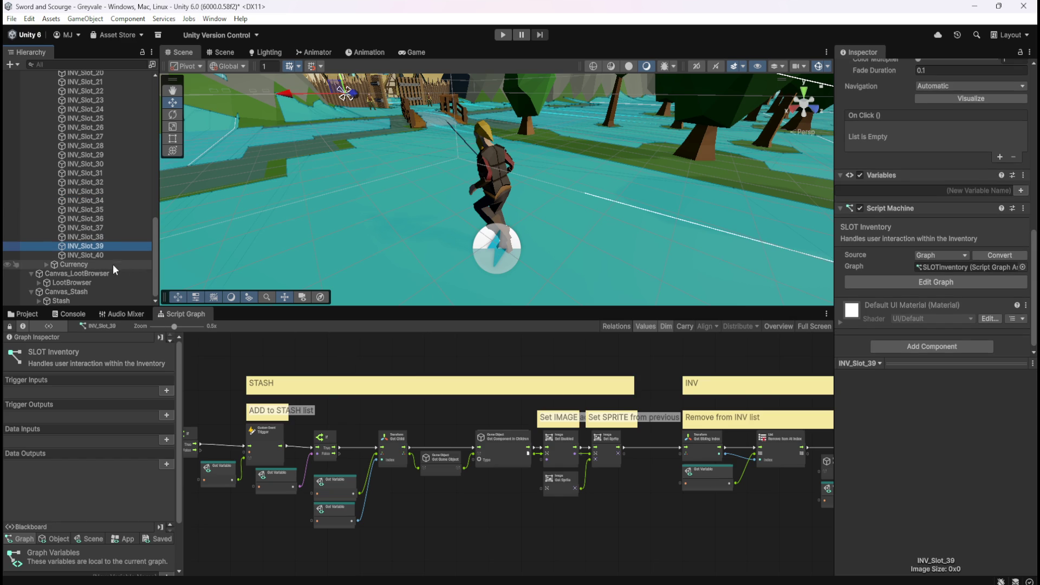
pyautogui.click(68, 281)
pyautogui.click(87, 209)
pyautogui.click(445, 516)
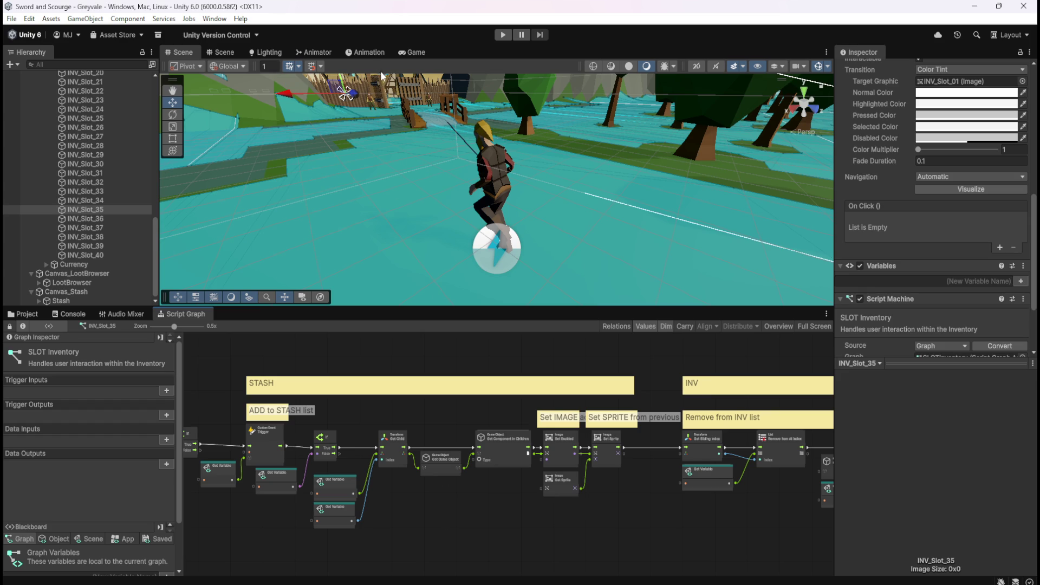
pyautogui.click(119, 255)
# Switch to the Game view and enter Play mode to test the inventory.
pyautogui.moveTo(155, 186); pyautogui.dragTo(156, 192)
pyautogui.moveTo(157, 234); pyautogui.dragTo(170, 150)
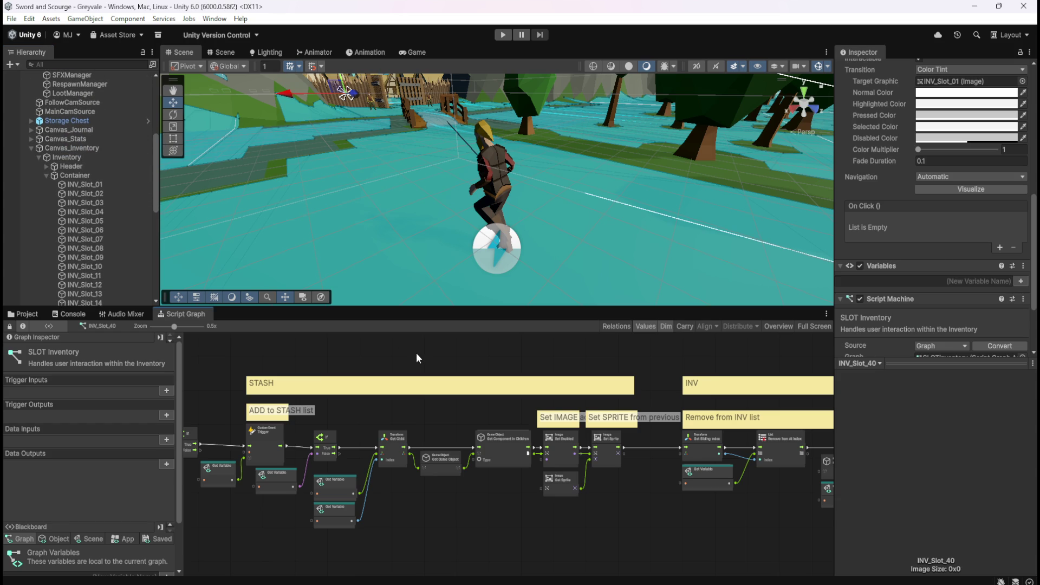
pyautogui.hotkey('shift', 'space')
pyautogui.hotkey('shift', 'space')
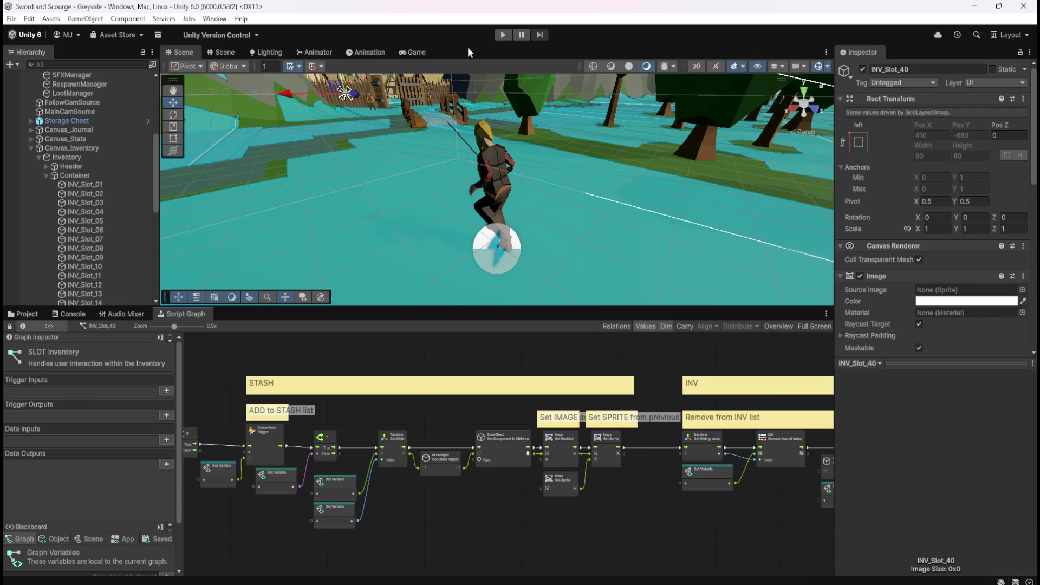
pyautogui.click(425, 51)
pyautogui.click(179, 52)
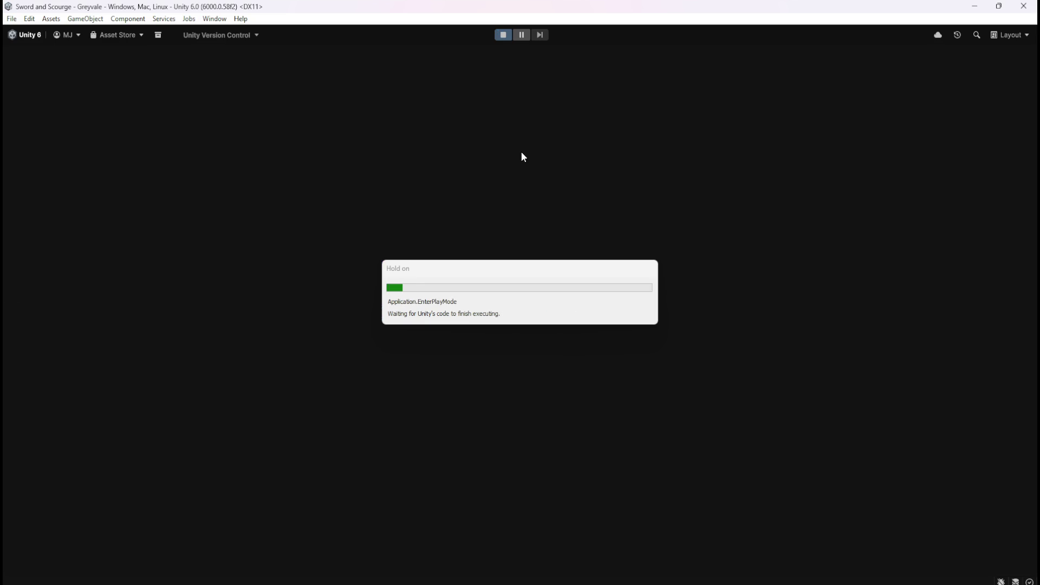
# Run the hero across the bridge, through Greyvale village and into the cemetery.
pyautogui.press('w')
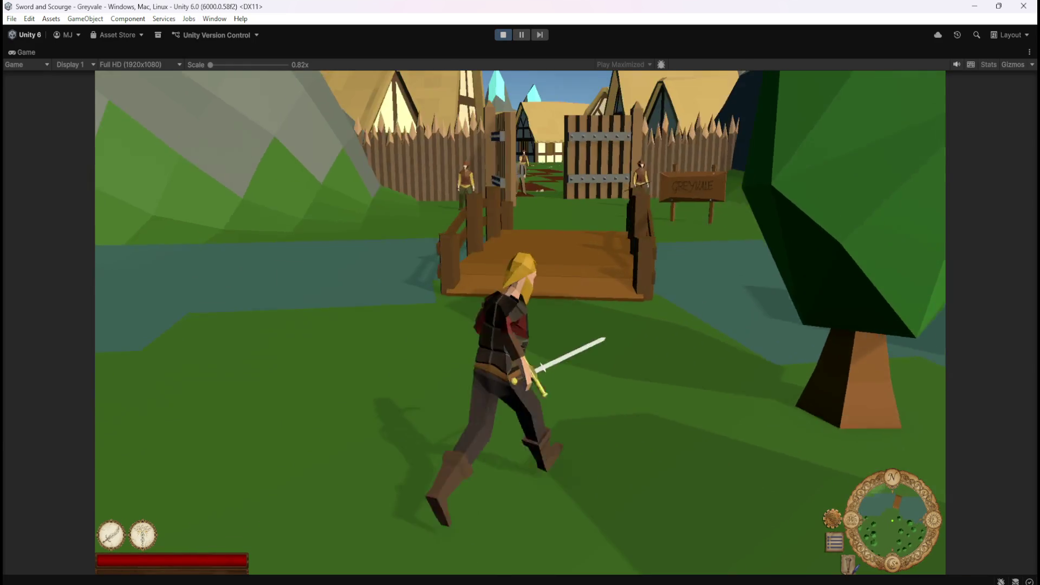
pyautogui.press('w')
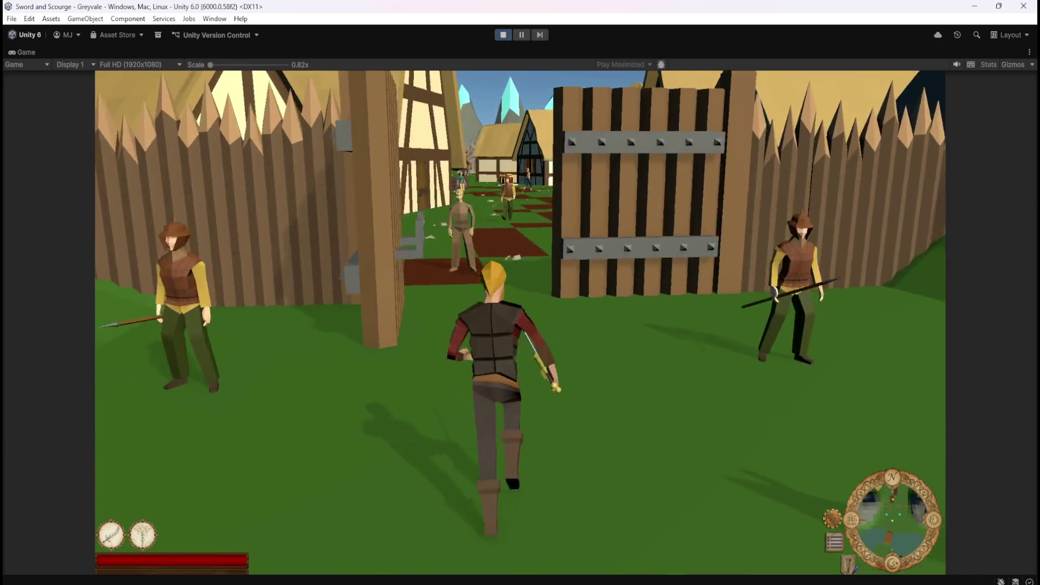
pyautogui.press('w')
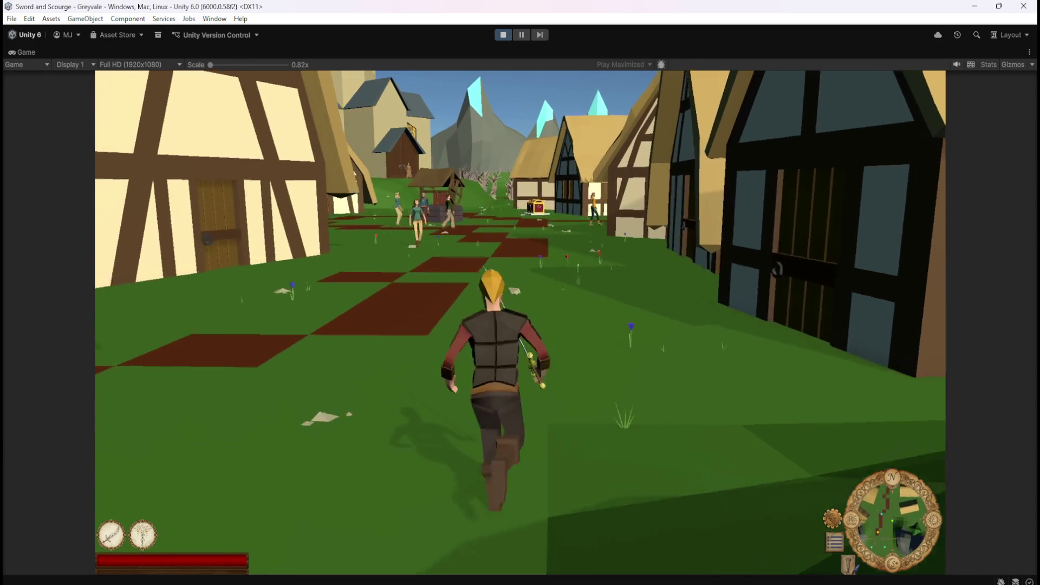
pyautogui.press('w')
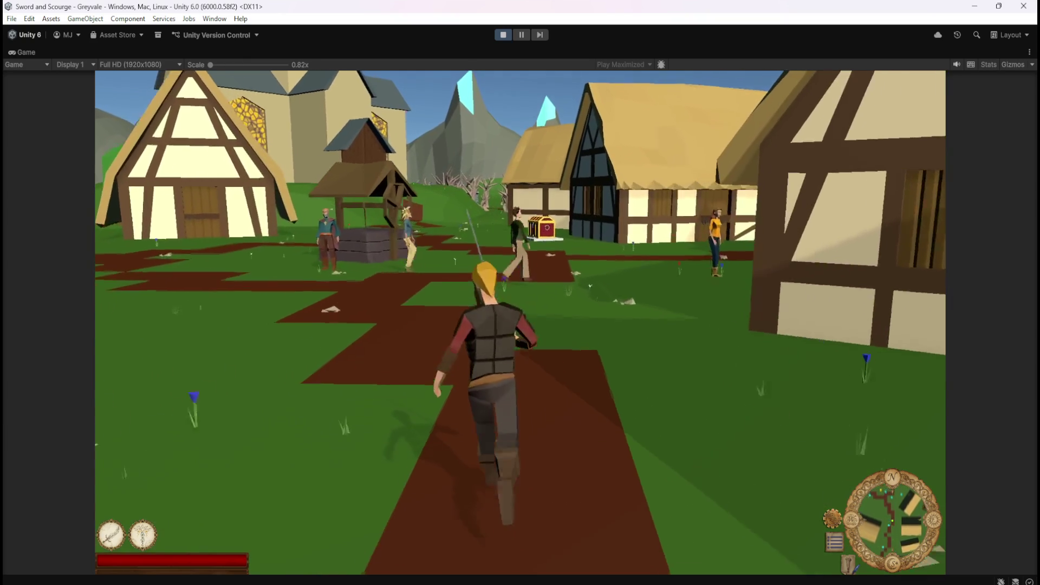
pyautogui.press('w')
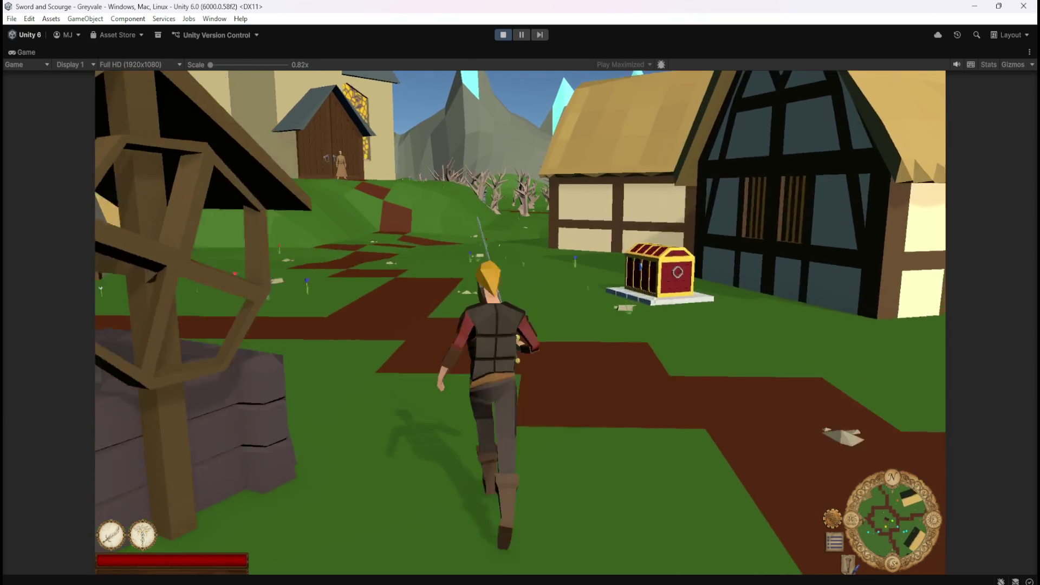
pyautogui.press('w')
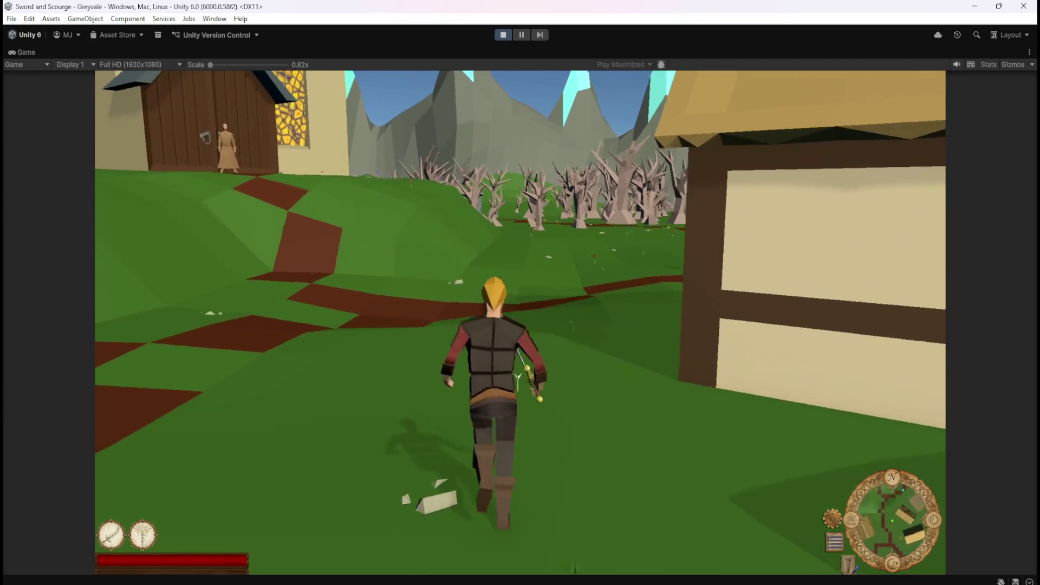
pyautogui.press('w')
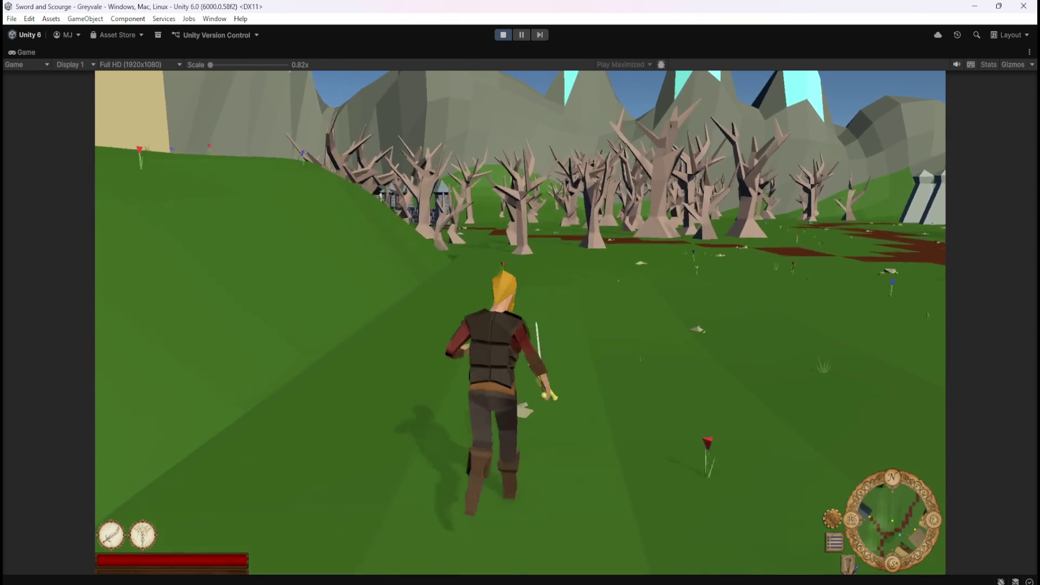
pyautogui.press('w')
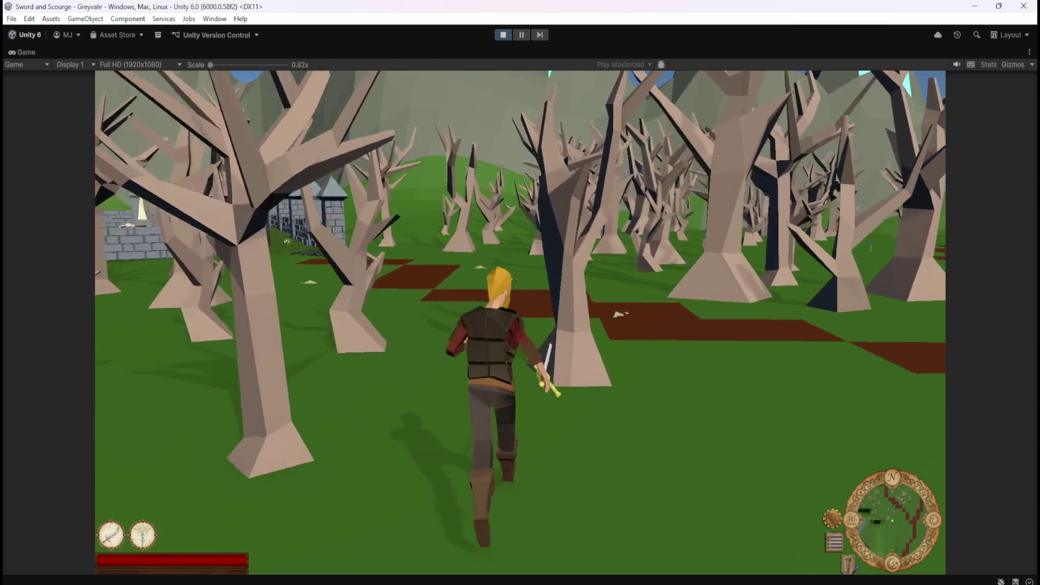
pyautogui.press('w')
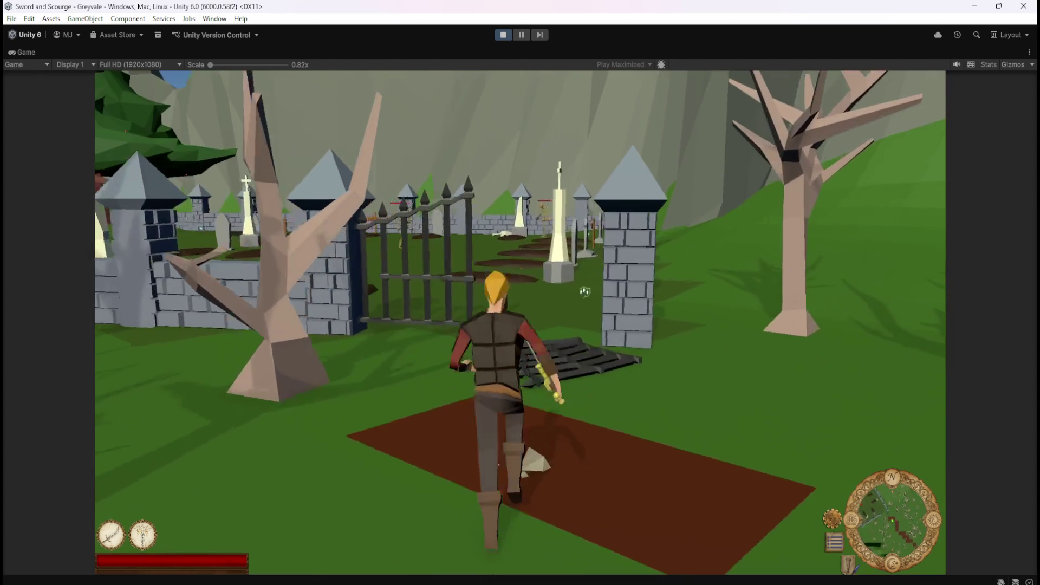
# Fight the first graveyard skeletons, glance at the inventory, and loot their Bones.
pyautogui.press('w')
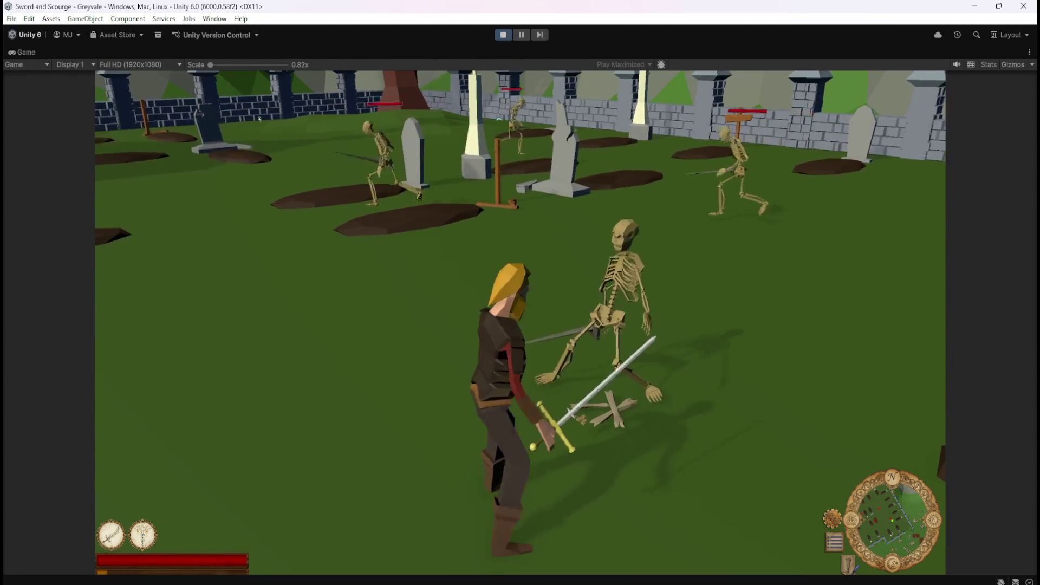
pyautogui.press('i')
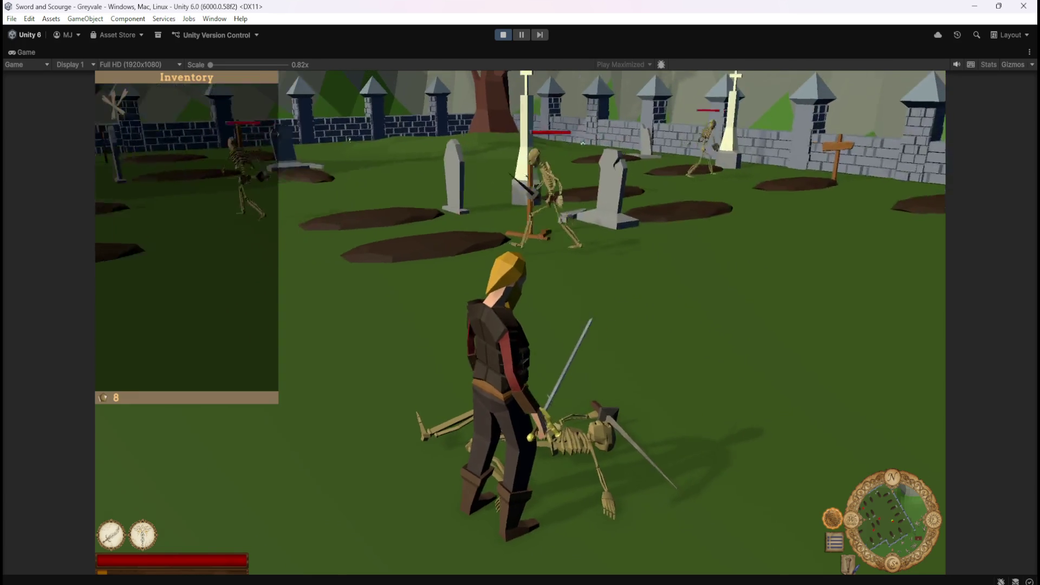
pyautogui.press('i')
pyautogui.press('w')
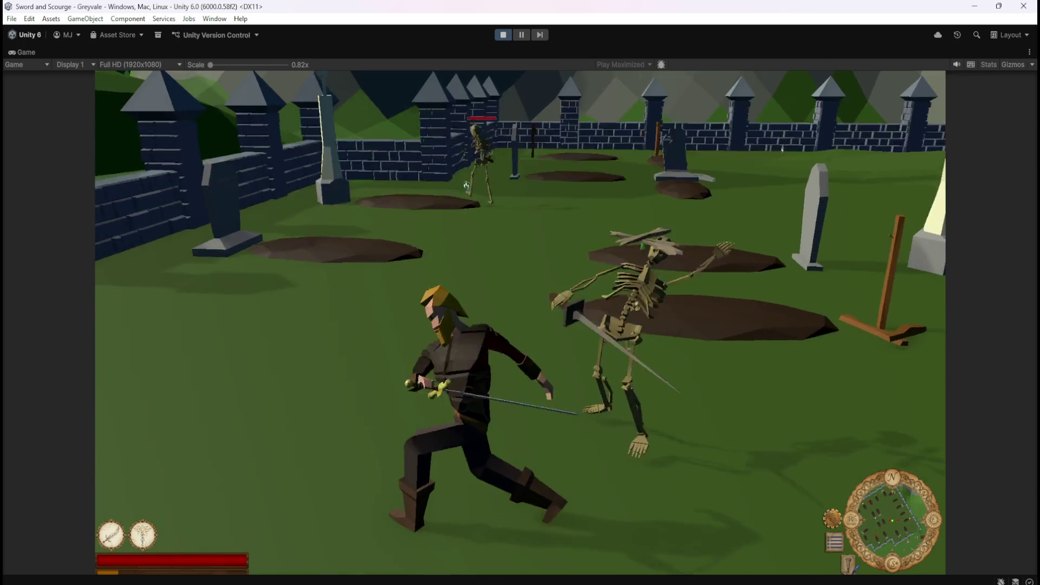
pyautogui.press('w')
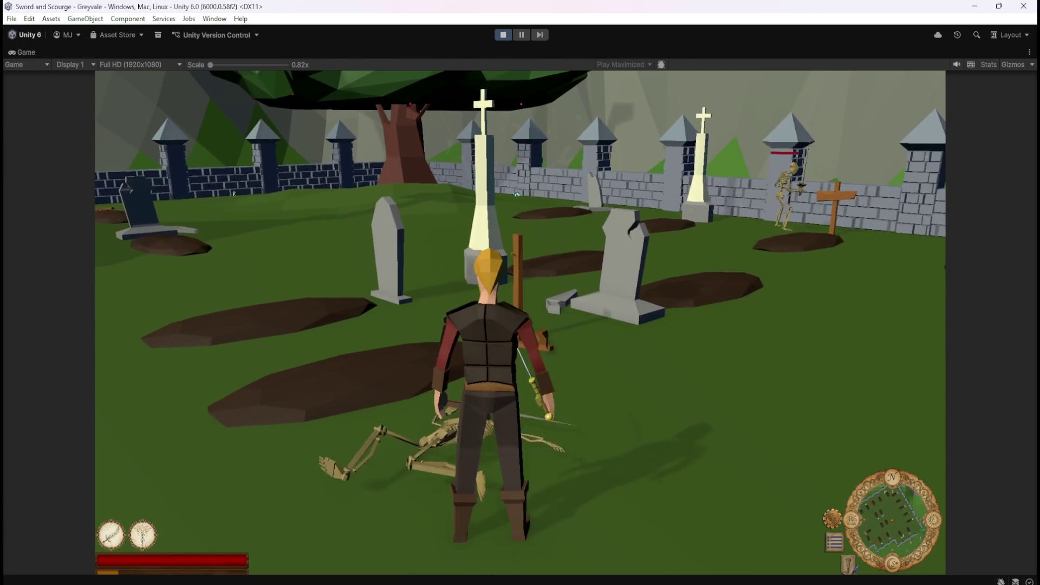
pyautogui.press('w')
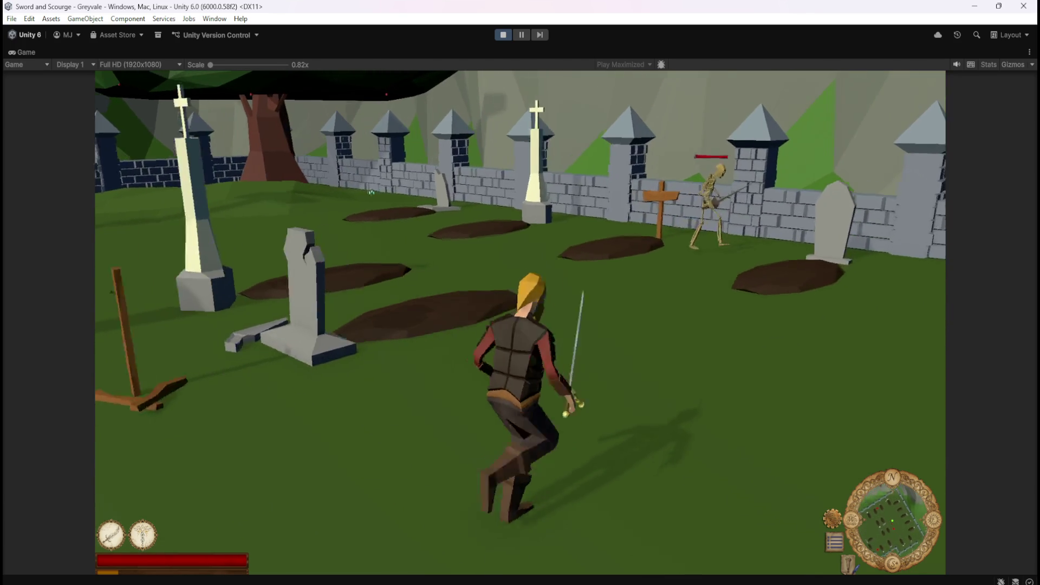
pyautogui.press('w')
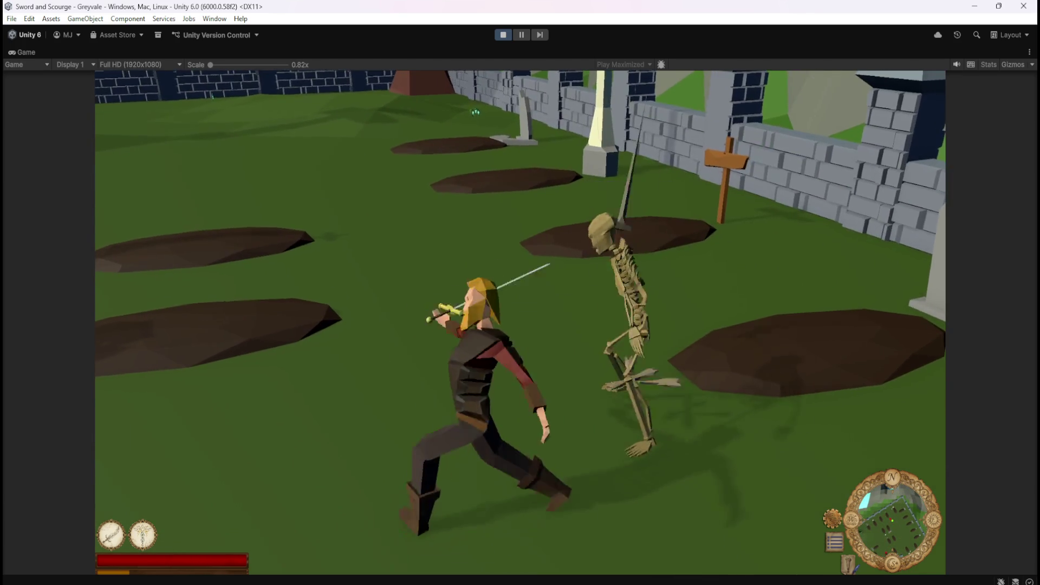
pyautogui.press('w')
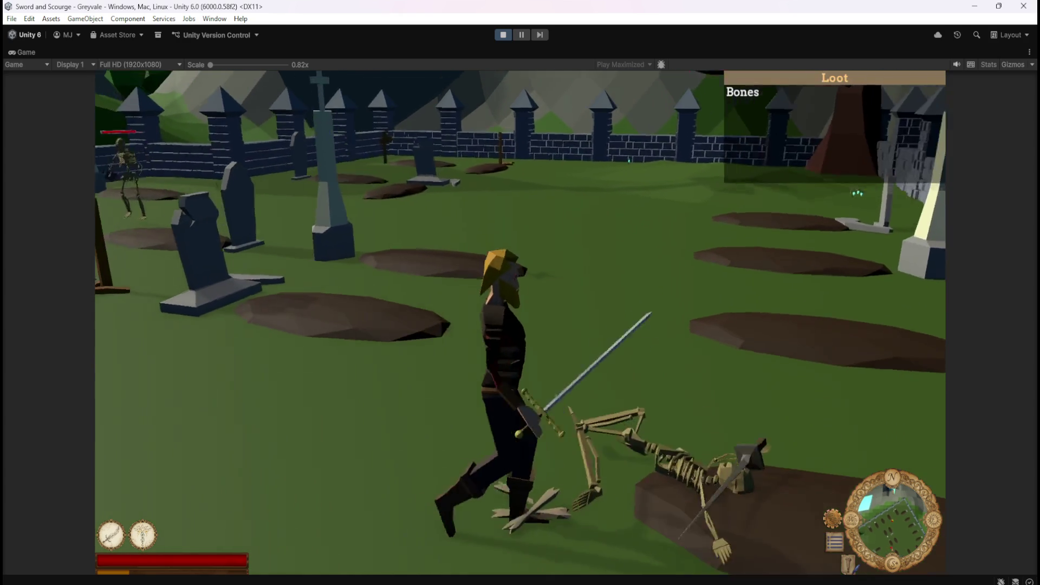
pyautogui.press('w')
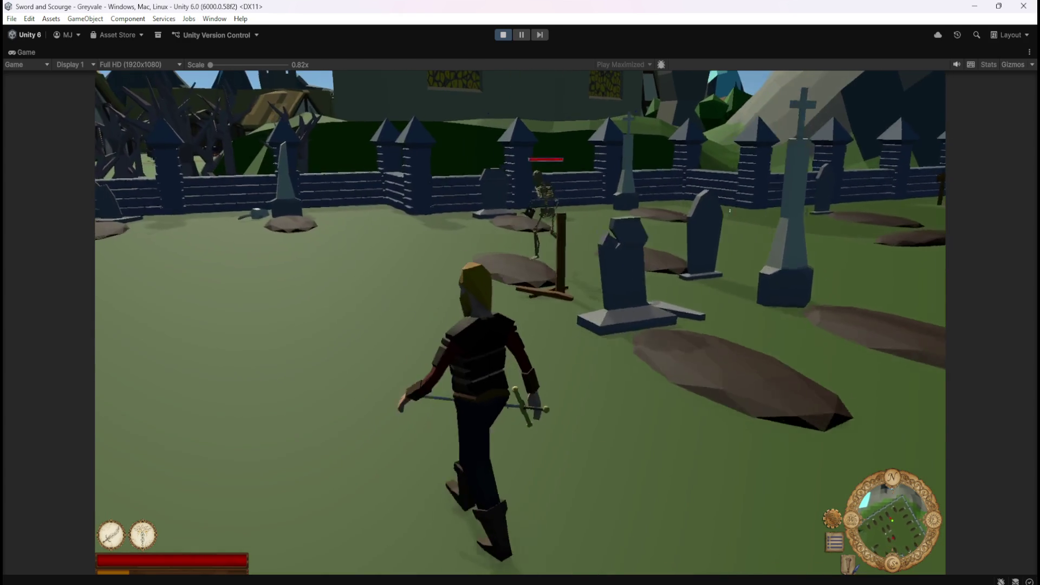
pyautogui.press('w')
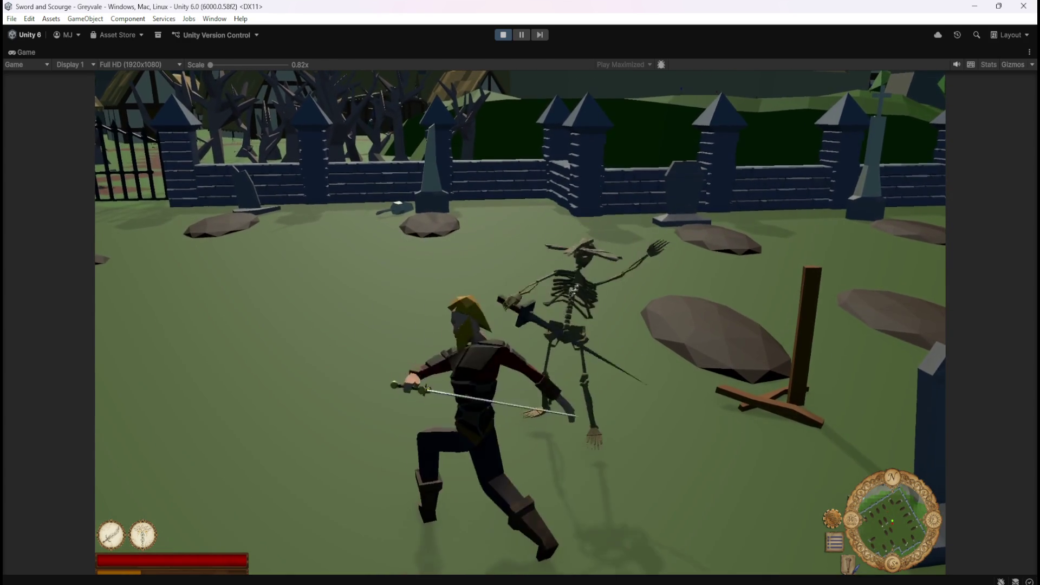
pyautogui.press('w')
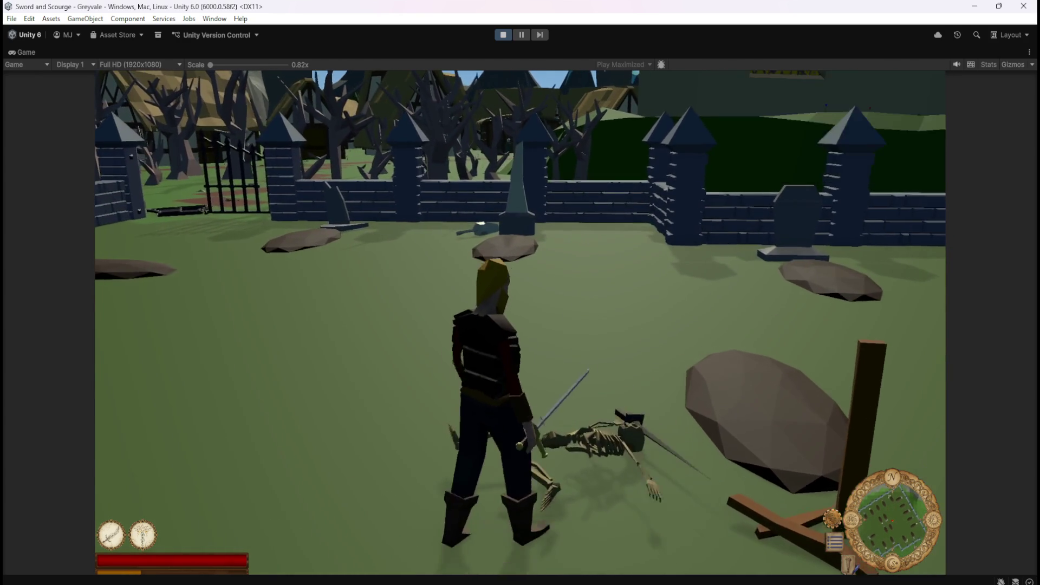
pyautogui.press('w')
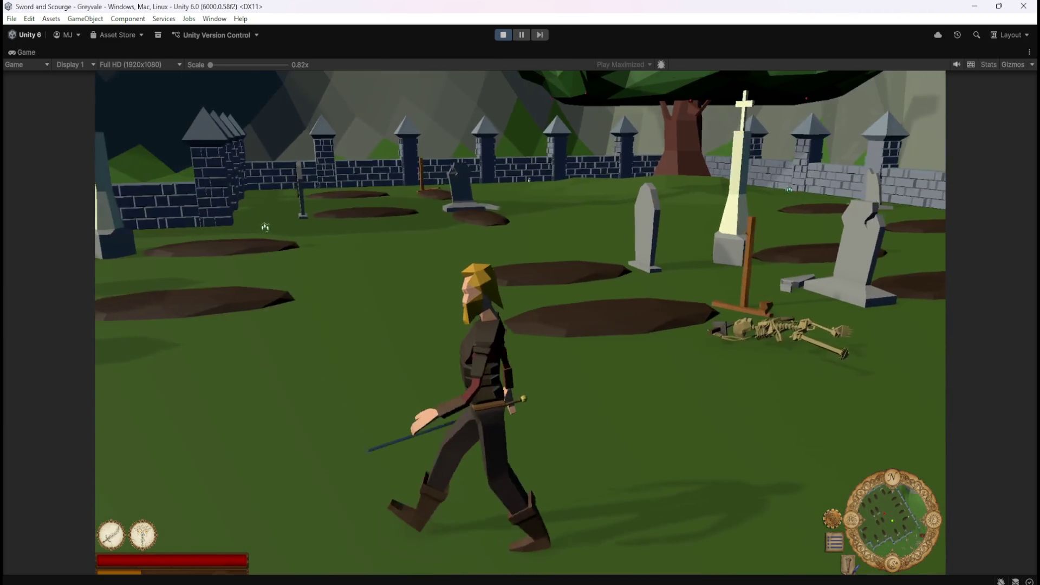
pyautogui.press('w')
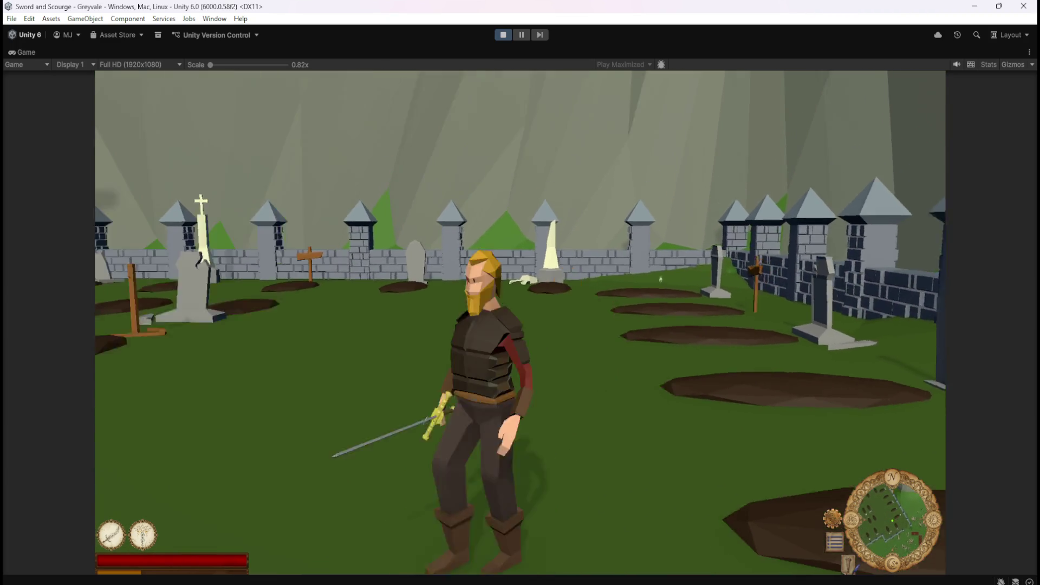
pyautogui.press('w')
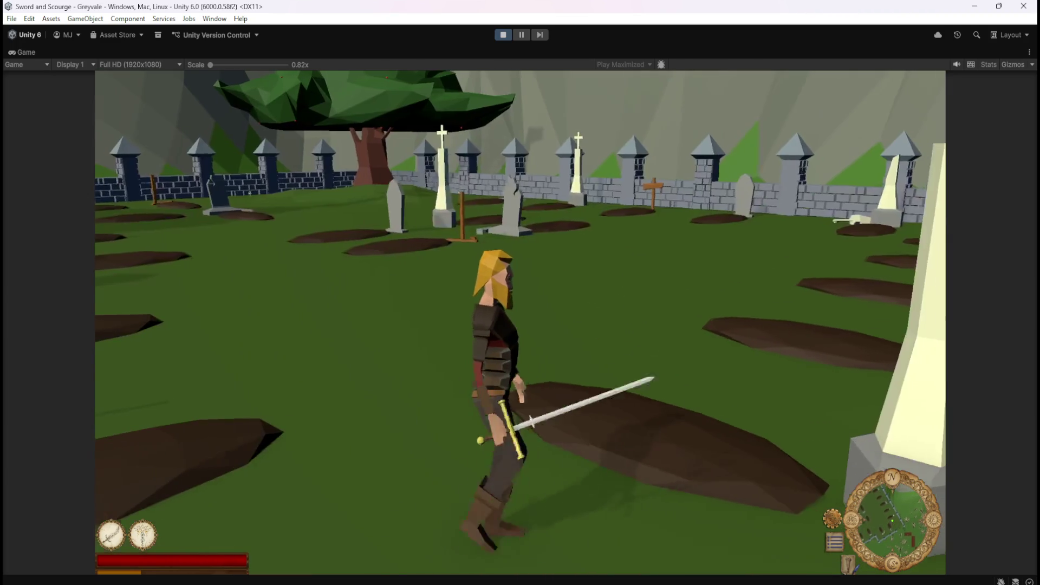
# Cross the graveyard and kill more skeletons with sword strikes and the sword ability.
pyautogui.press('a')
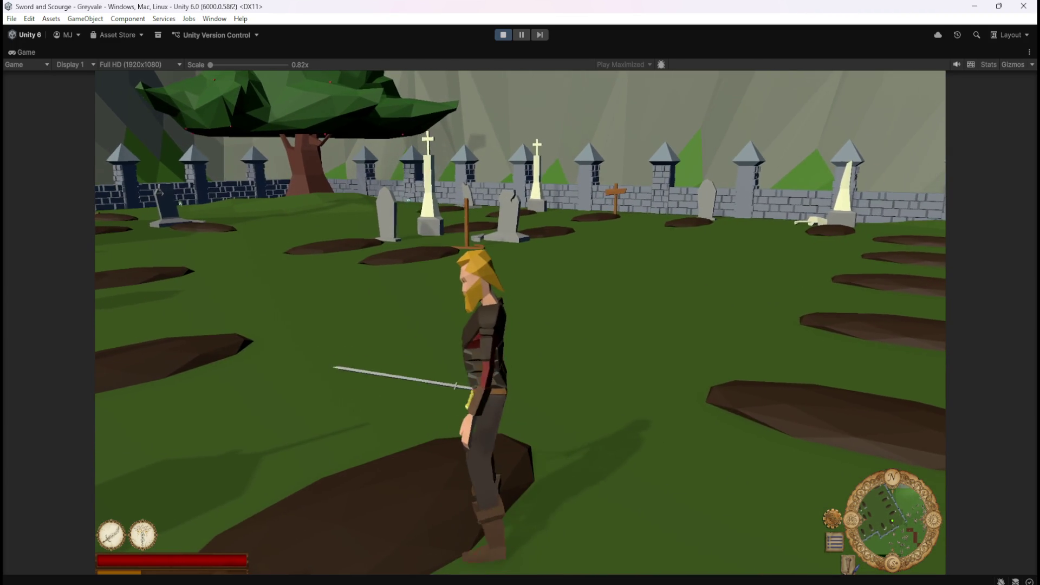
pyautogui.press('a')
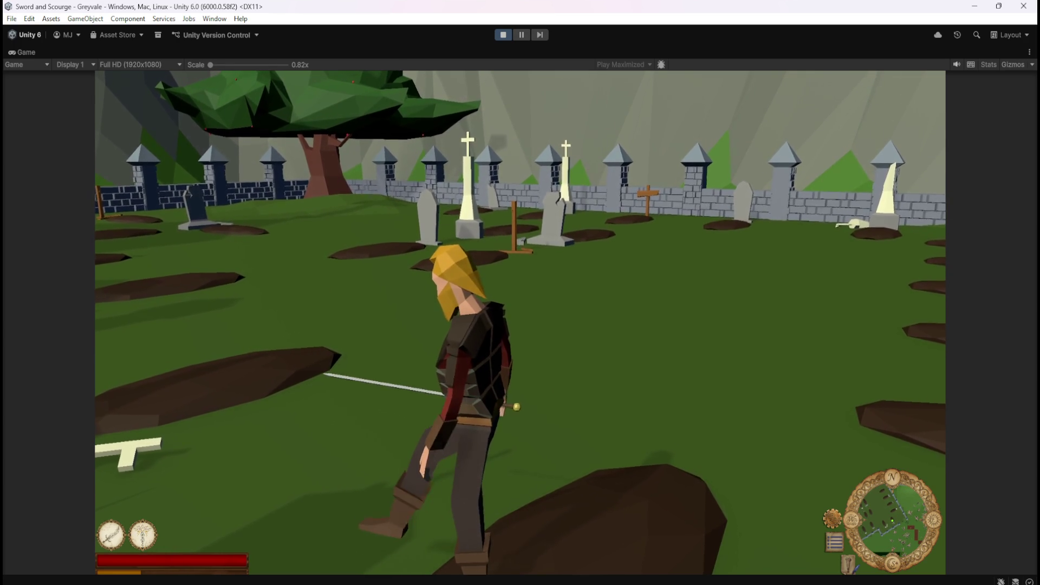
pyautogui.press('w')
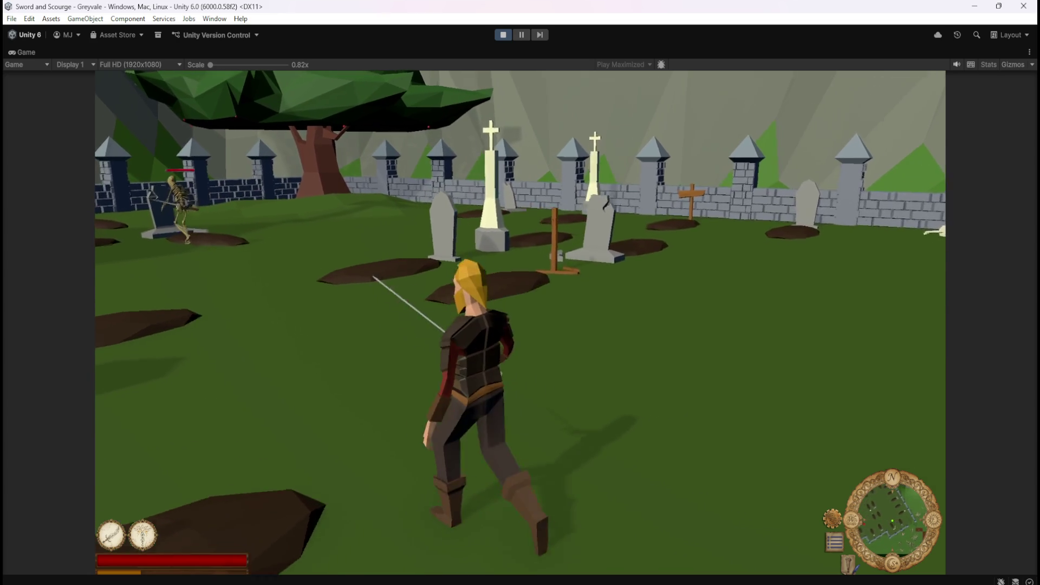
pyautogui.press('a')
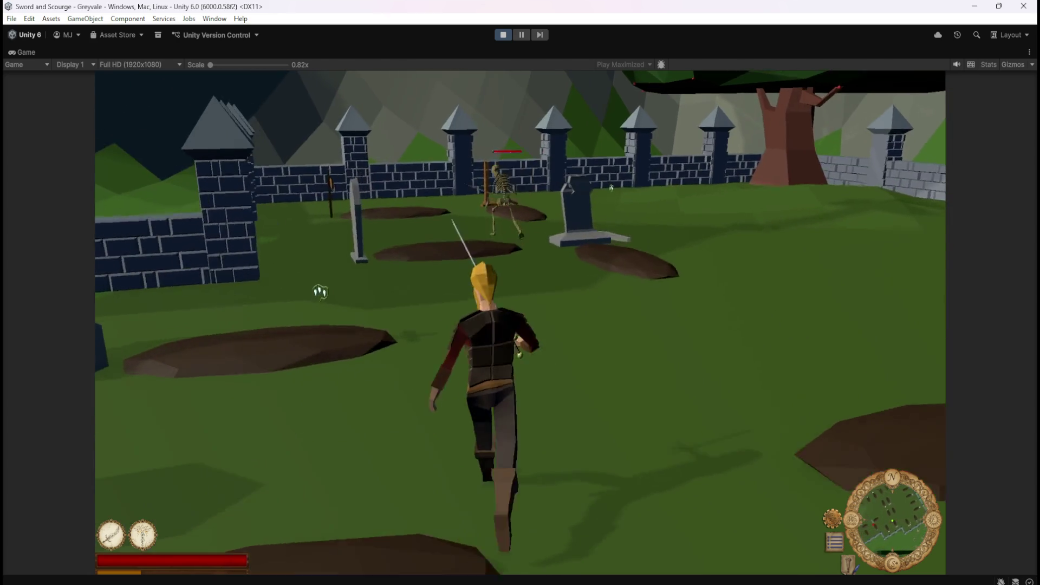
pyautogui.press('w')
pyautogui.click(633, 208)
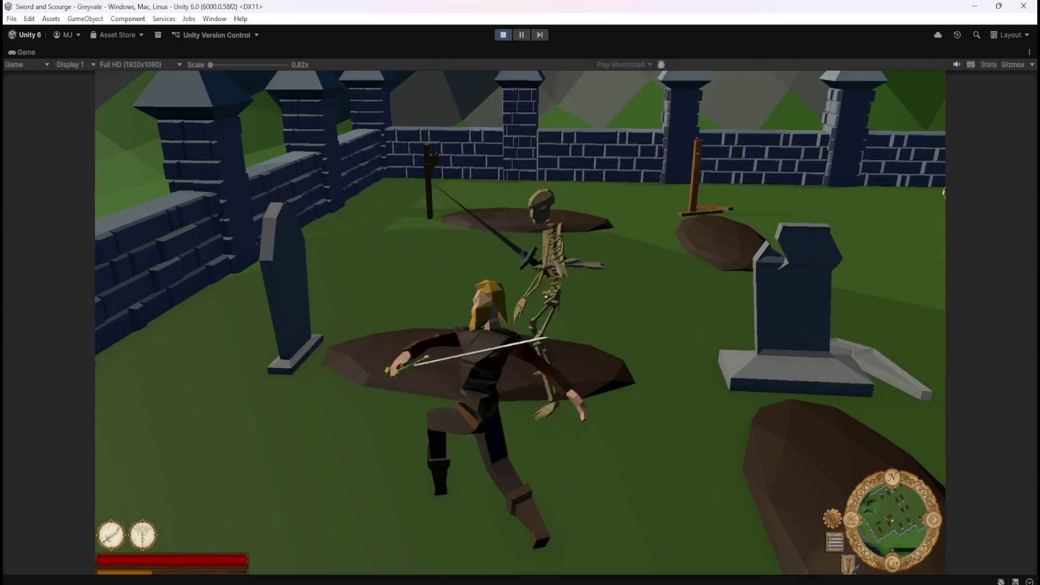
pyautogui.press('w')
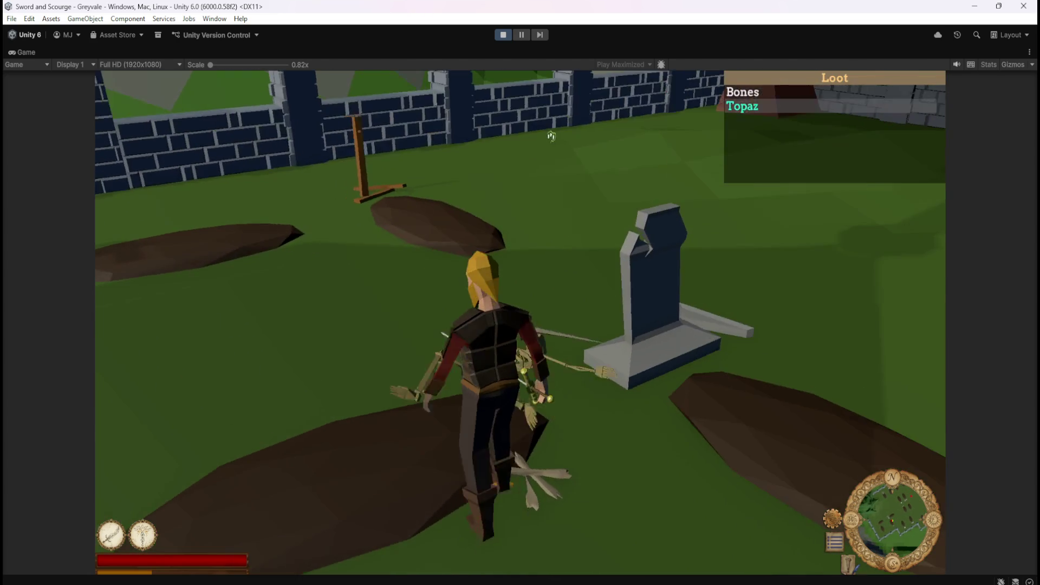
pyautogui.press('w')
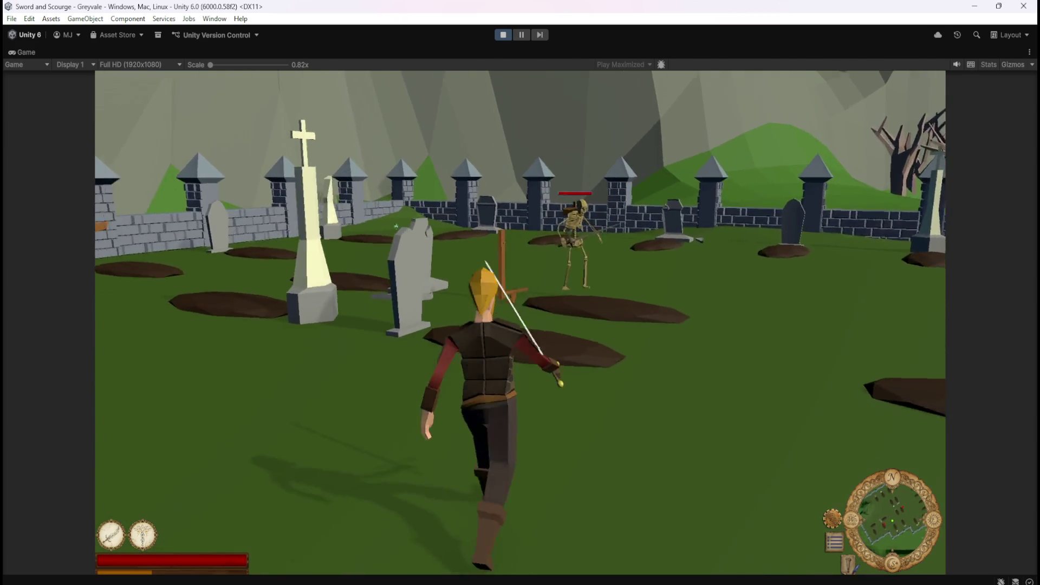
pyautogui.press('w')
pyautogui.press('w')
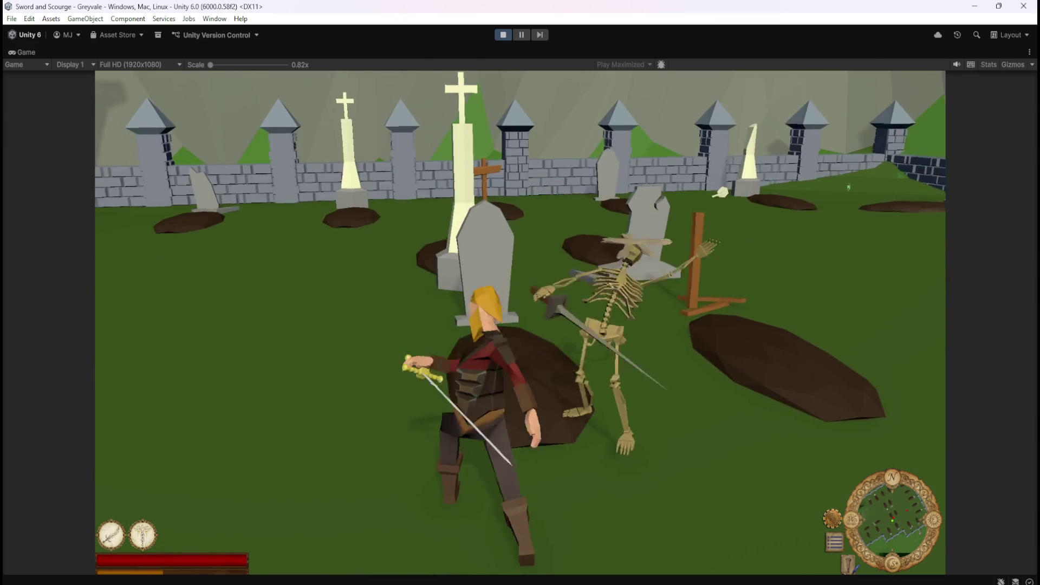
pyautogui.press('w')
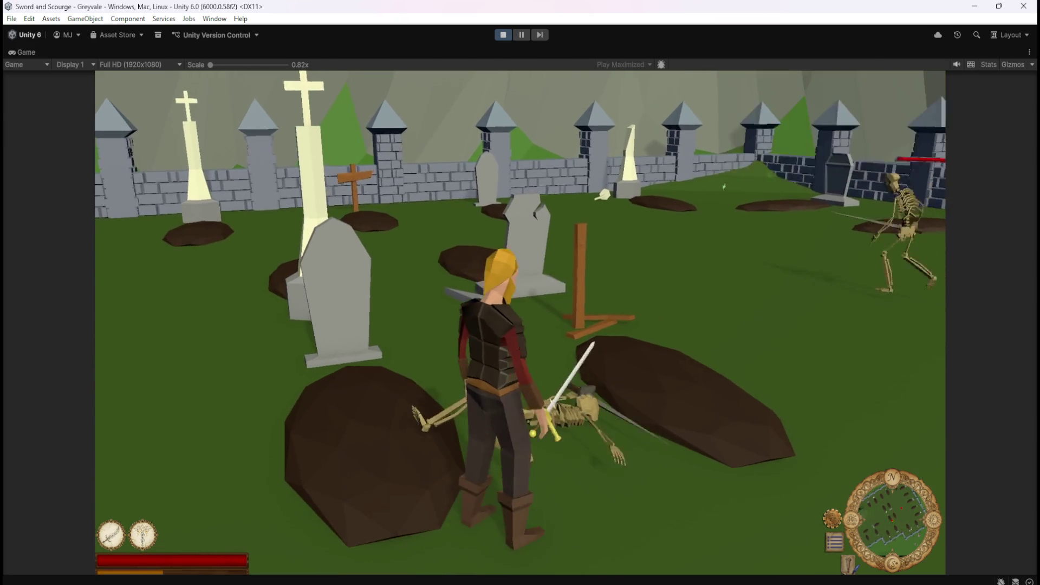
pyautogui.press('w')
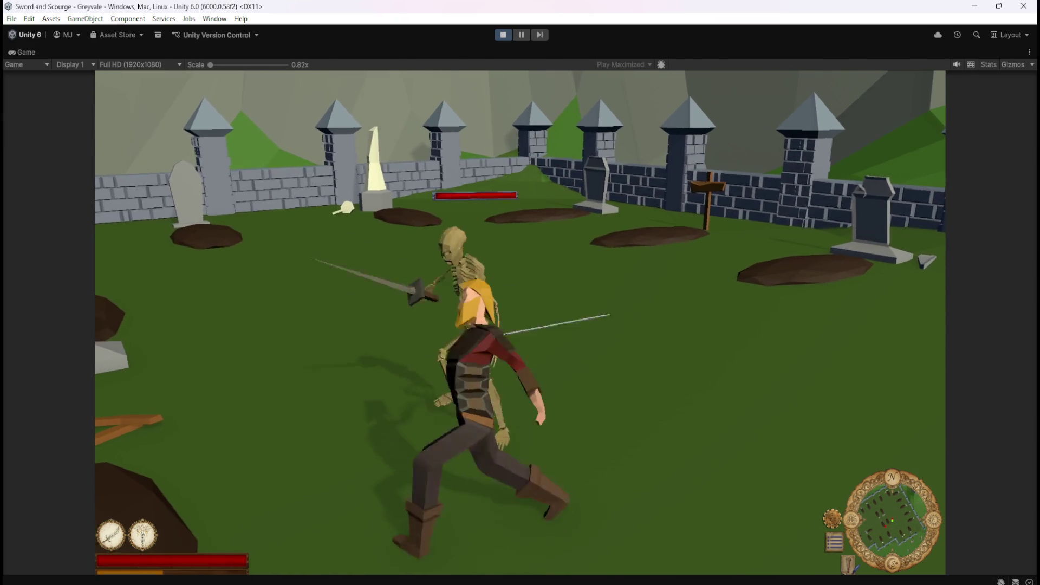
pyautogui.press('w')
pyautogui.press('w')
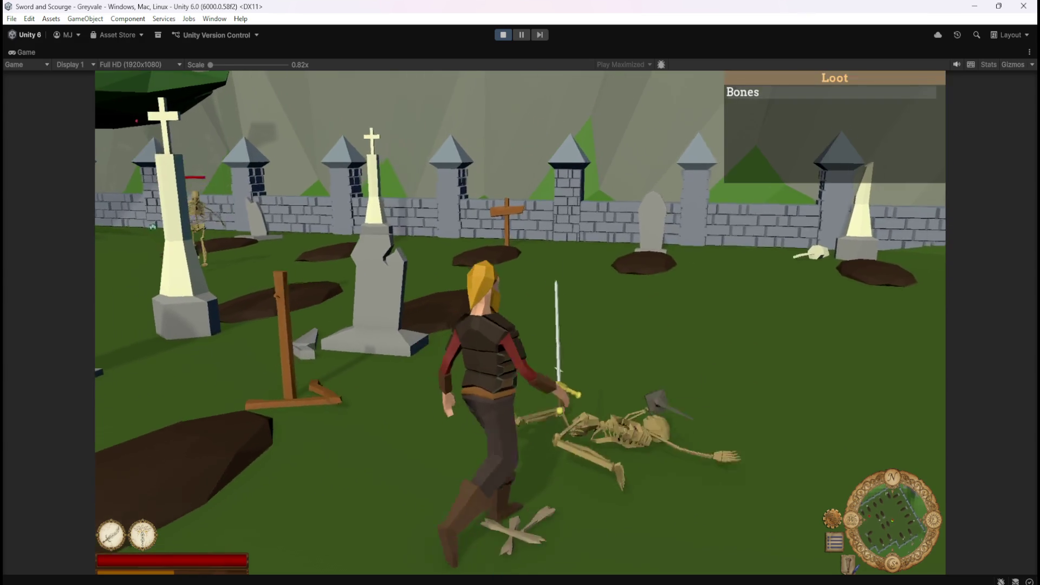
pyautogui.press('s')
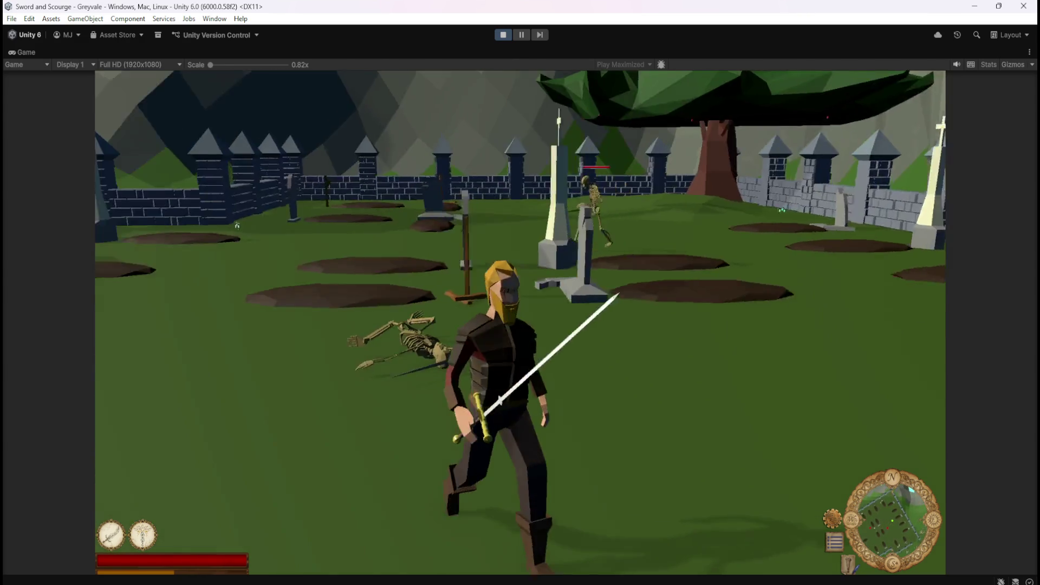
pyautogui.press('w')
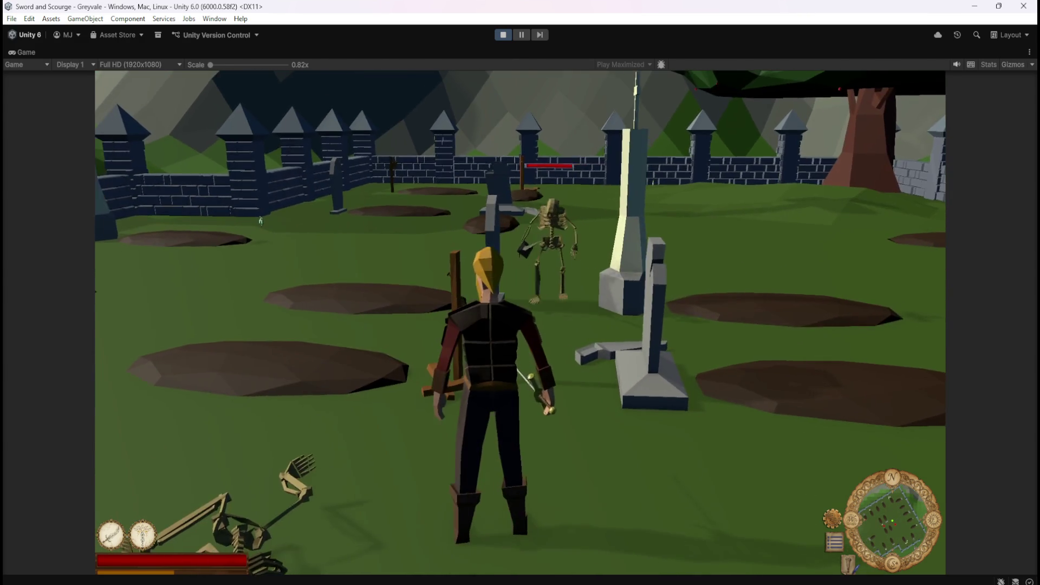
pyautogui.press('1')
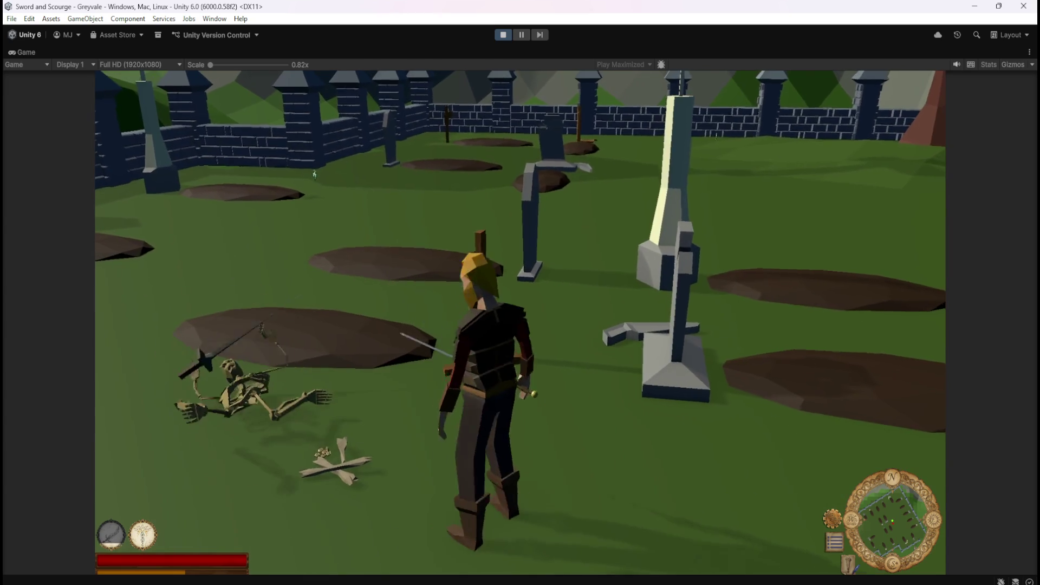
# Check the inventory, then head toward the church graves and lunge at a skeleton.
pyautogui.press('a')
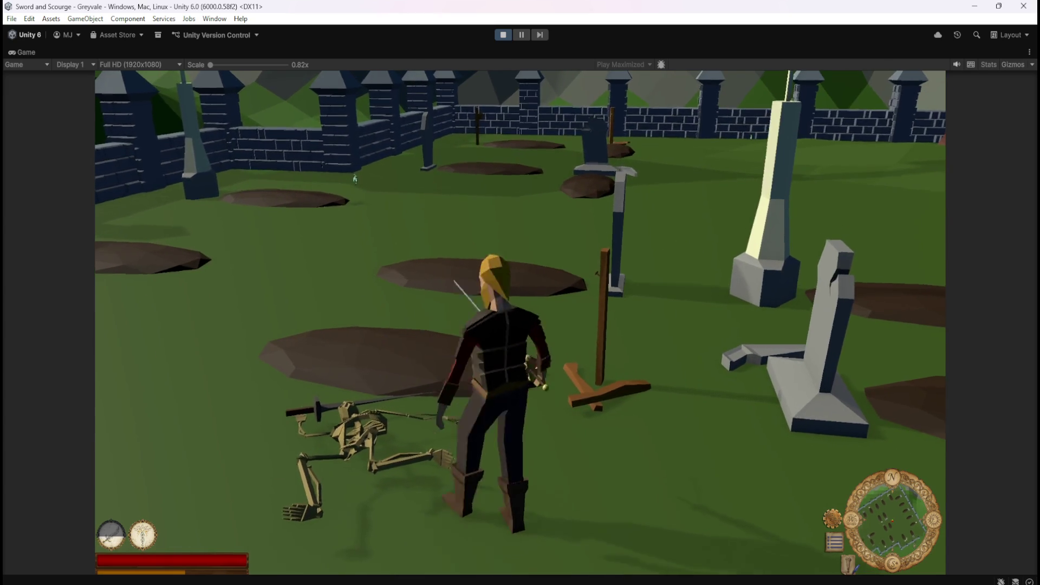
pyautogui.press('i')
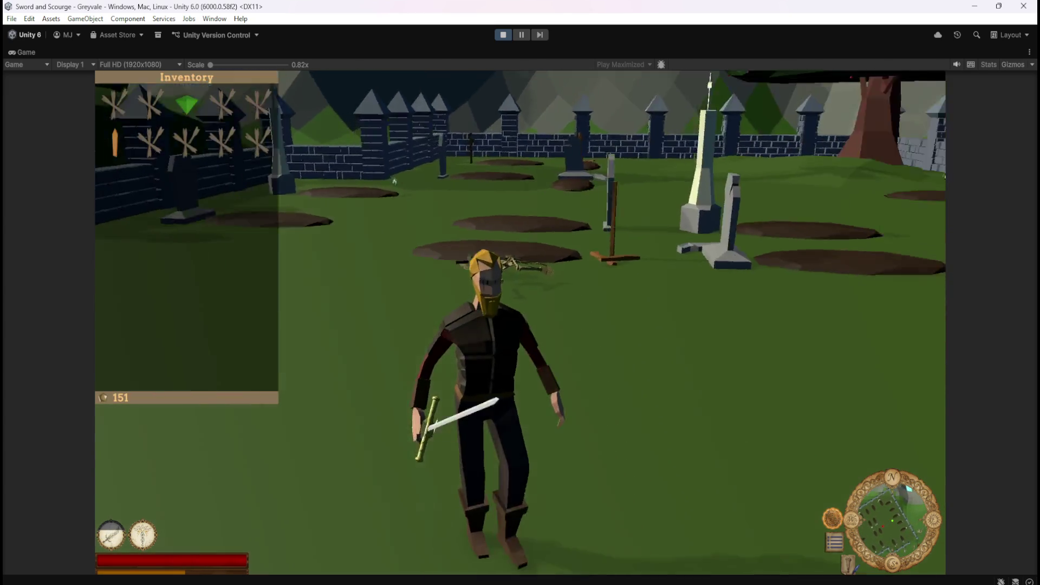
pyautogui.press('i')
pyautogui.press('w')
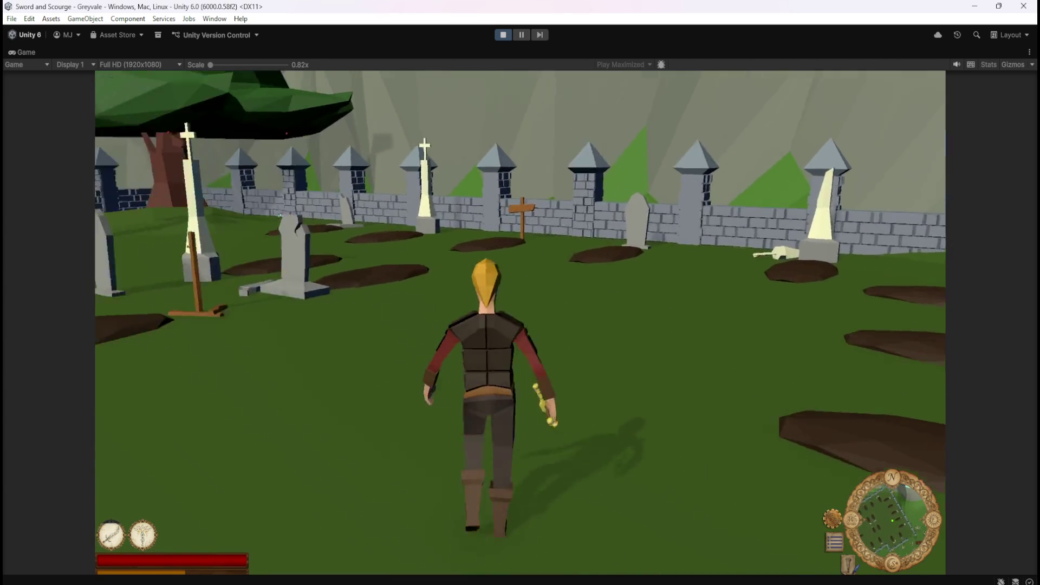
pyautogui.press('a')
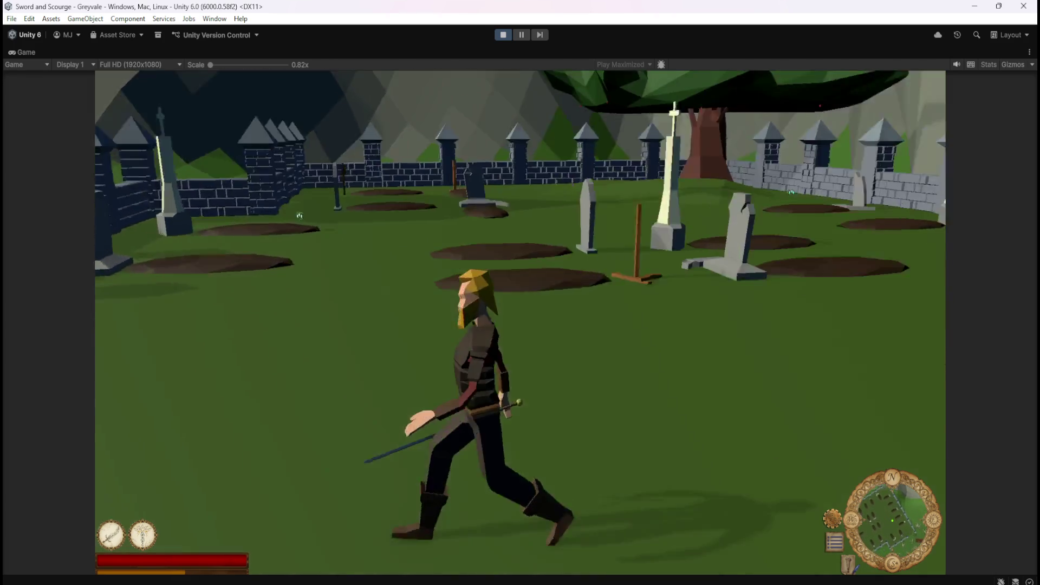
pyautogui.press('w')
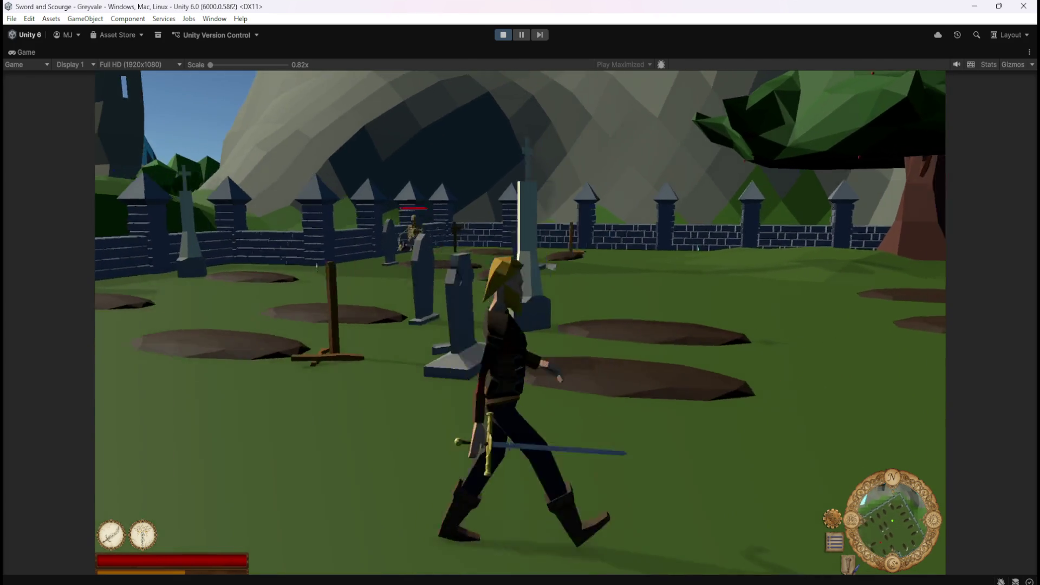
pyautogui.press('s')
pyautogui.press('w')
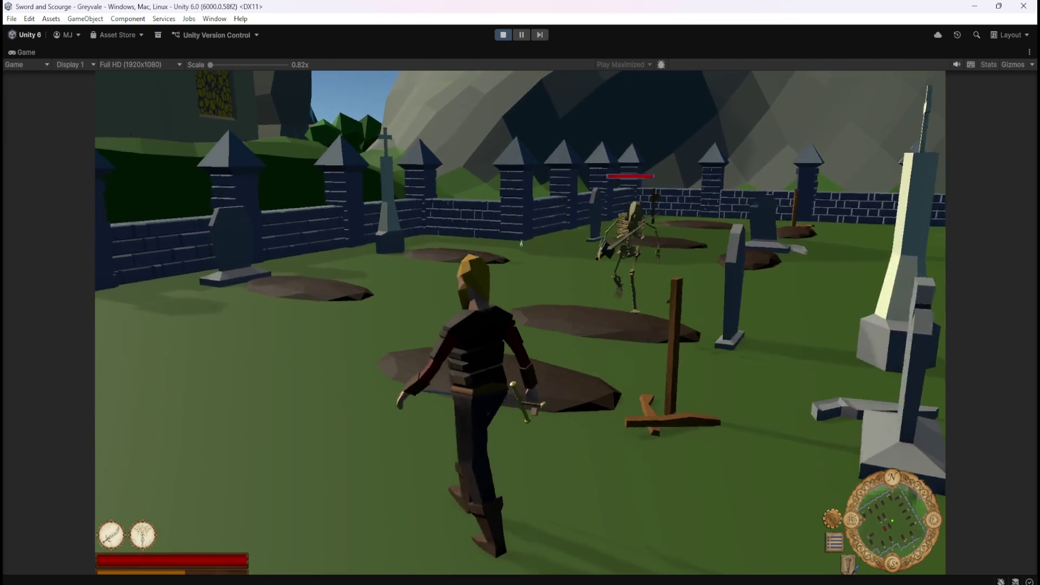
pyautogui.press('space')
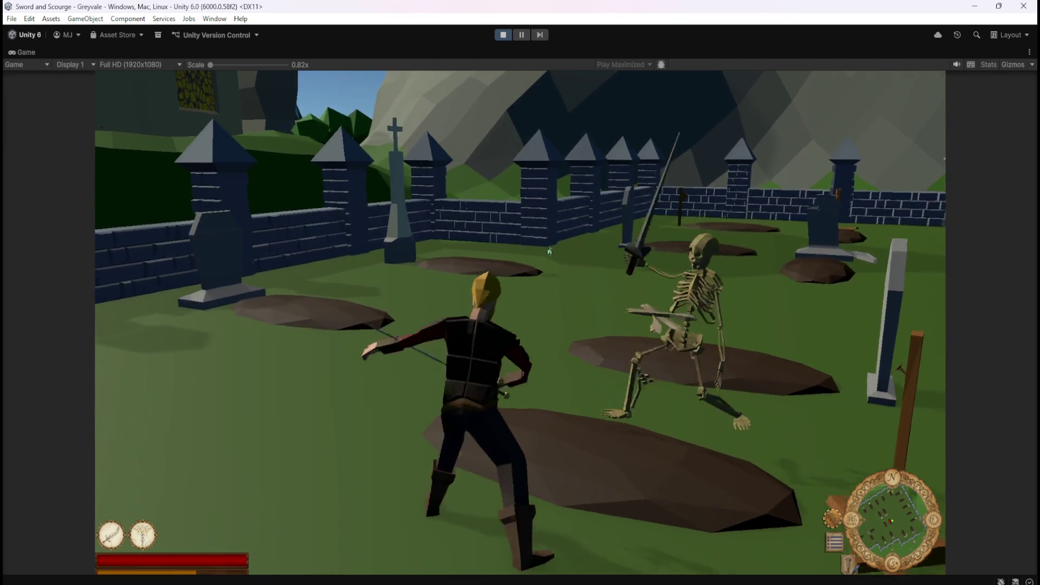
# Kill the next approaching skeleton, walk to its remains, and check the inventory for loot.
pyautogui.press('w')
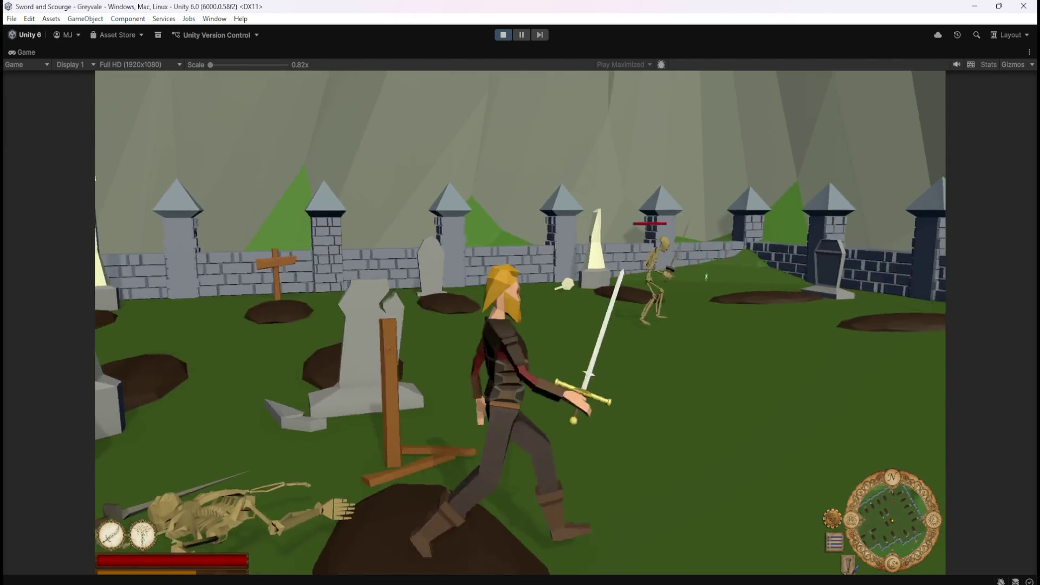
pyautogui.press('w')
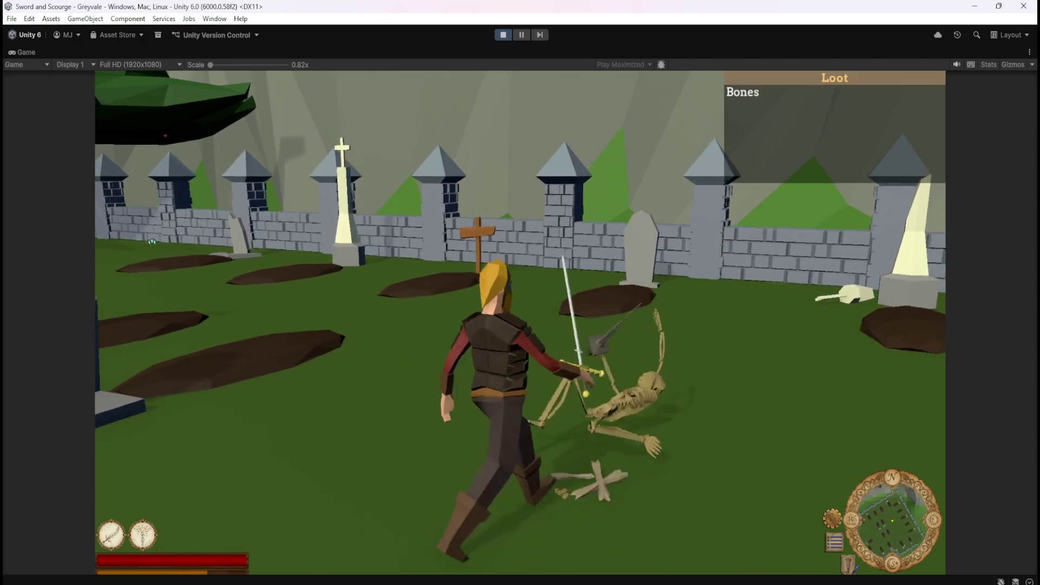
pyautogui.press('w')
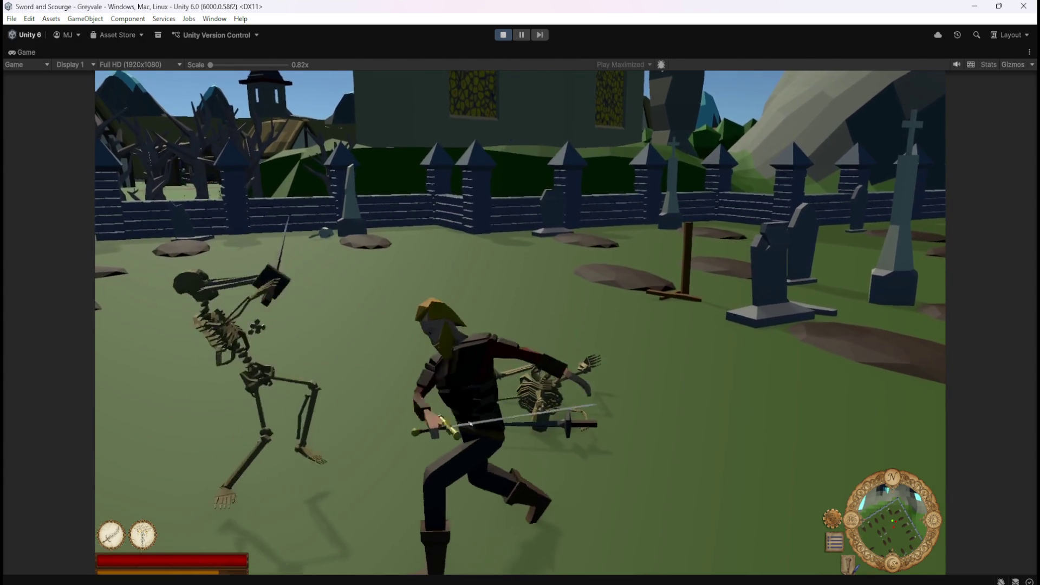
pyautogui.press('w')
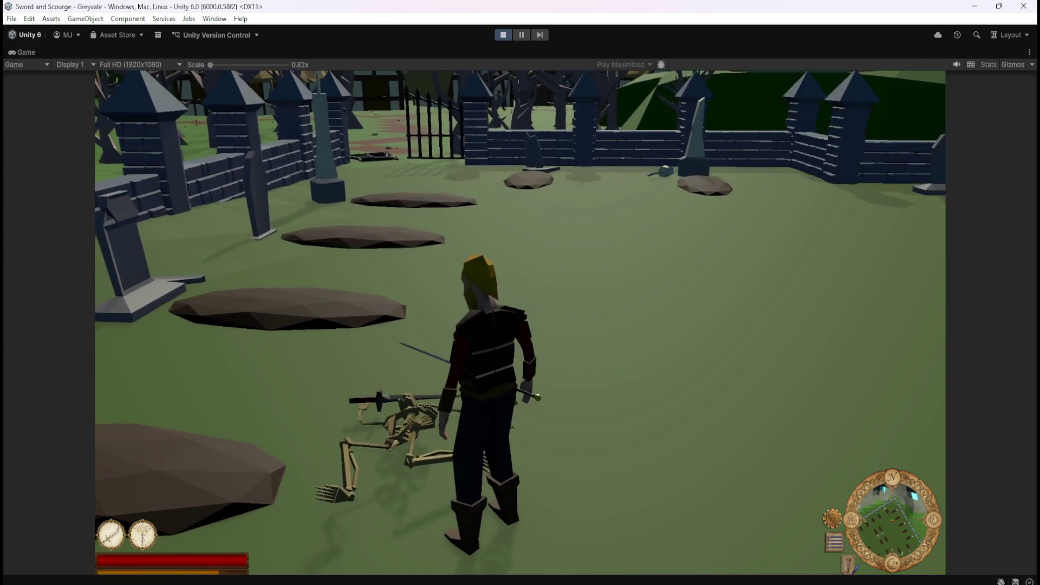
pyautogui.press('w')
pyautogui.press('w')
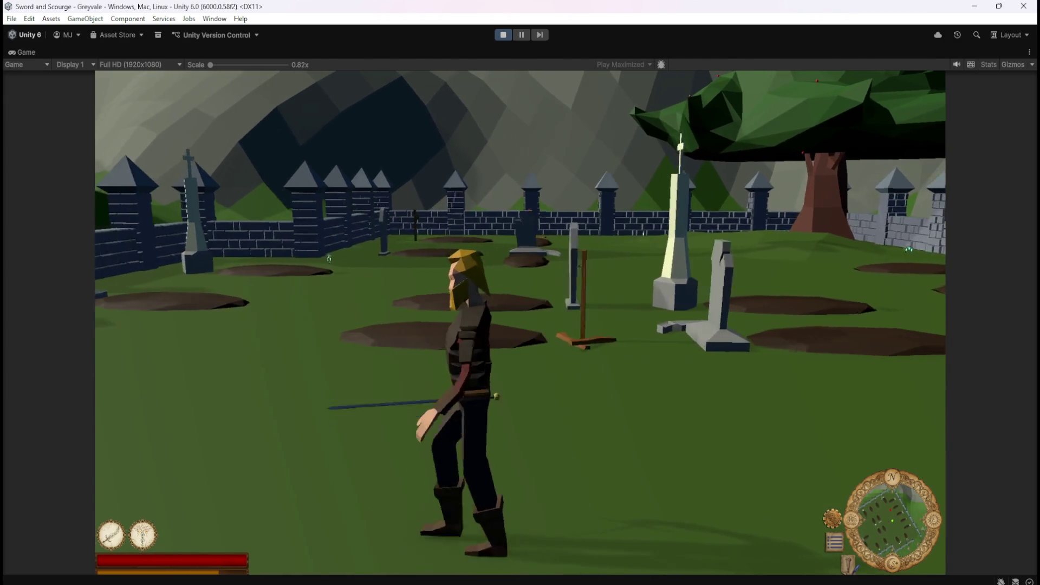
pyautogui.press('w')
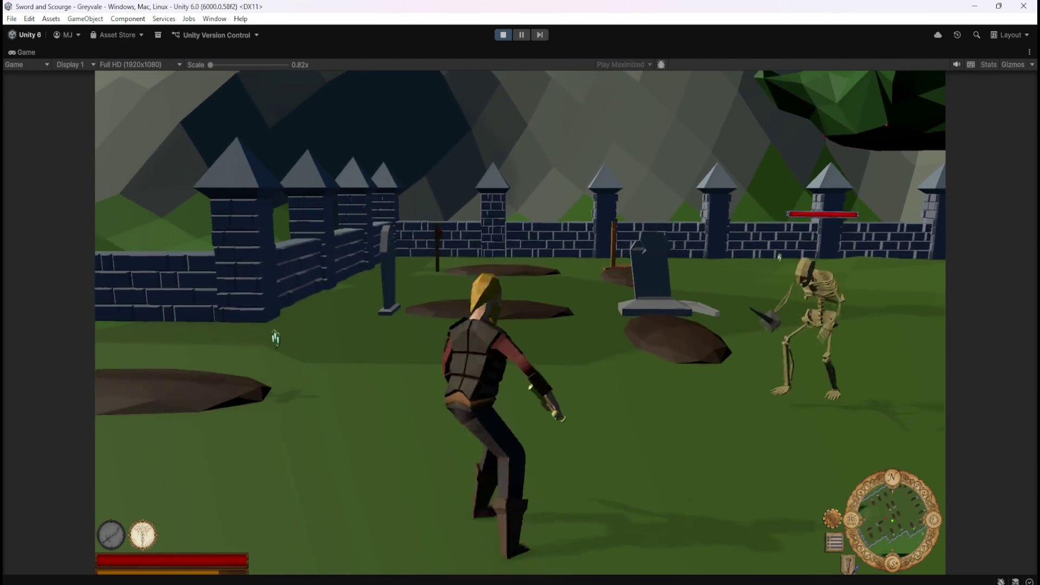
pyautogui.click(255, 338)
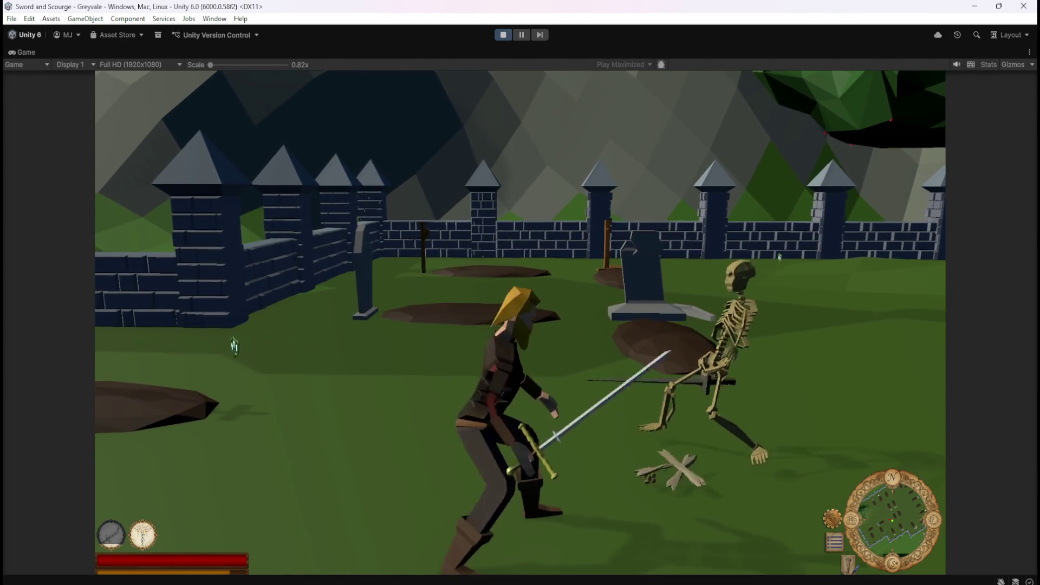
pyautogui.press('w')
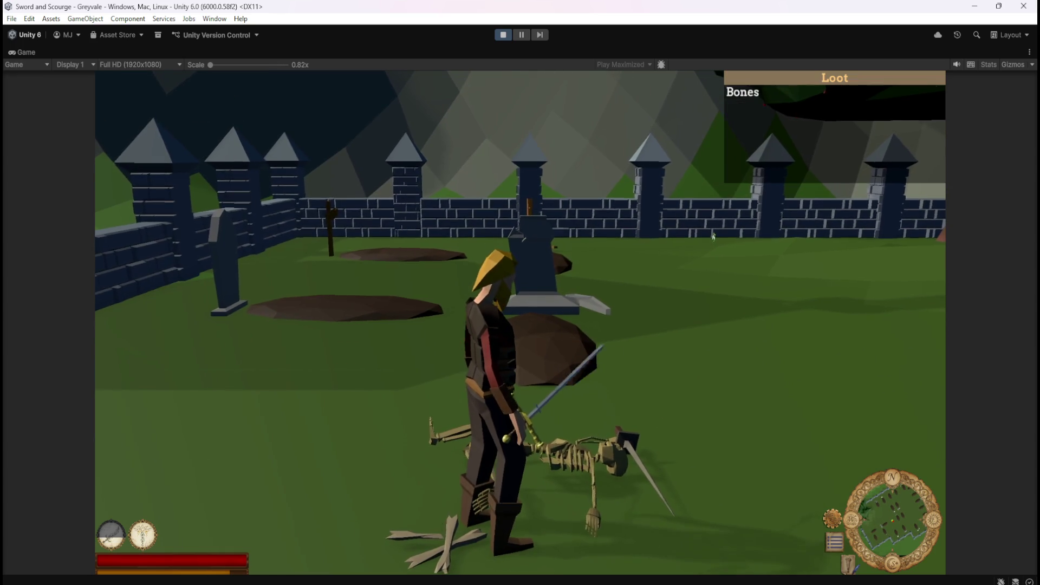
pyautogui.press('i')
pyautogui.press('i')
pyautogui.press('w')
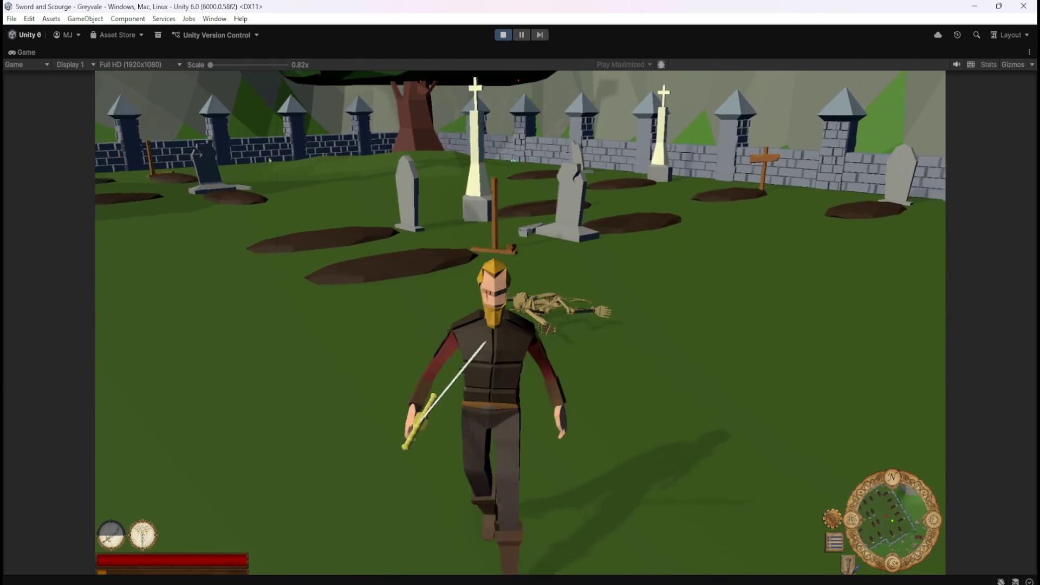
# Peek at the inventory, then fight on toward the far graves for more Bones loot.
pyautogui.press('i')
pyautogui.press('i')
pyautogui.press('i')
pyautogui.press('i')
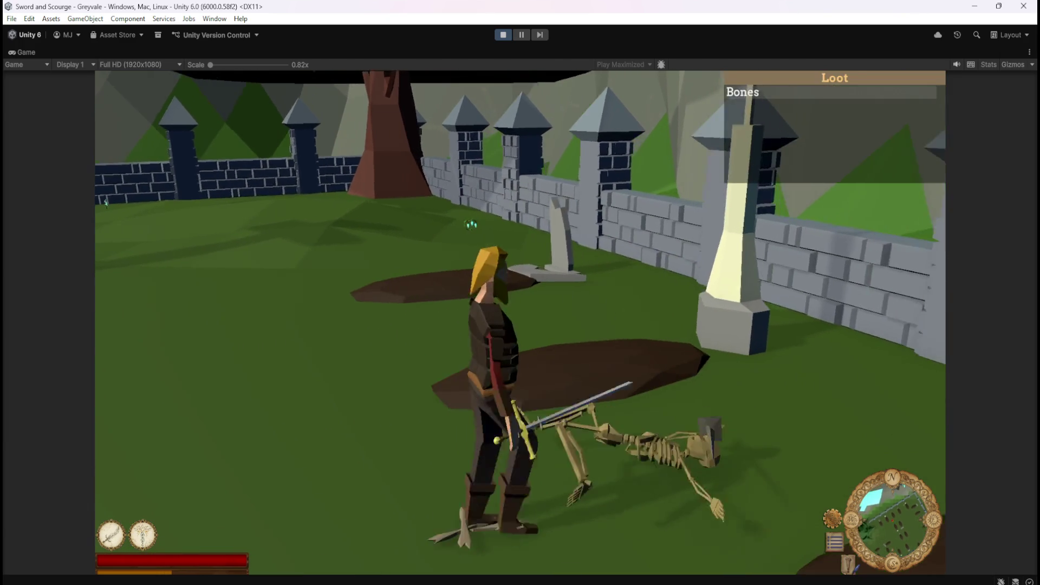
# Open the inventory while crossing the graveyard to review the collected bones, gems and bolts.
pyautogui.press('i')
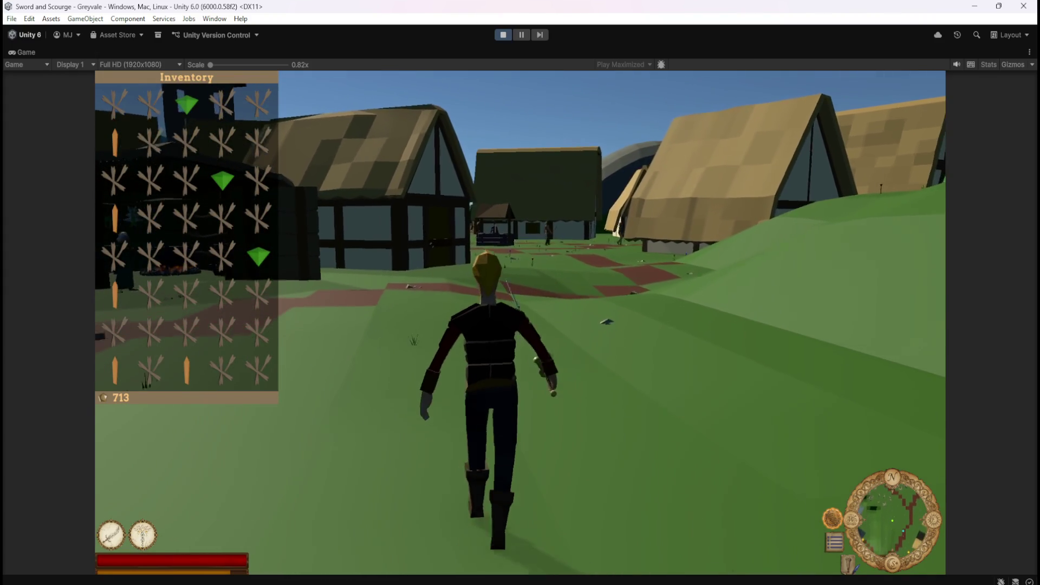
# Toggle the inventory while running to the village chest, then open its empty stash with E.
pyautogui.press('i')
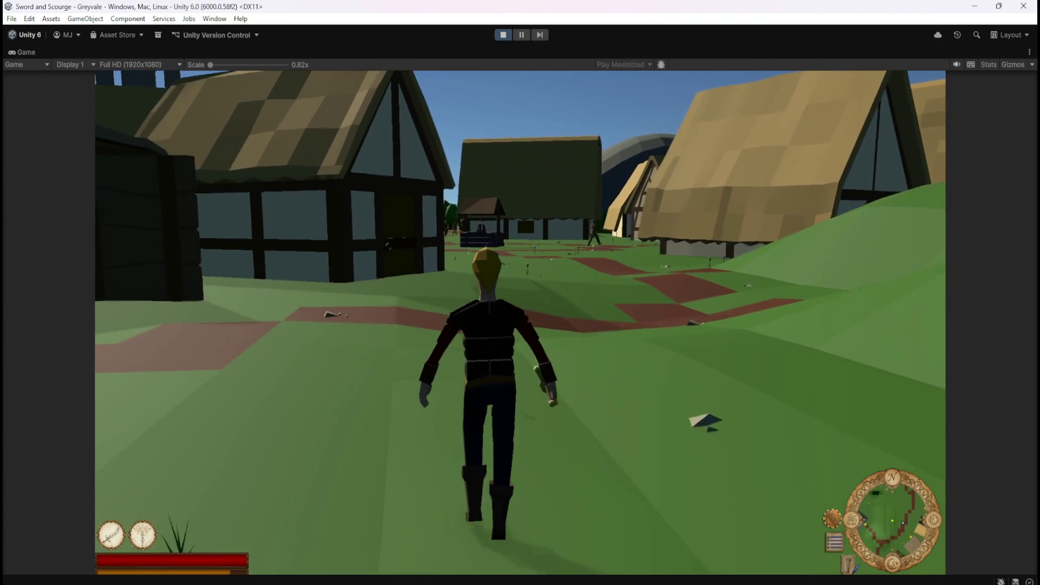
pyautogui.press('i')
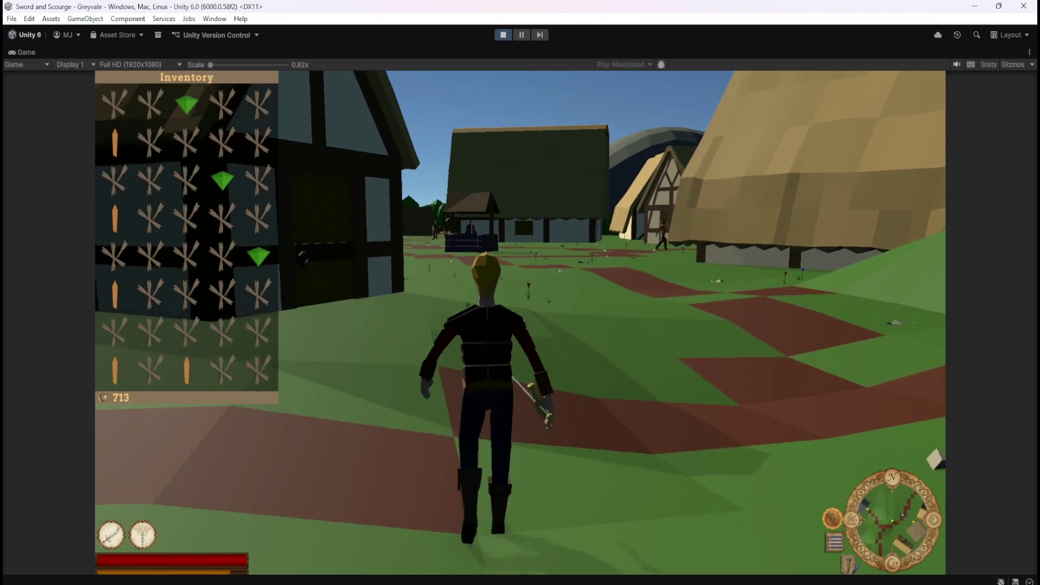
pyautogui.press('i')
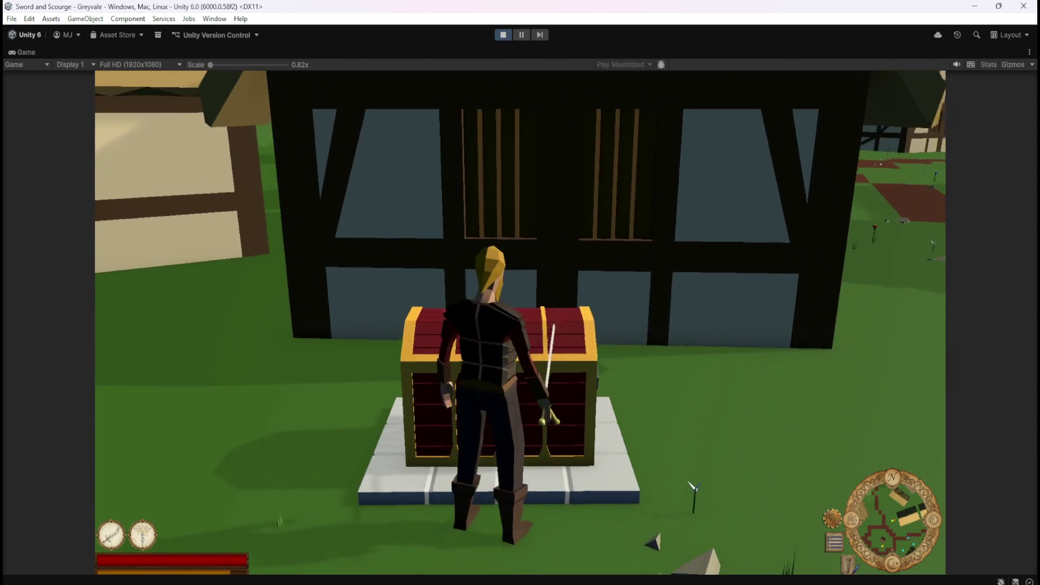
pyautogui.press('e')
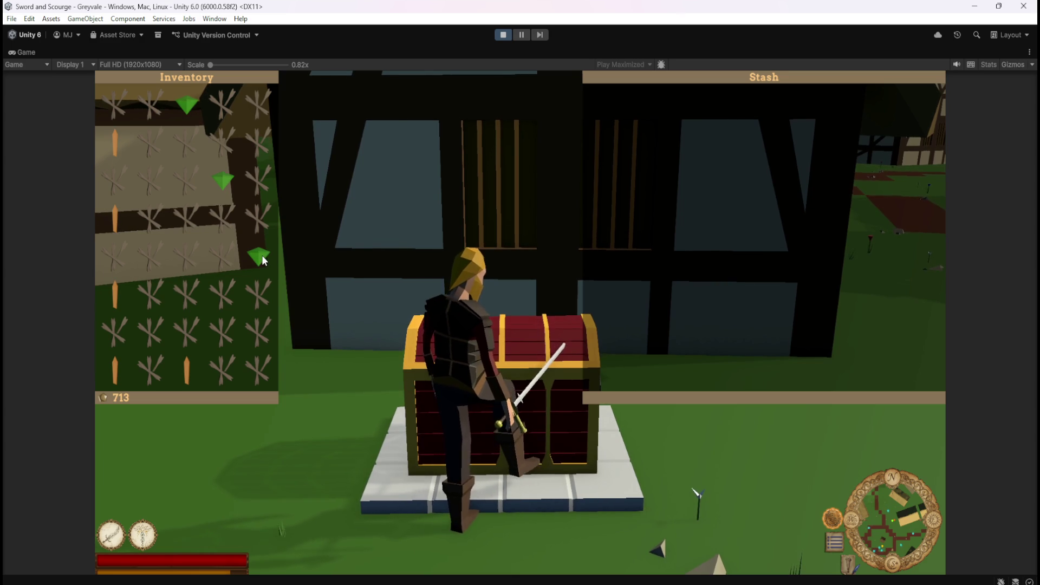
# Move the green gem, an orange bolt and a first batch of bones into the chest stash.
pyautogui.click(263, 260)
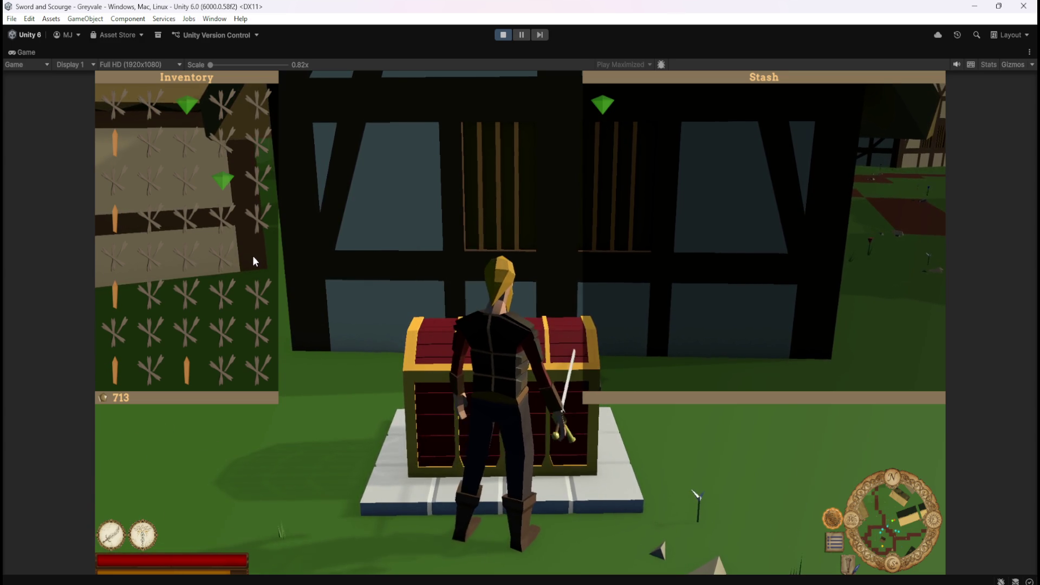
pyautogui.click(156, 258)
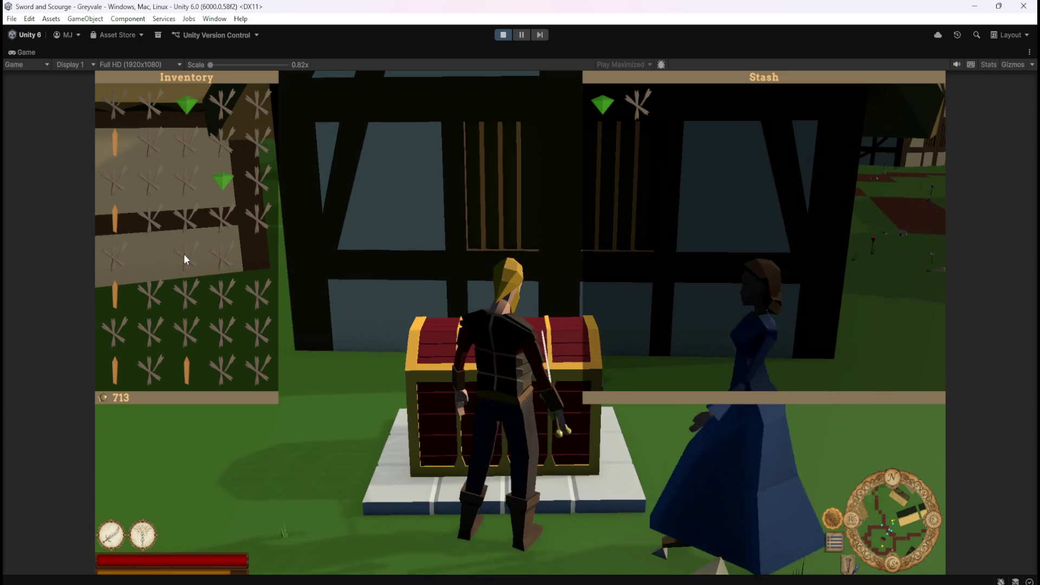
pyautogui.click(184, 254)
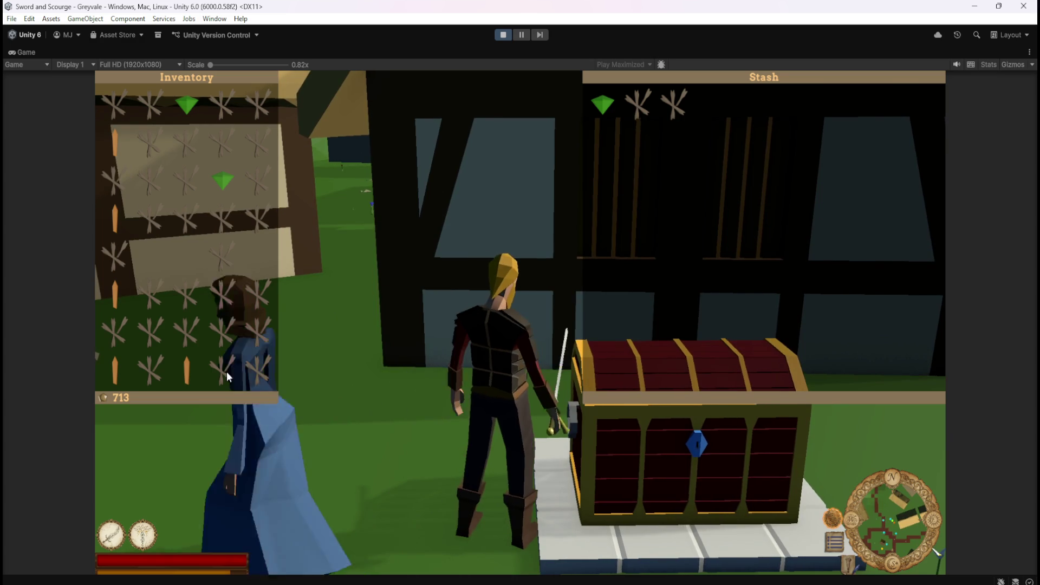
pyautogui.click(214, 140)
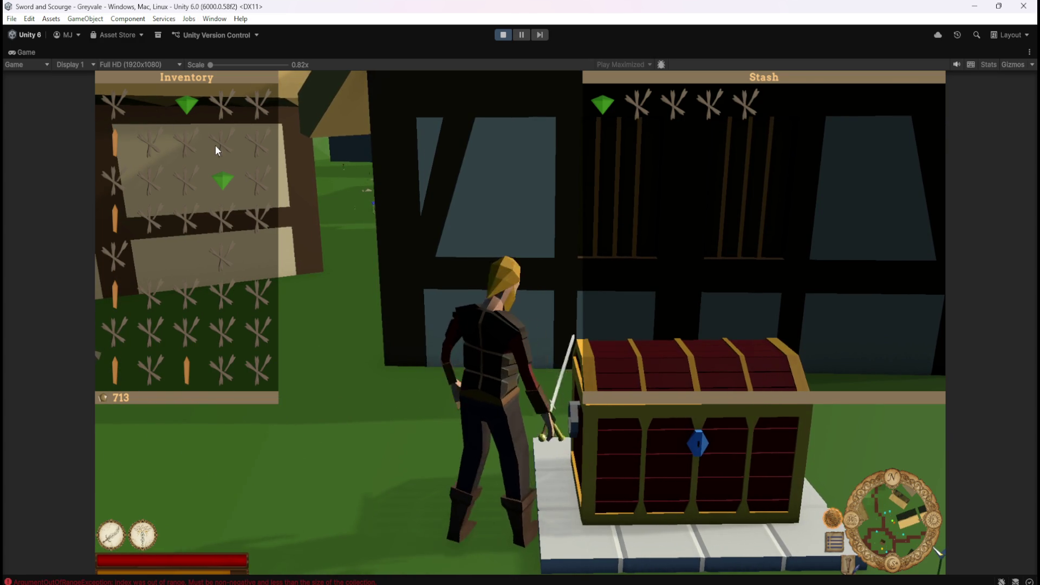
pyautogui.click(216, 145)
pyautogui.click(118, 293)
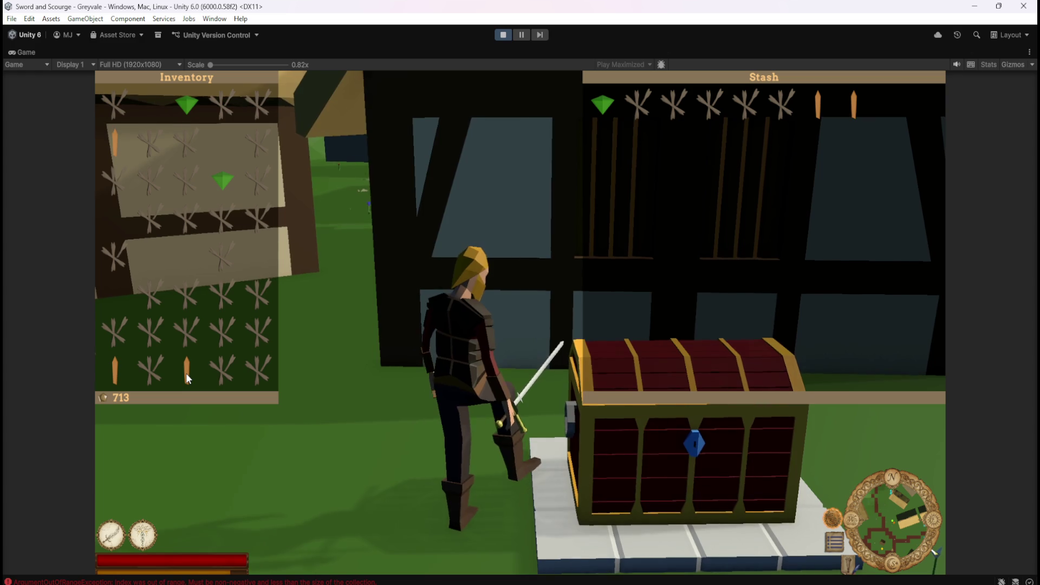
pyautogui.click(226, 370)
pyautogui.click(230, 337)
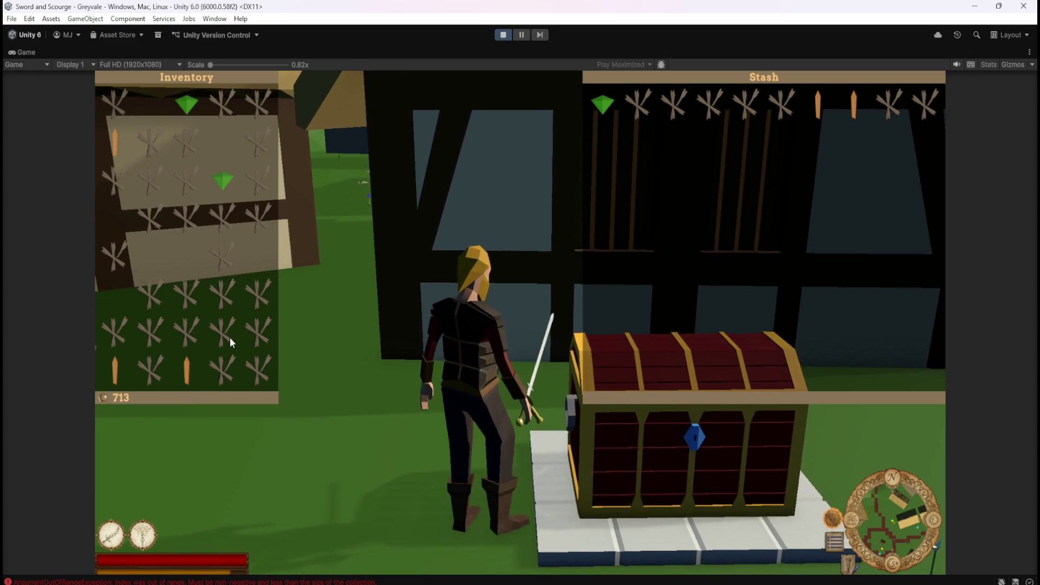
pyautogui.click(253, 369)
pyautogui.click(153, 368)
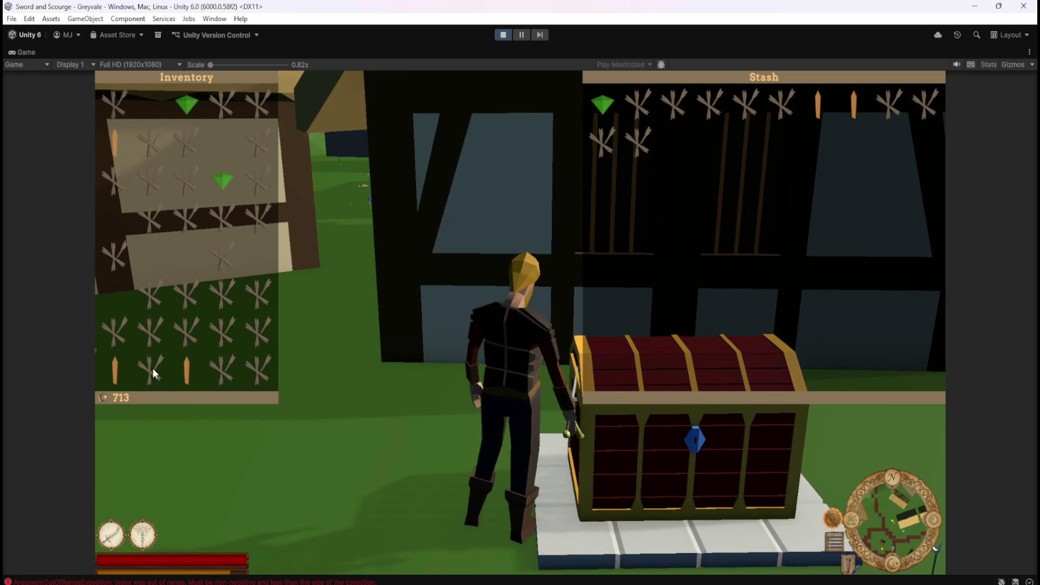
pyautogui.click(148, 294)
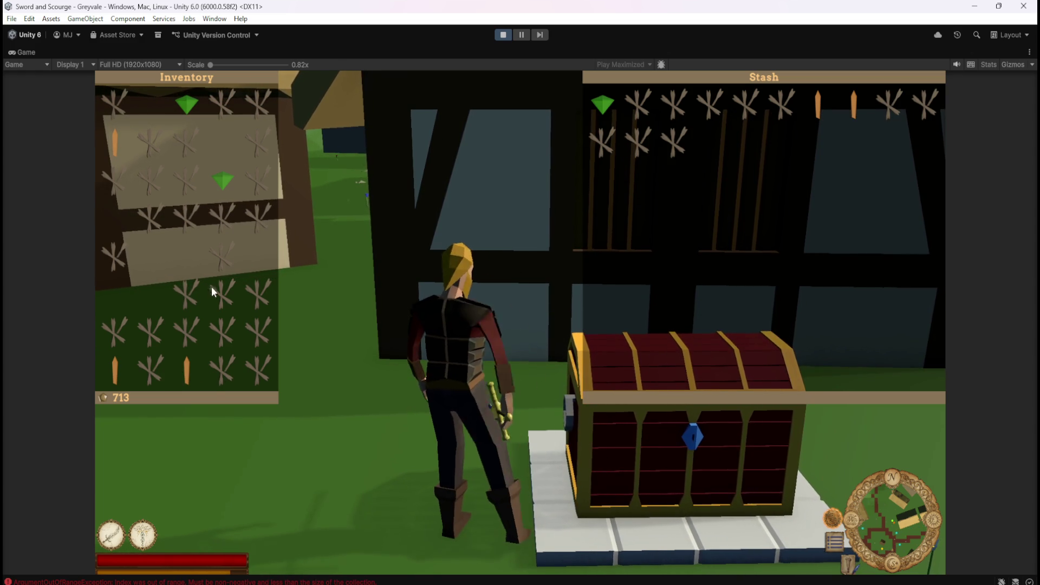
pyautogui.click(187, 297)
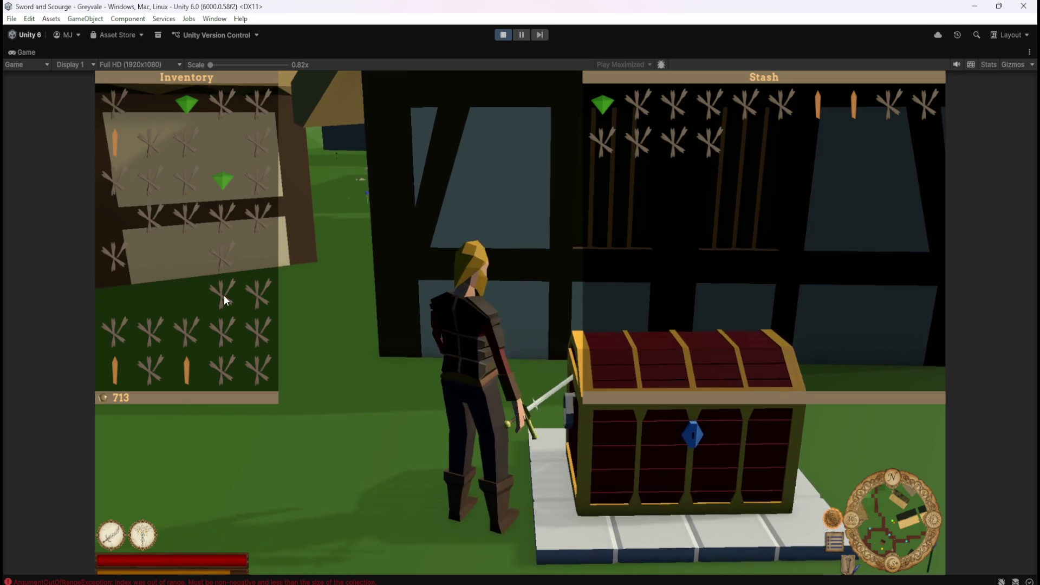
pyautogui.click(223, 294)
# Transfer the remaining bones and another orange bolt to the stash, then close both panels.
pyautogui.click(256, 297)
pyautogui.click(147, 330)
pyautogui.click(194, 325)
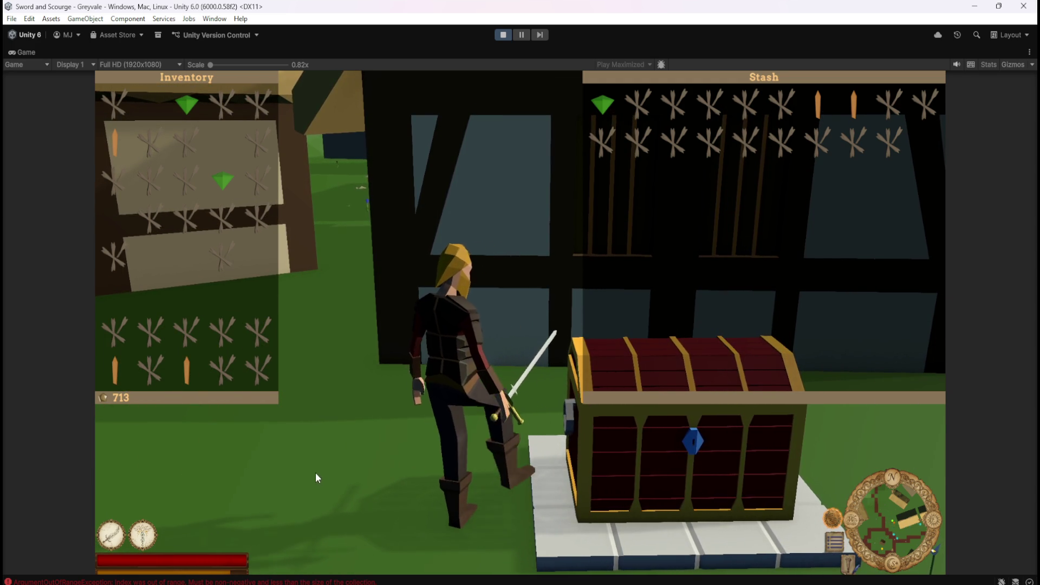
pyautogui.click(256, 337)
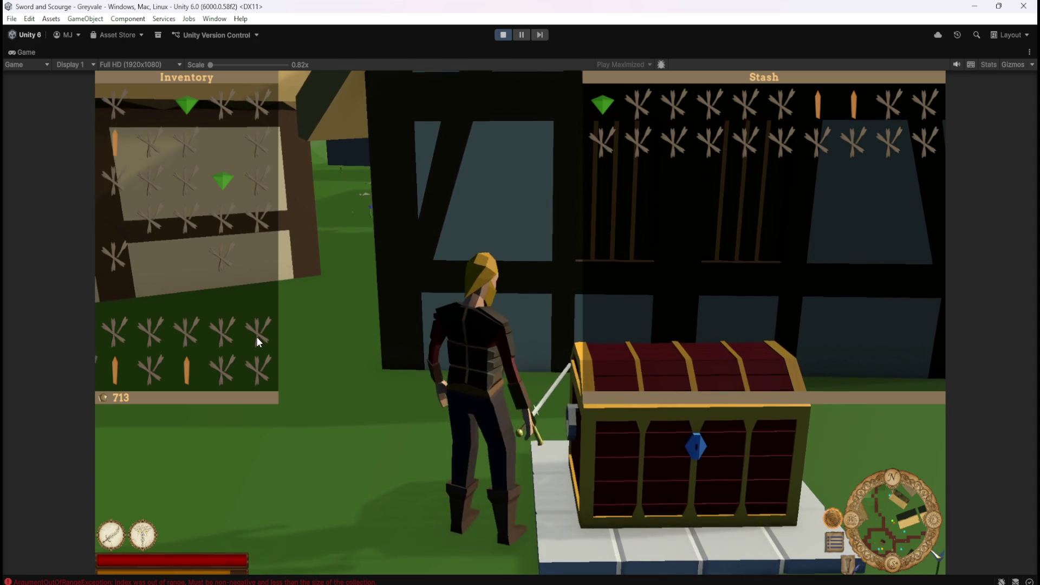
pyautogui.click(226, 329)
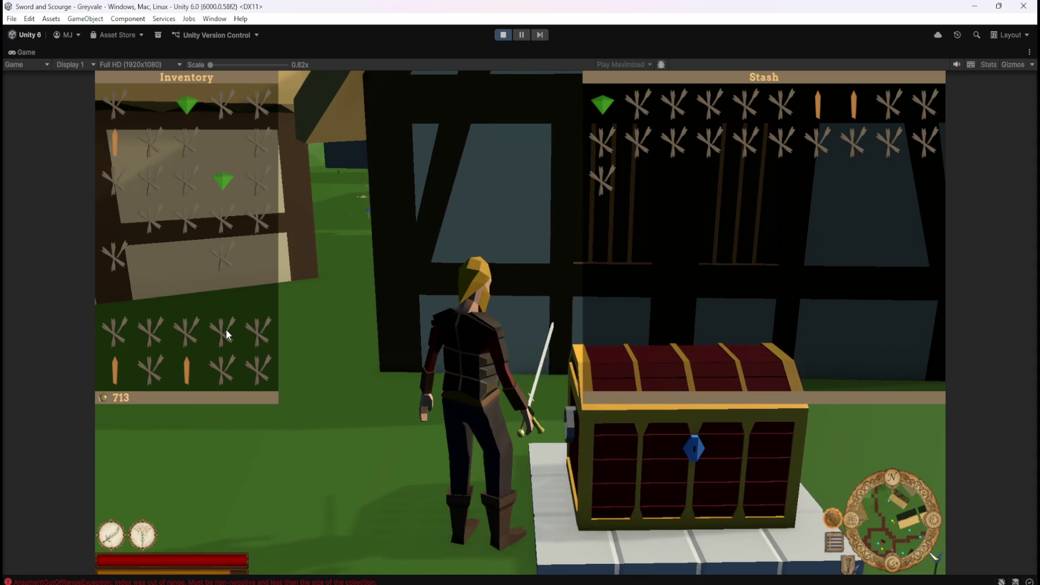
pyautogui.click(224, 270)
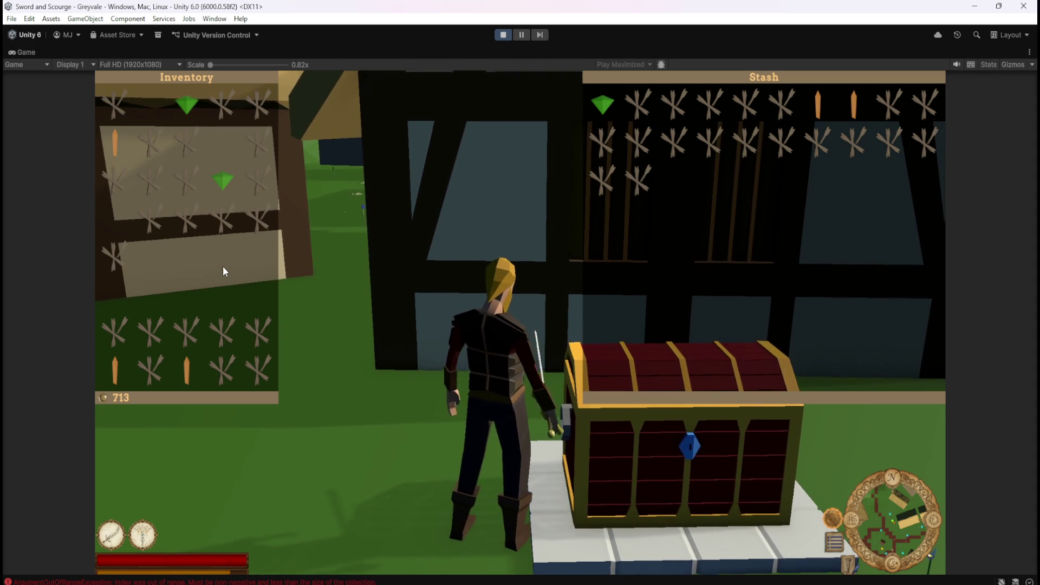
pyautogui.click(119, 258)
pyautogui.click(124, 99)
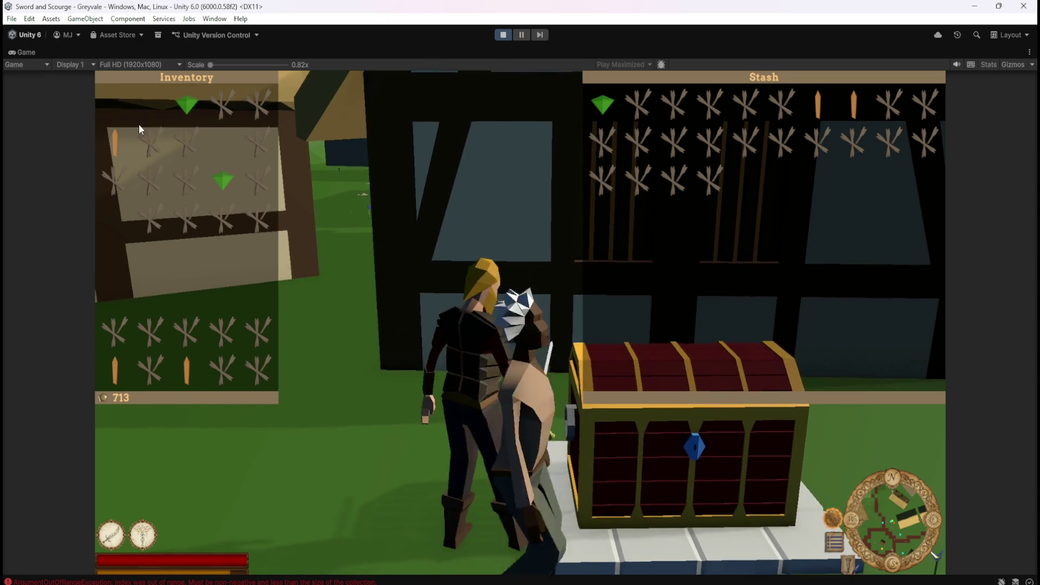
pyautogui.click(218, 336)
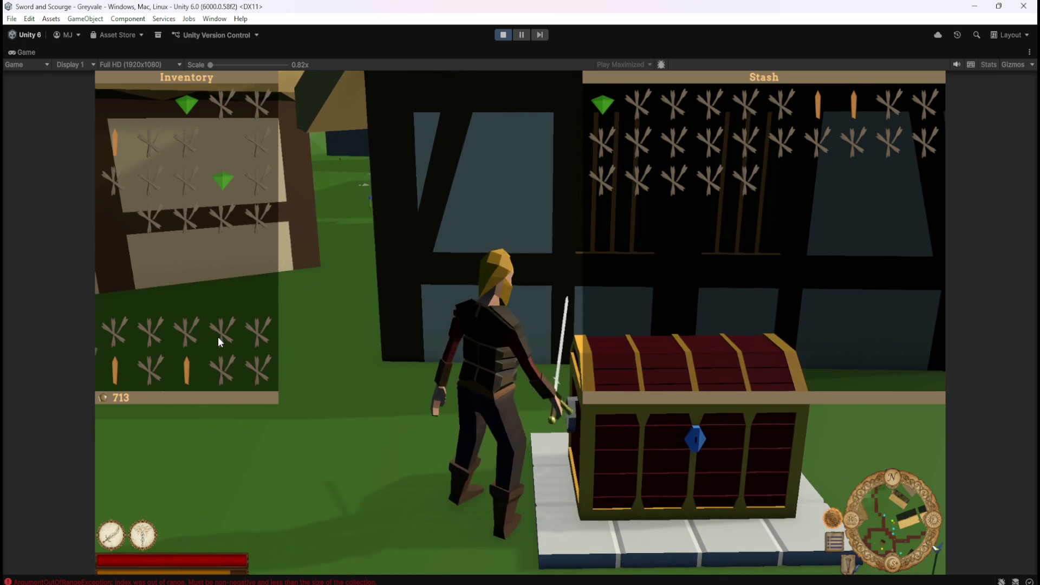
pyautogui.click(186, 337)
pyautogui.click(186, 377)
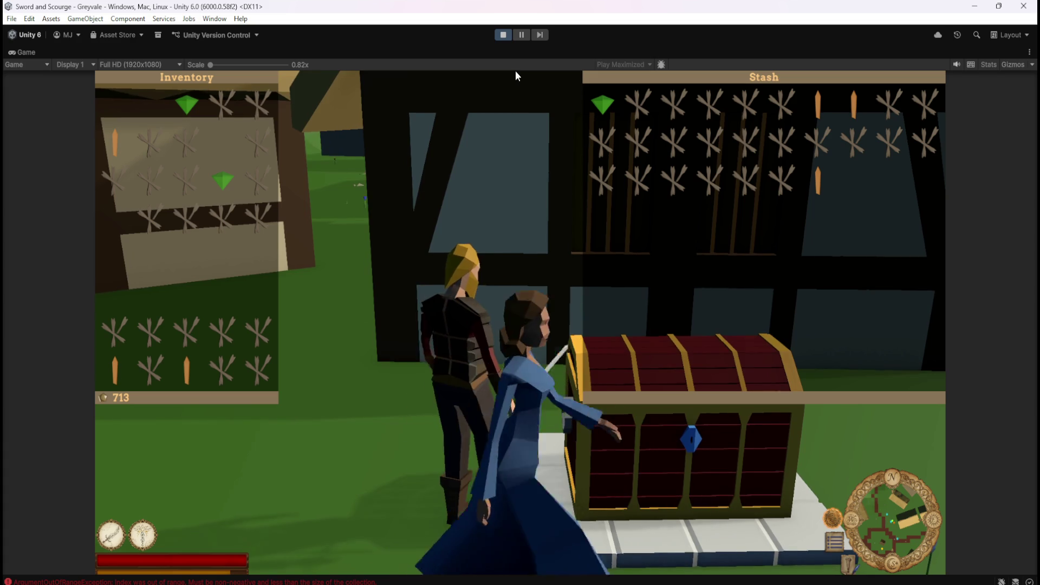
pyautogui.press('Escape')
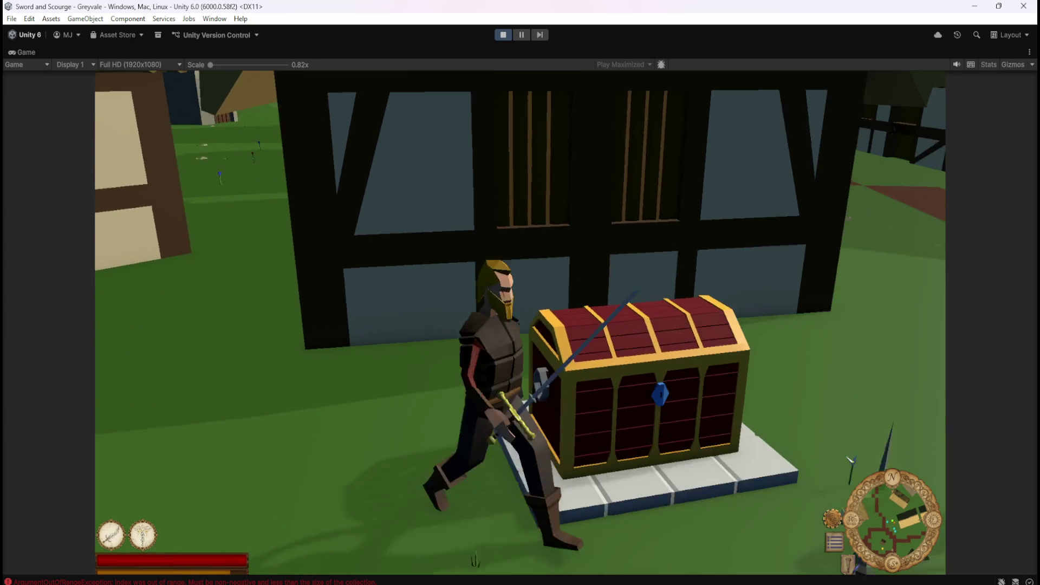
# Reopen the chest stash, move two bones, an orange item and sticks into it, then close it.
pyautogui.press('e')
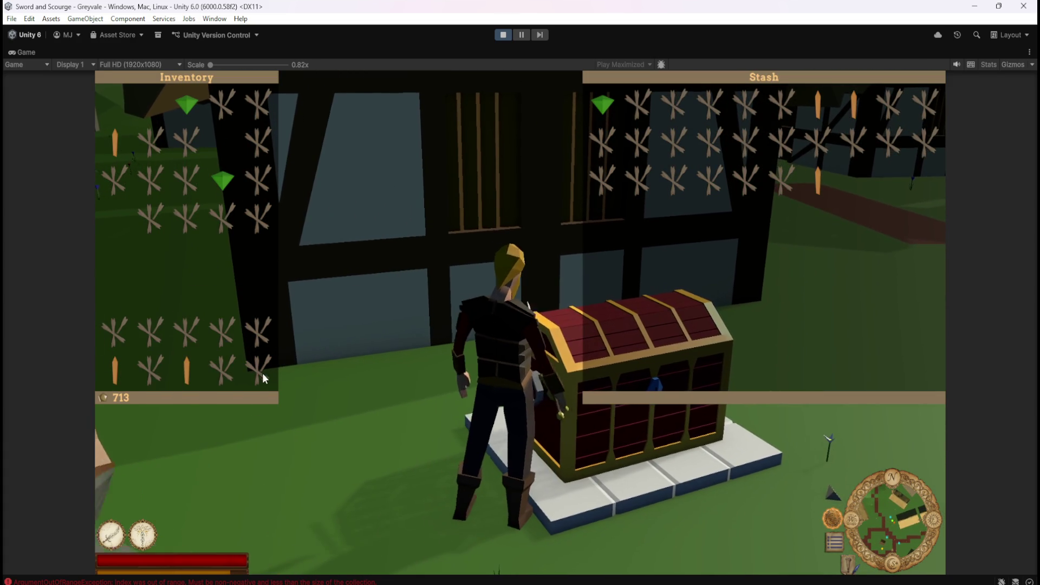
pyautogui.click(258, 371)
pyautogui.click(223, 369)
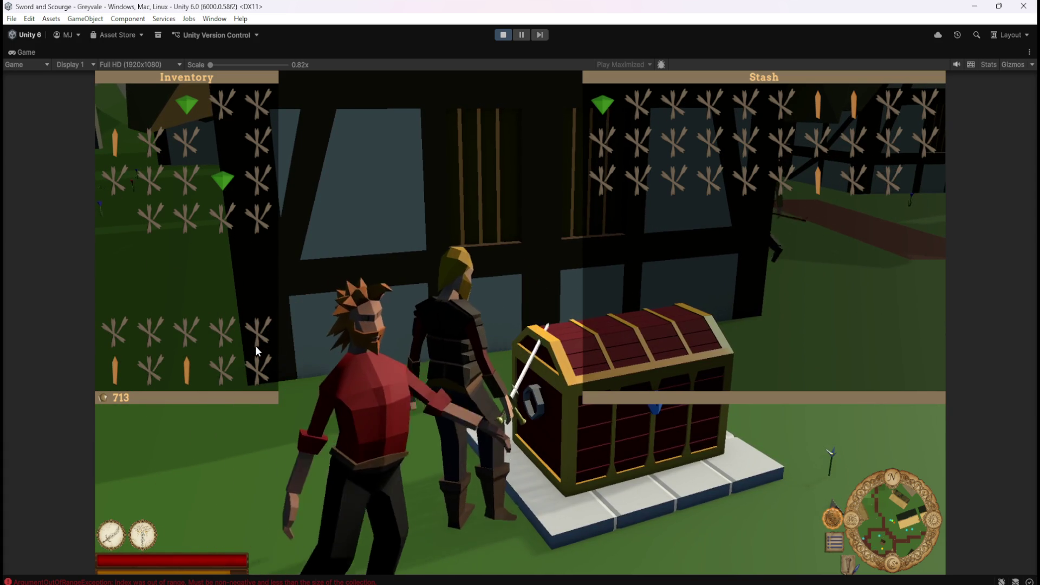
pyautogui.click(188, 363)
pyautogui.click(161, 367)
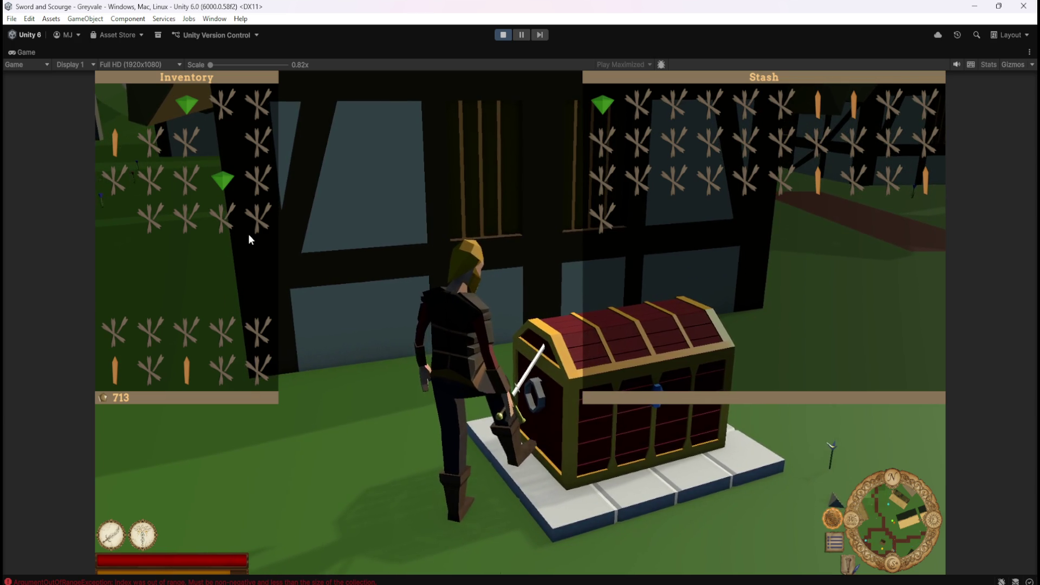
pyautogui.press('Escape')
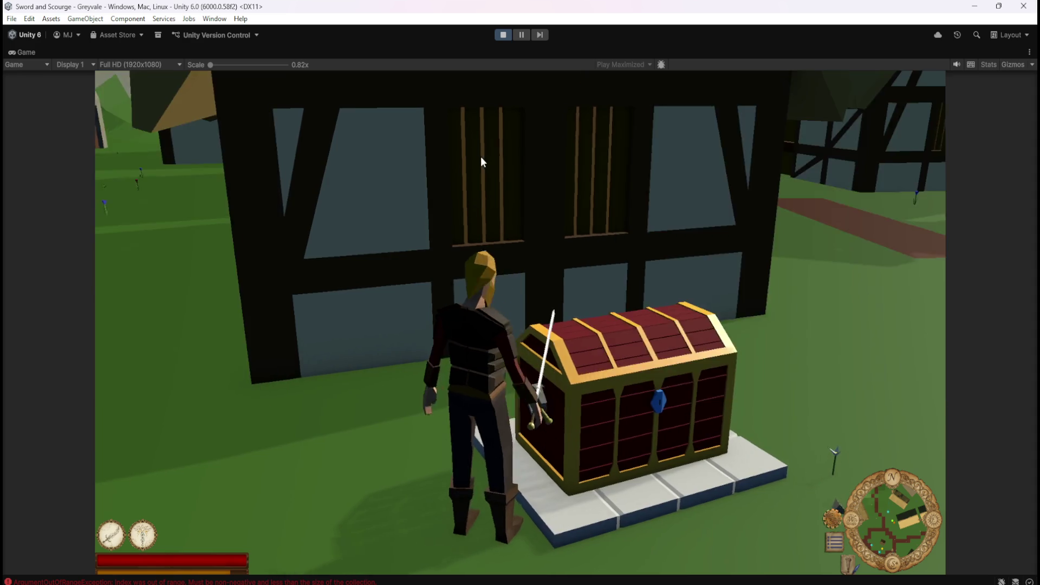
# Run the hero away from the chest toward the graveyard with the inventory panel open.
pyautogui.press('w')
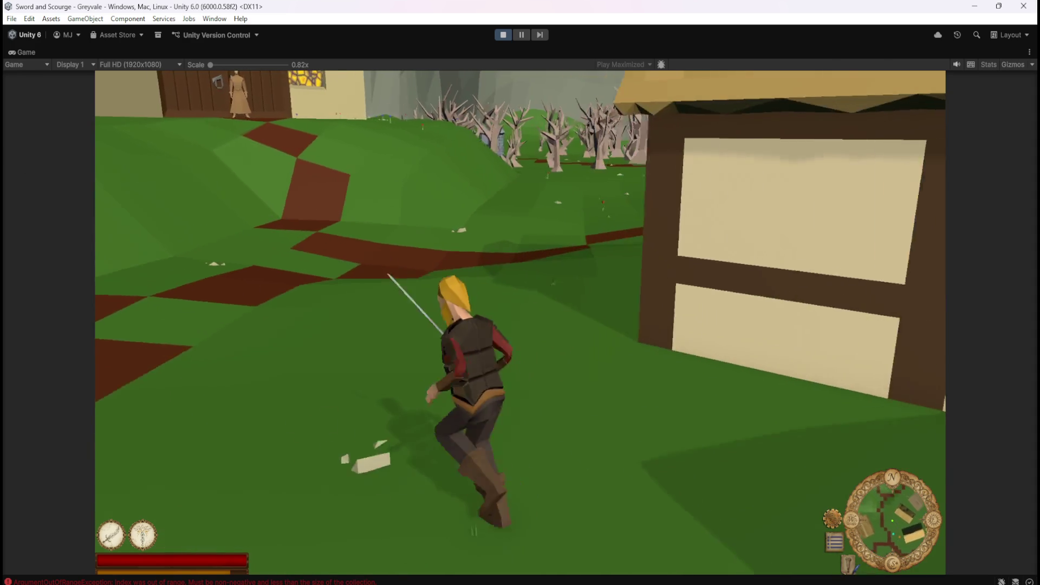
pyautogui.press('i')
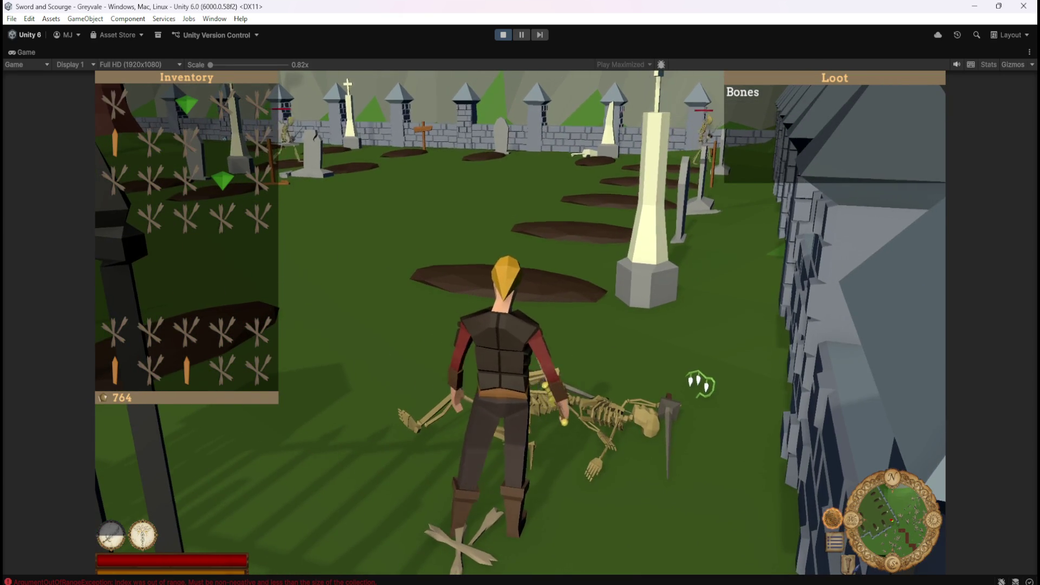
# Fight through the graveyard toward the cemetery gate, defeating skeletons for their gold.
pyautogui.press('w')
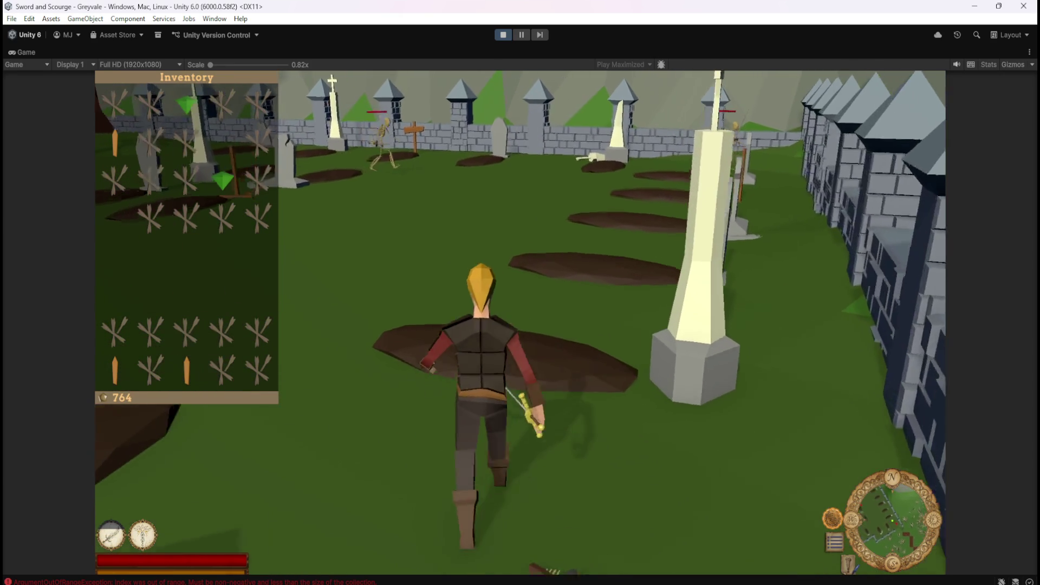
pyautogui.press('a')
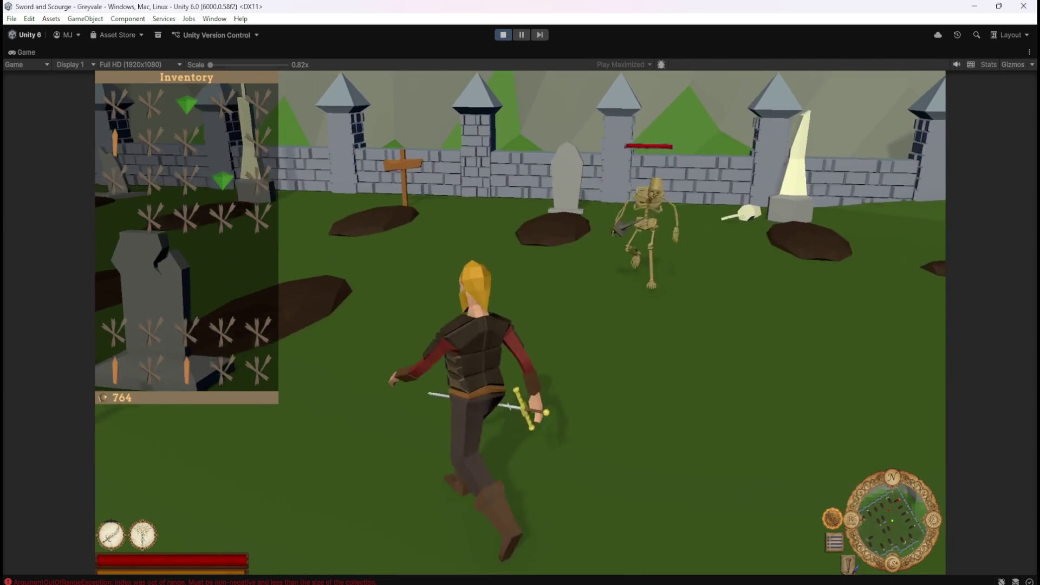
pyautogui.press('space')
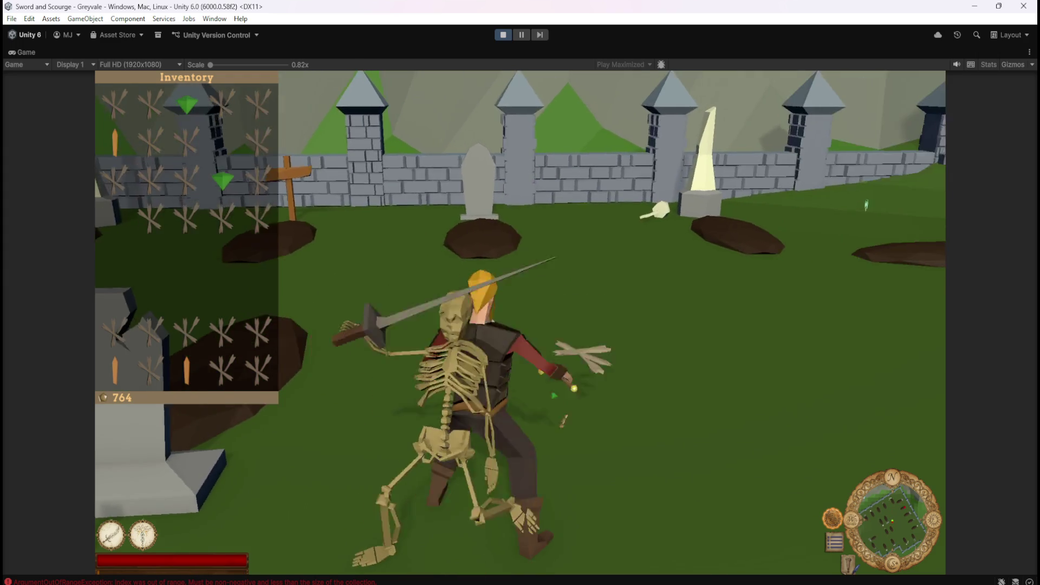
pyautogui.press('a')
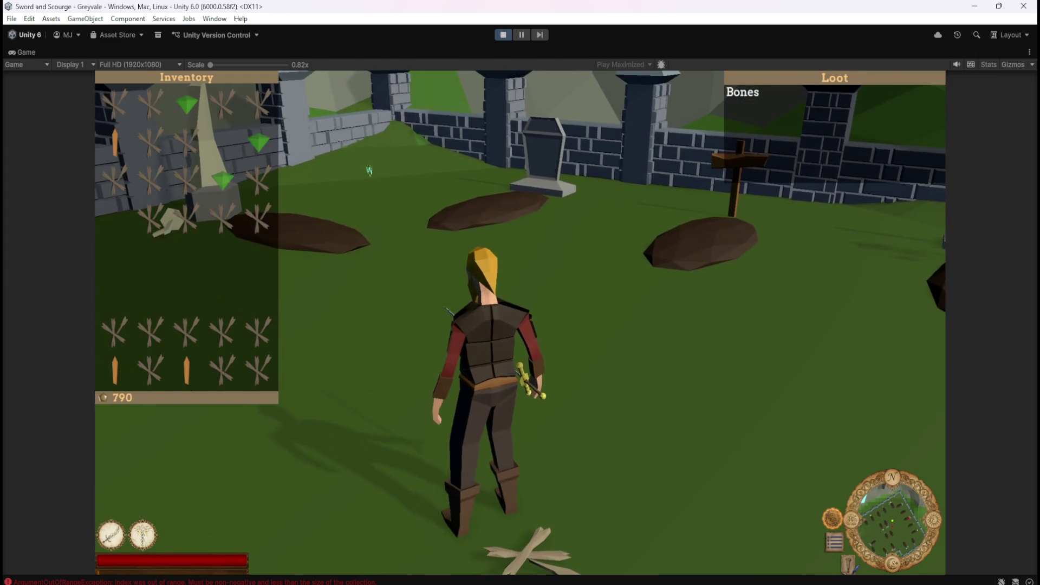
pyautogui.press('d')
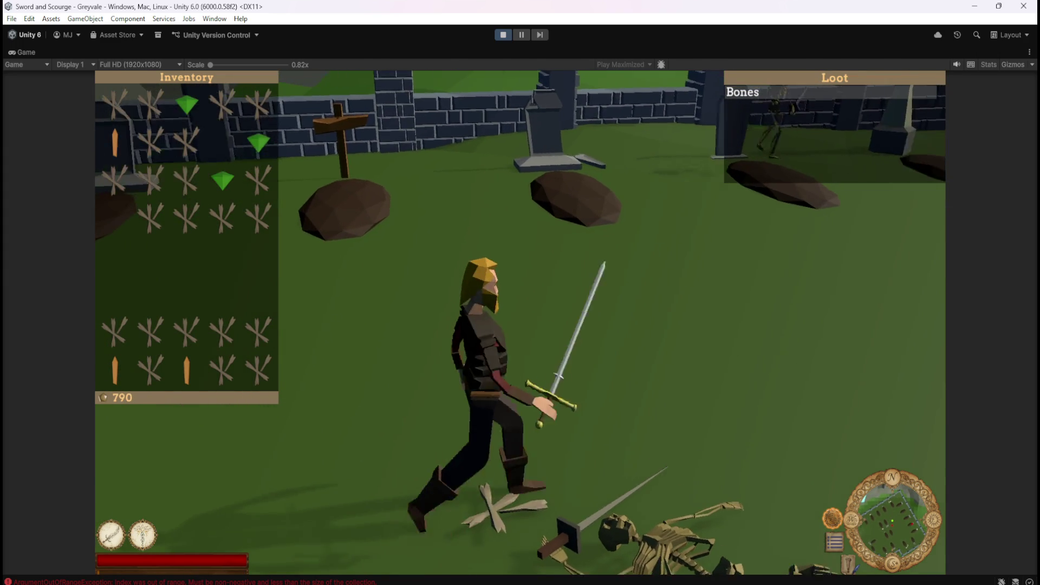
pyautogui.press('d')
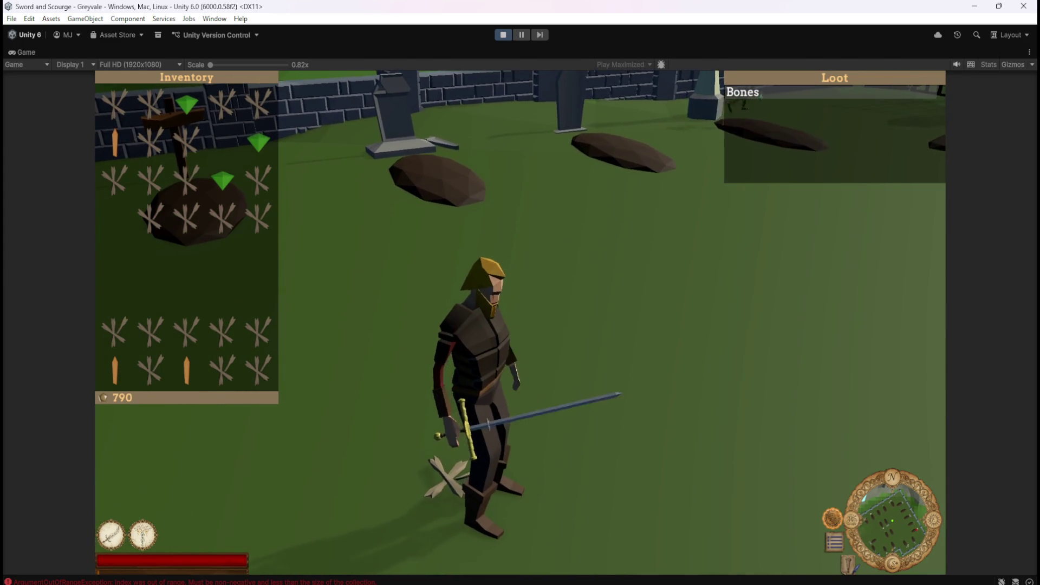
pyautogui.press('w')
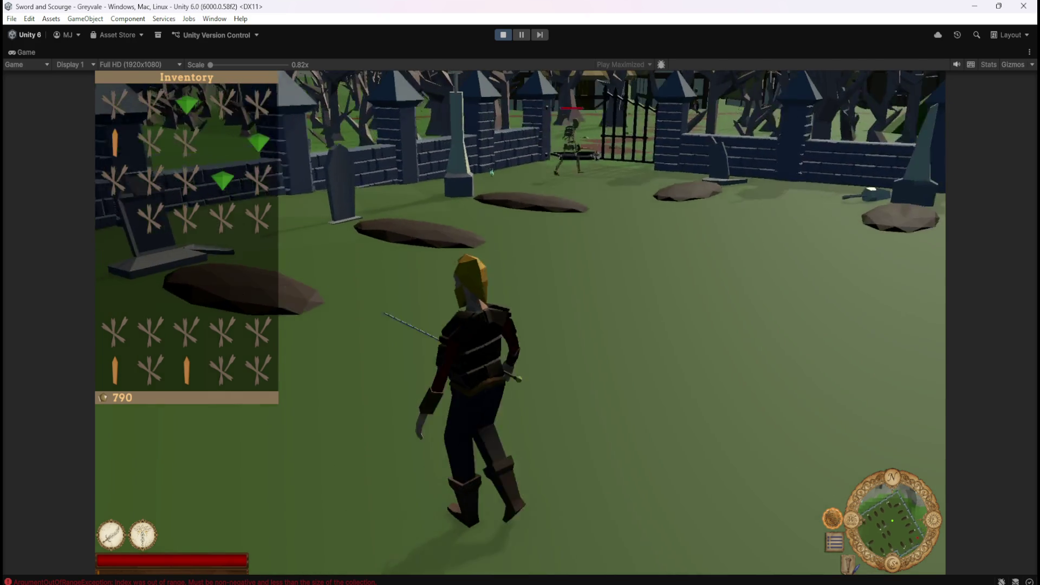
pyautogui.press('a')
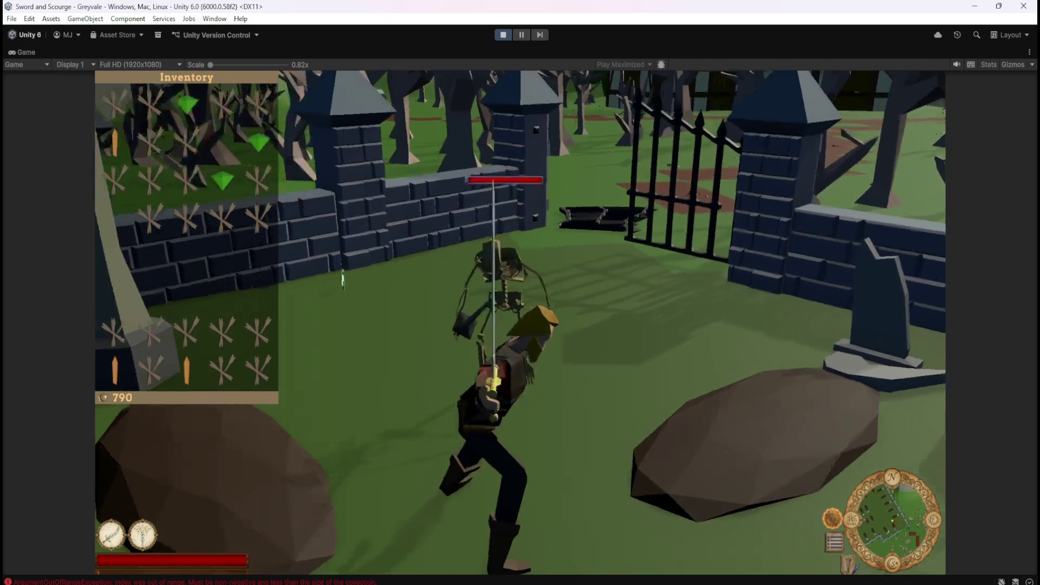
pyautogui.click(543, 254)
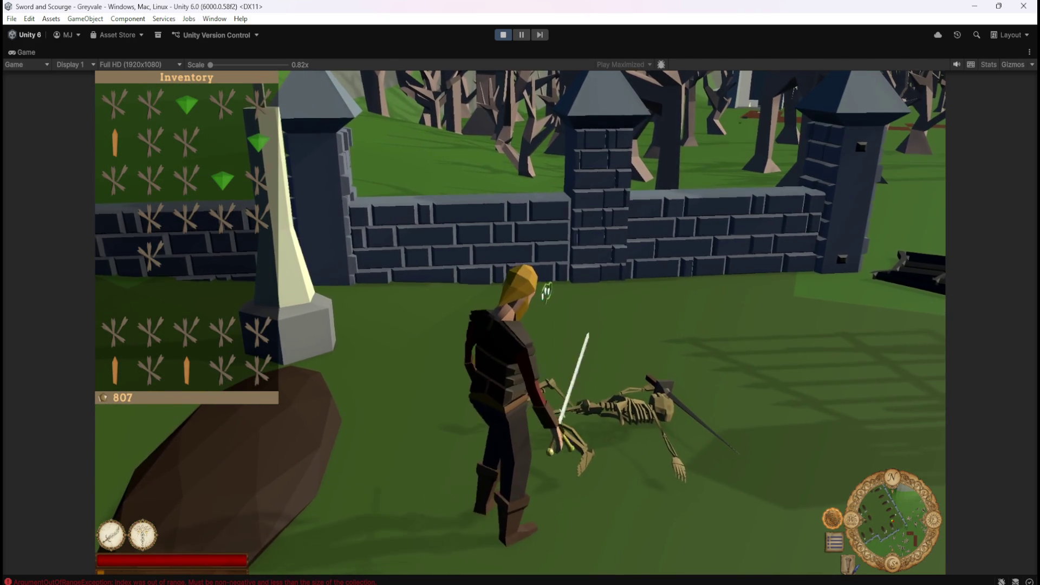
# Kill the next skeleton in the cemetery and take its Topaz and Bones loot.
pyautogui.press('a')
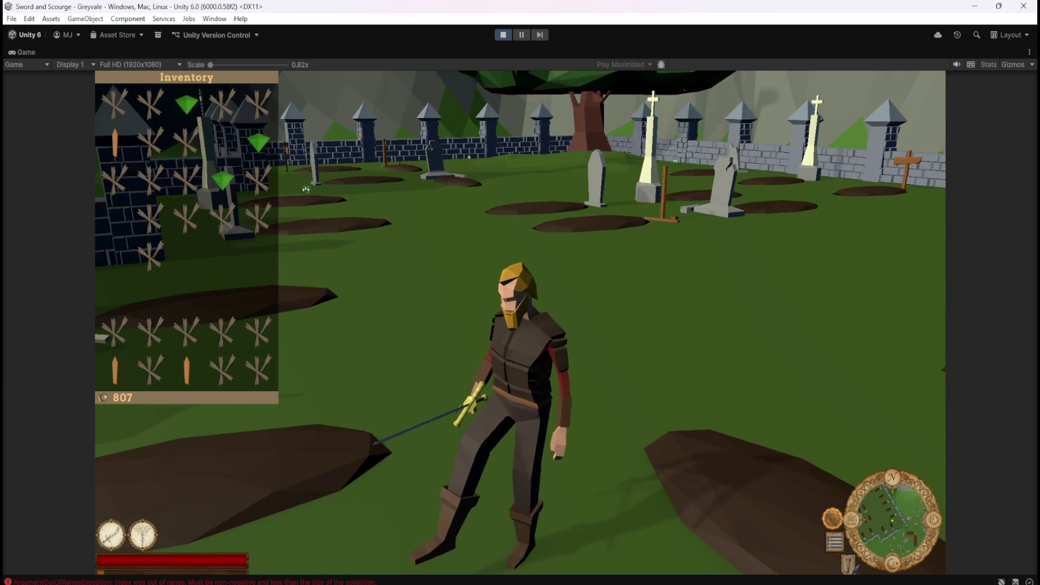
pyautogui.press('w')
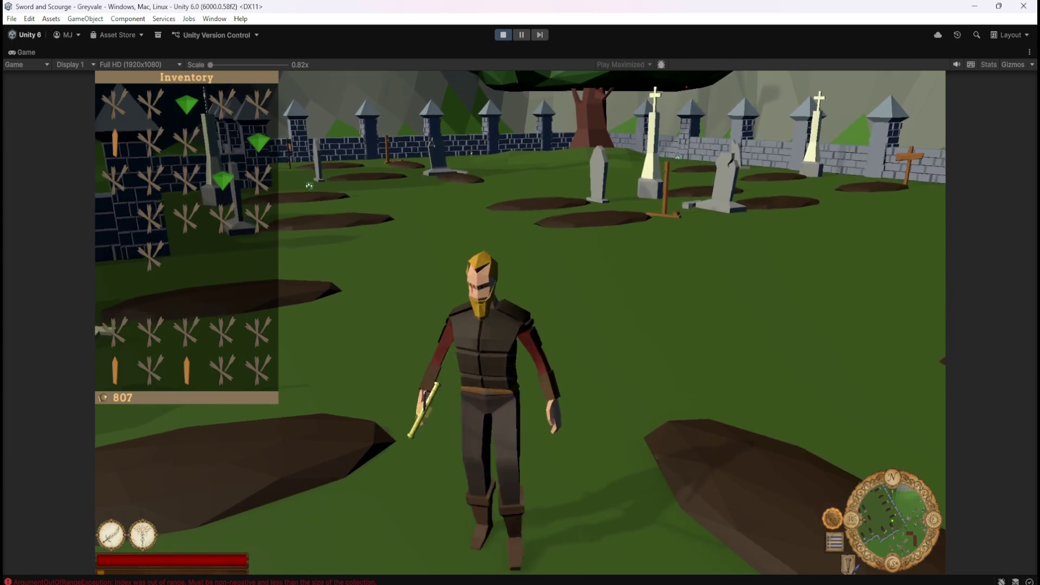
pyautogui.press('w')
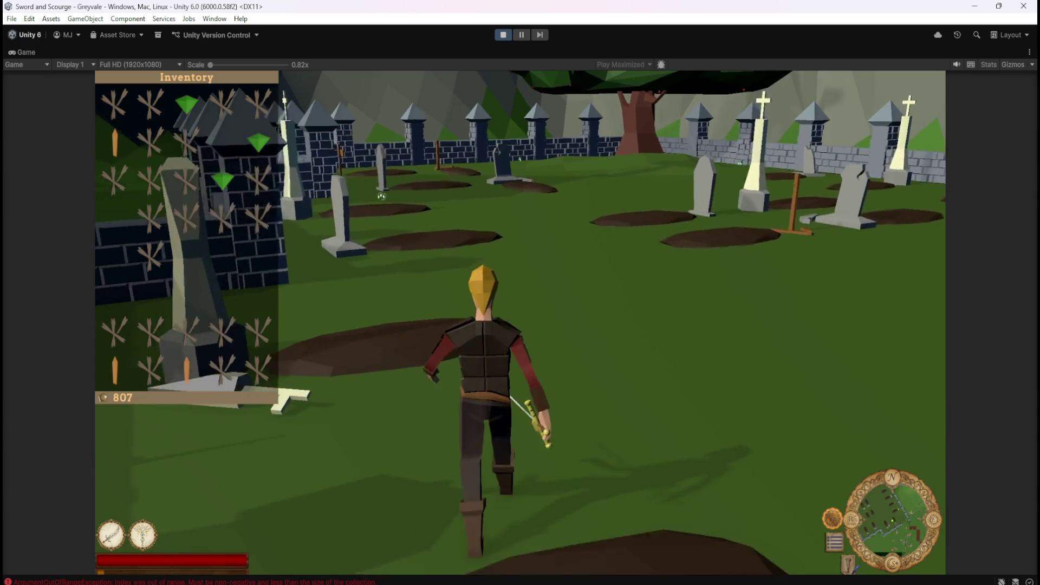
pyautogui.press('w')
pyautogui.click(302, 228)
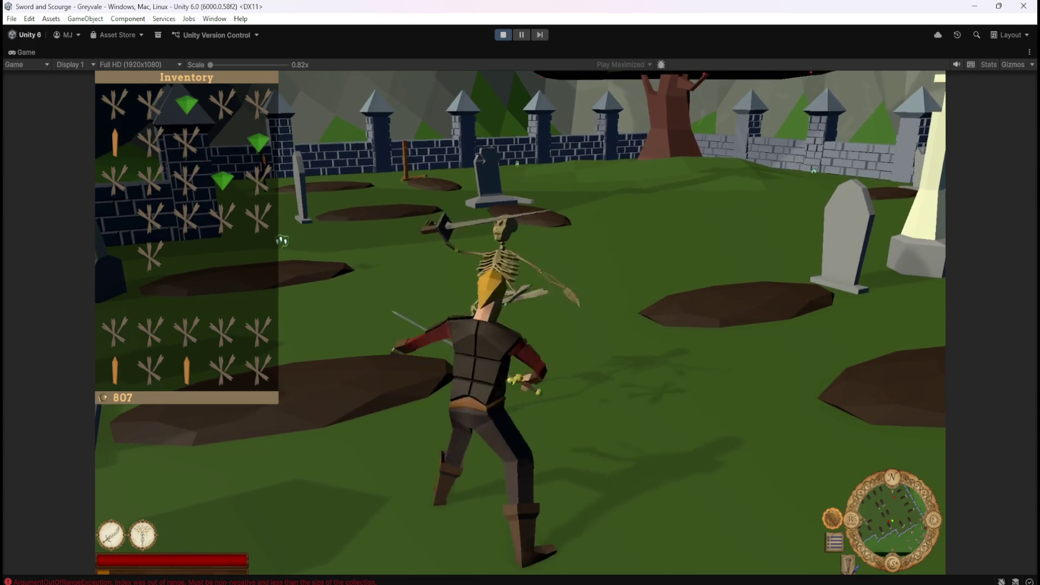
pyautogui.click(282, 242)
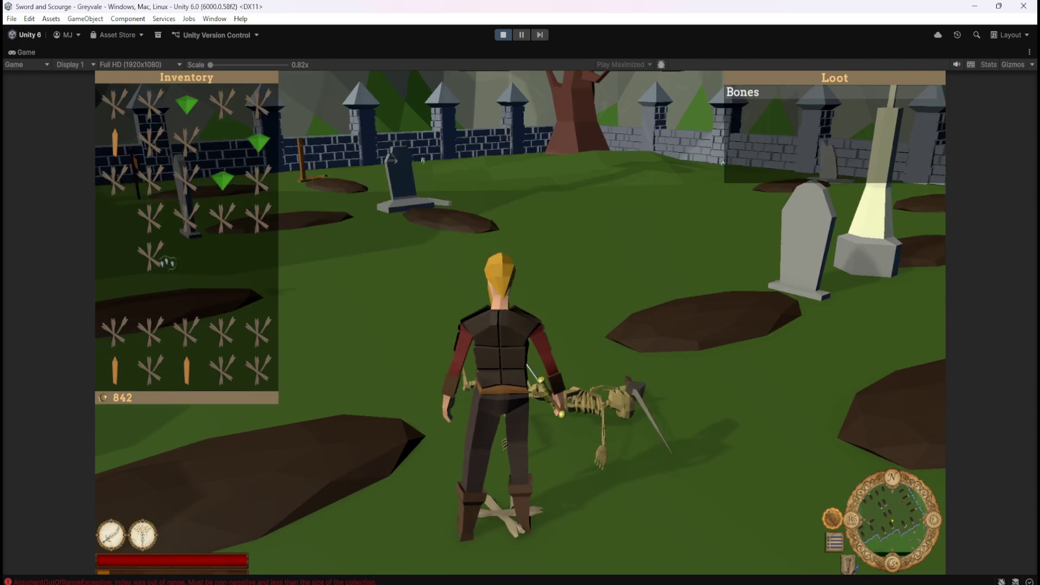
pyautogui.press('d')
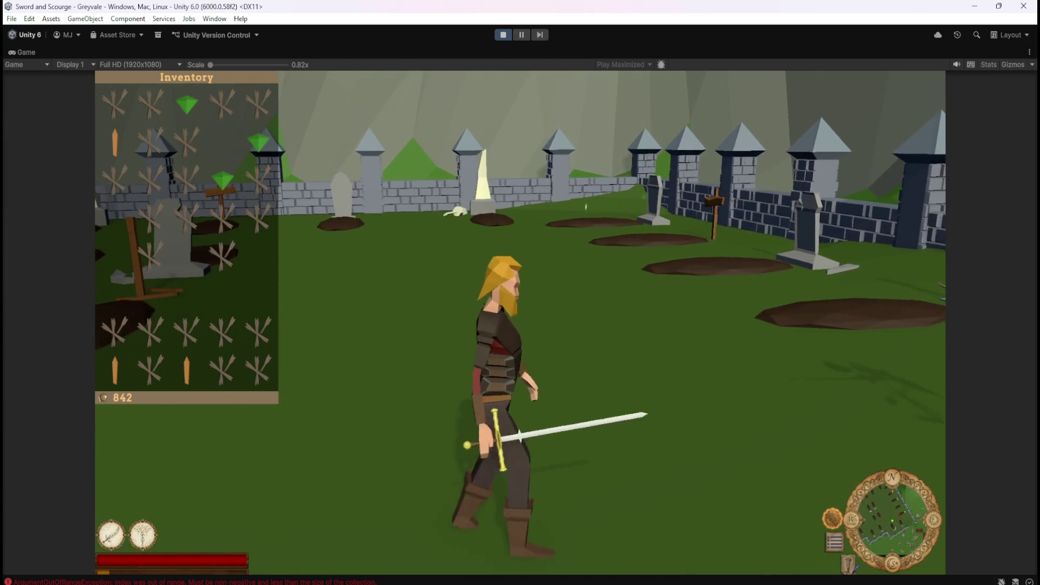
pyautogui.press('a')
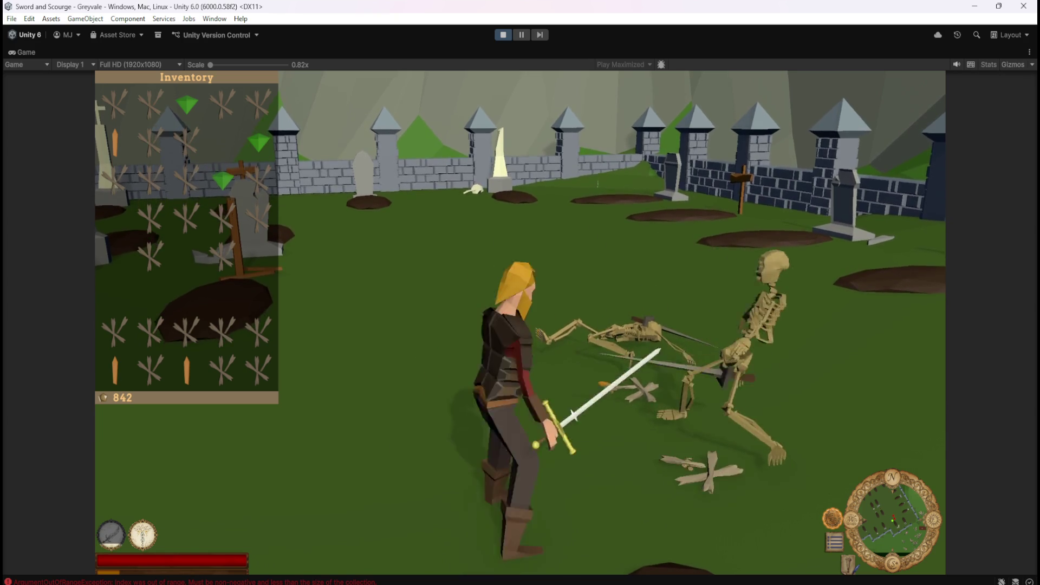
pyautogui.press('e')
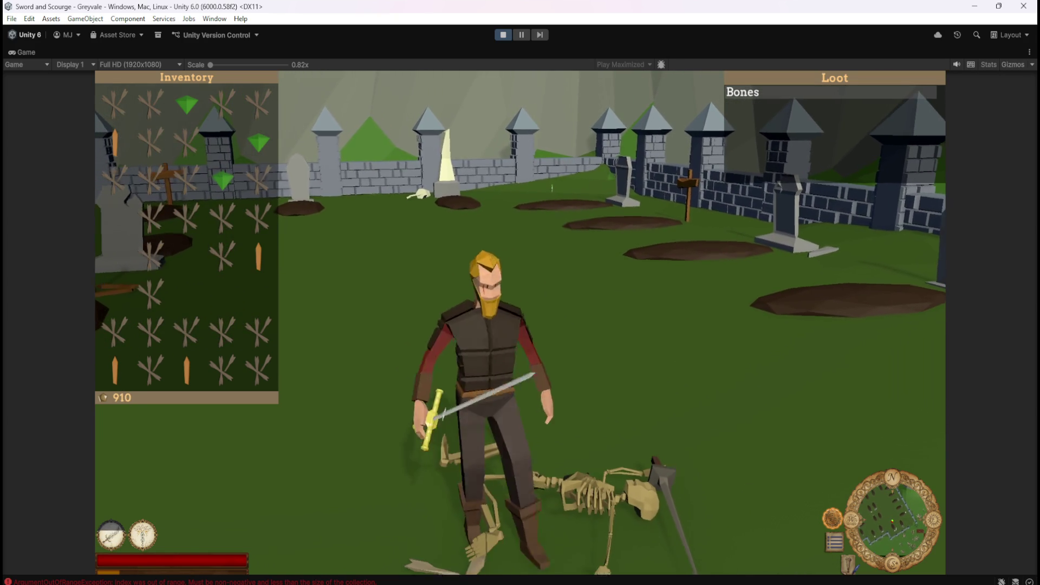
pyautogui.press('e')
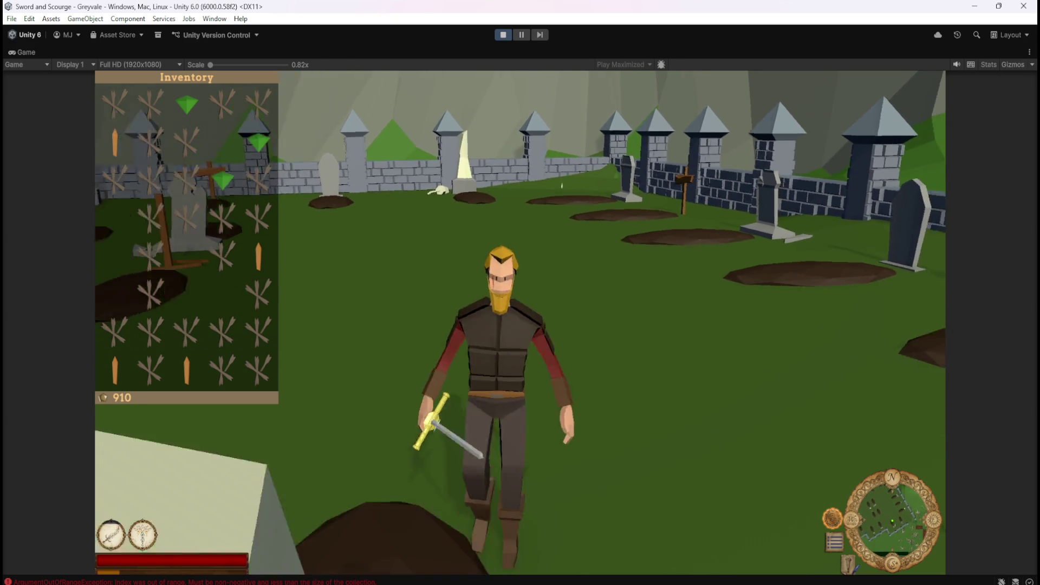
# With gold at 910, pause the game and stop play mode to return to the editor.
pyautogui.press('d')
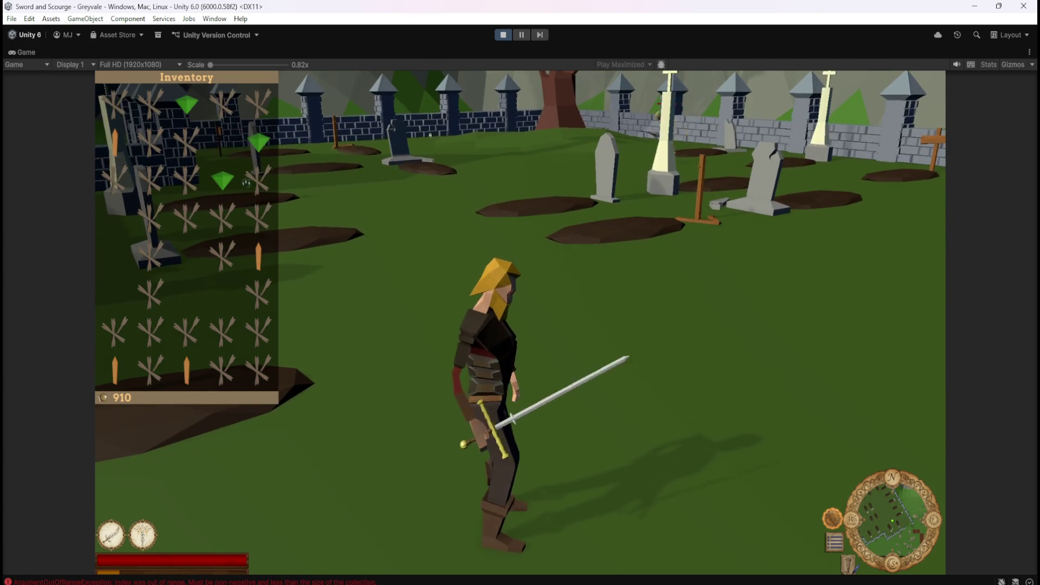
pyautogui.press('d')
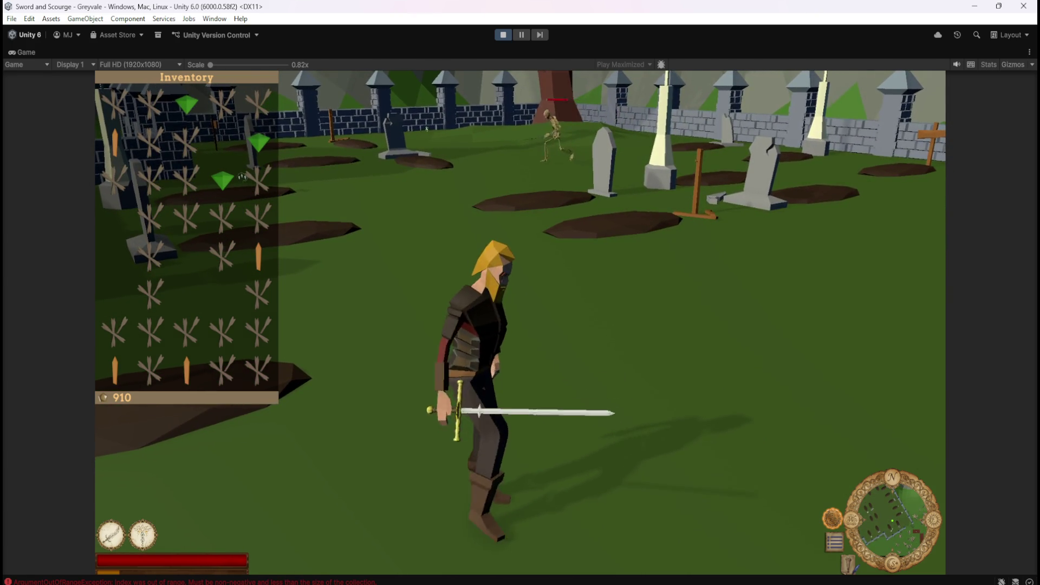
pyautogui.press('a')
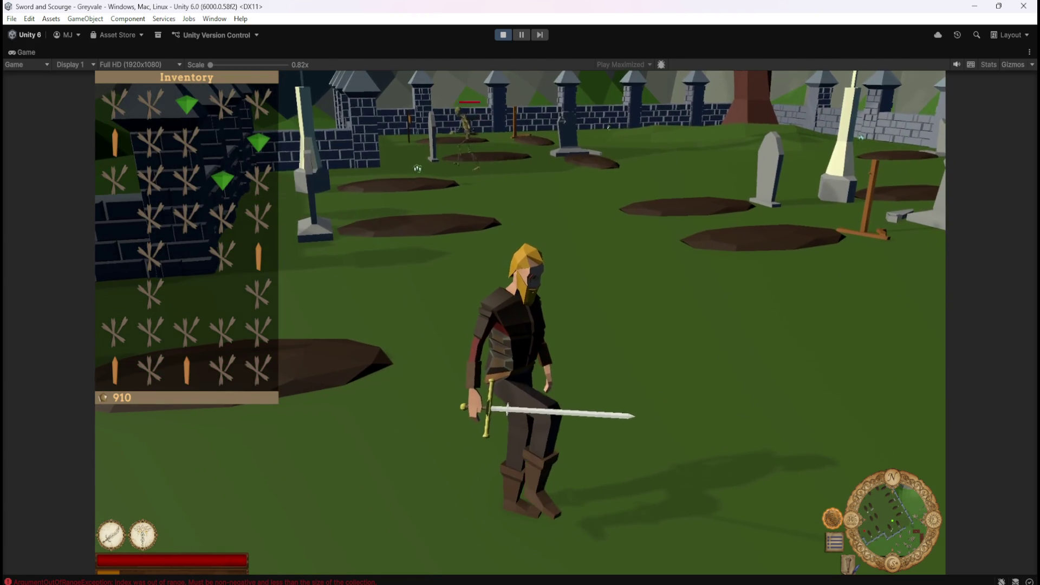
pyautogui.press('Escape')
pyautogui.click(504, 37)
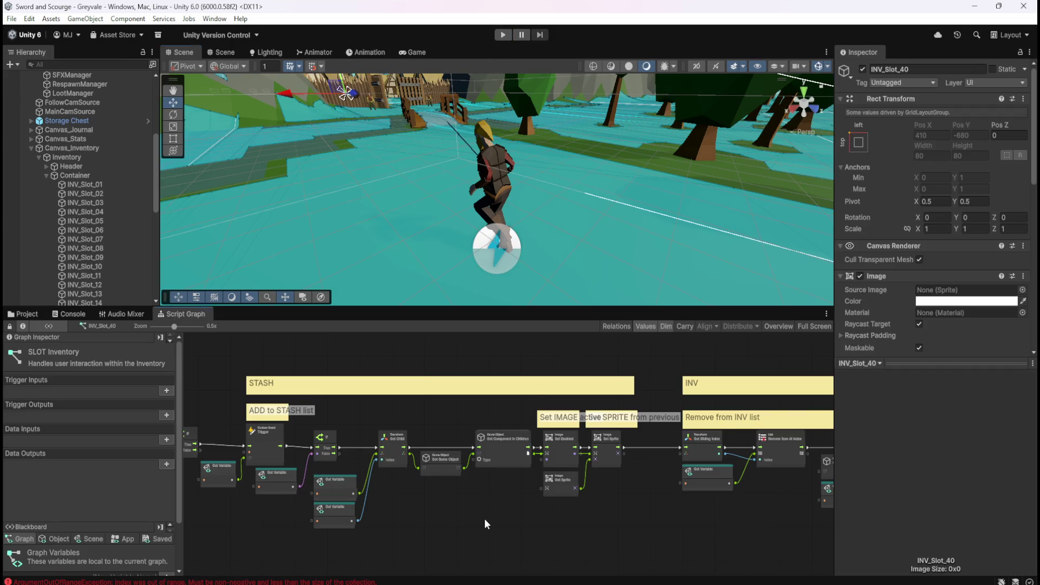
# Maximize the SLOT Inventory graph and add a Remove List Item node by searching 'remove item'.
pyautogui.hotkey('shift', 'space')
pyautogui.scroll(3, 725, 360)
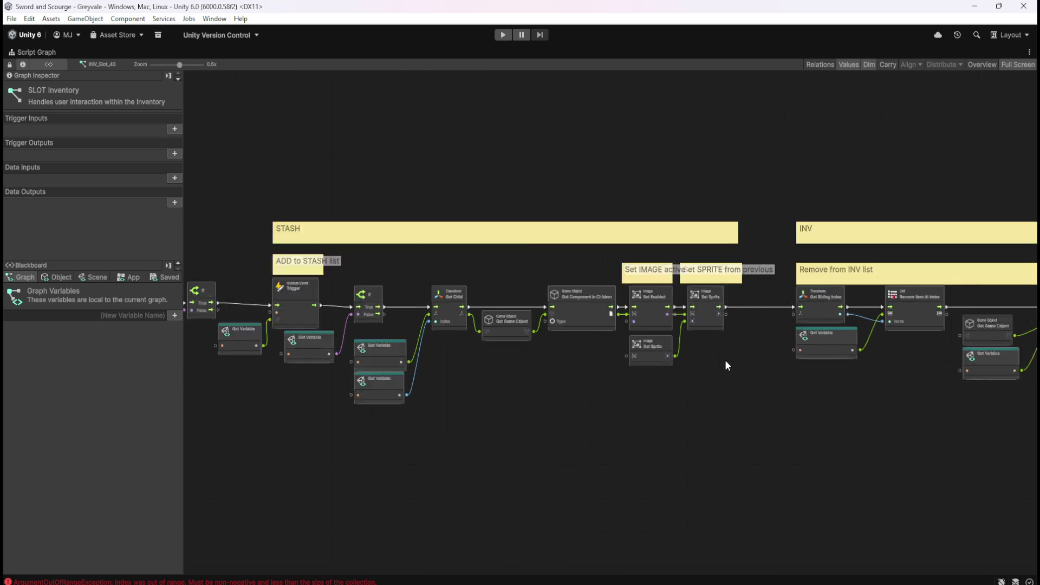
pyautogui.moveTo(903, 421); pyautogui.dragTo(357, 441)
pyautogui.moveTo(357, 441); pyautogui.dragTo(528, 427)
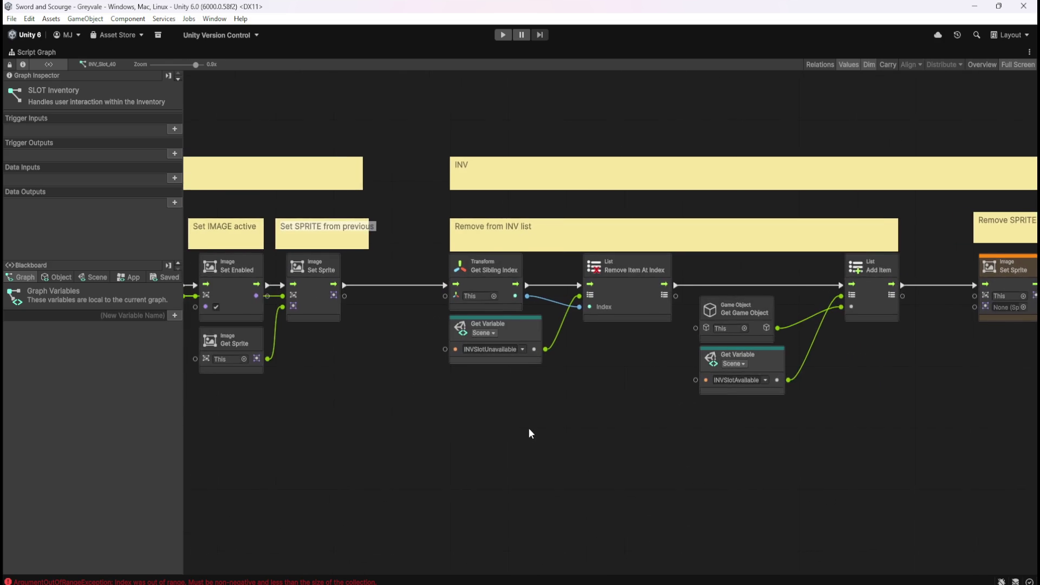
pyautogui.scroll(2, 528, 428)
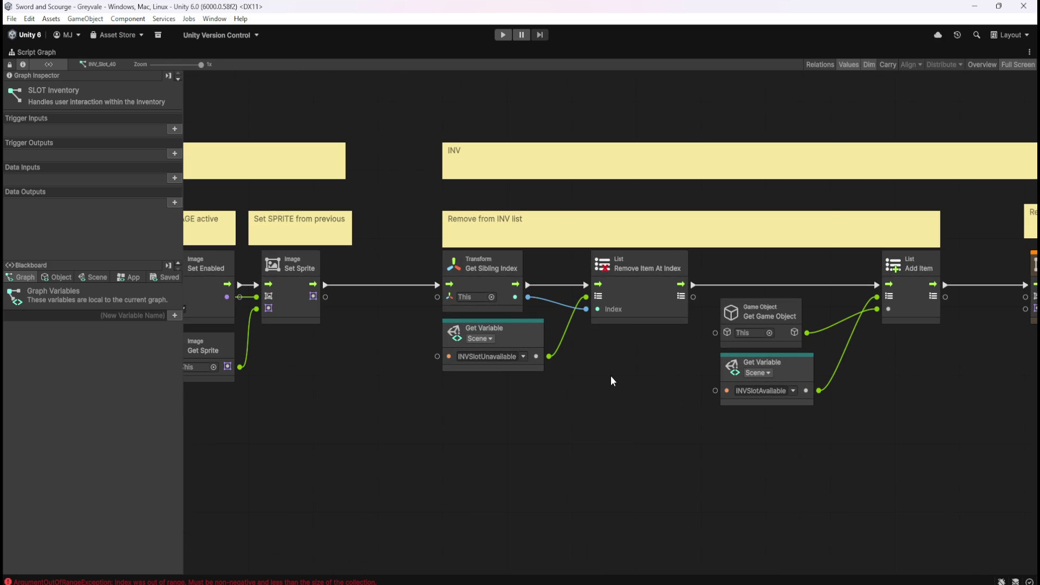
pyautogui.moveTo(661, 350)
pyautogui.mouseDown()
pyautogui.moveTo(552, 401)
pyautogui.moveTo(462, 401)
pyautogui.mouseUp()
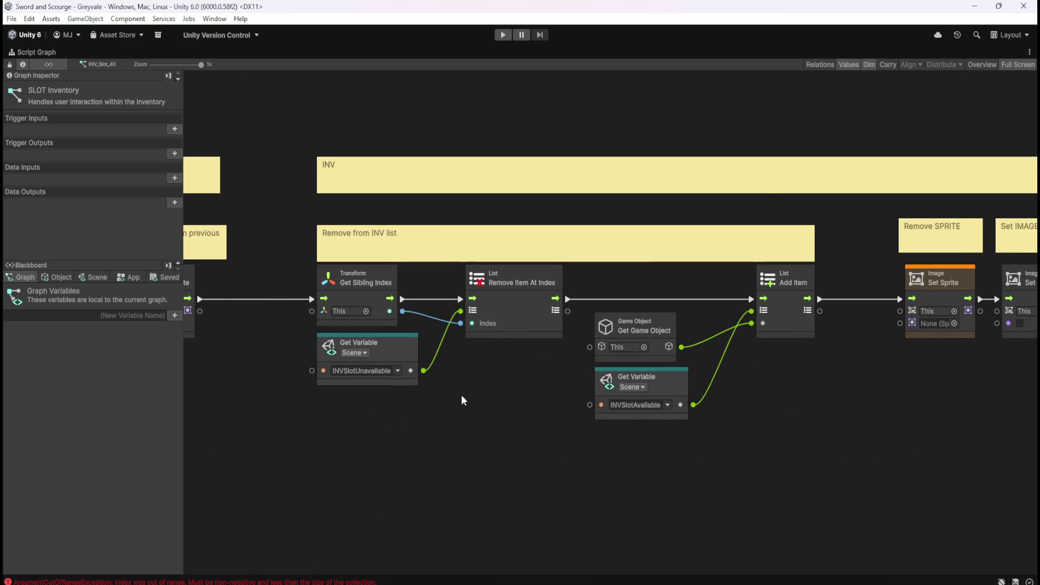
pyautogui.rightClick(472, 406)
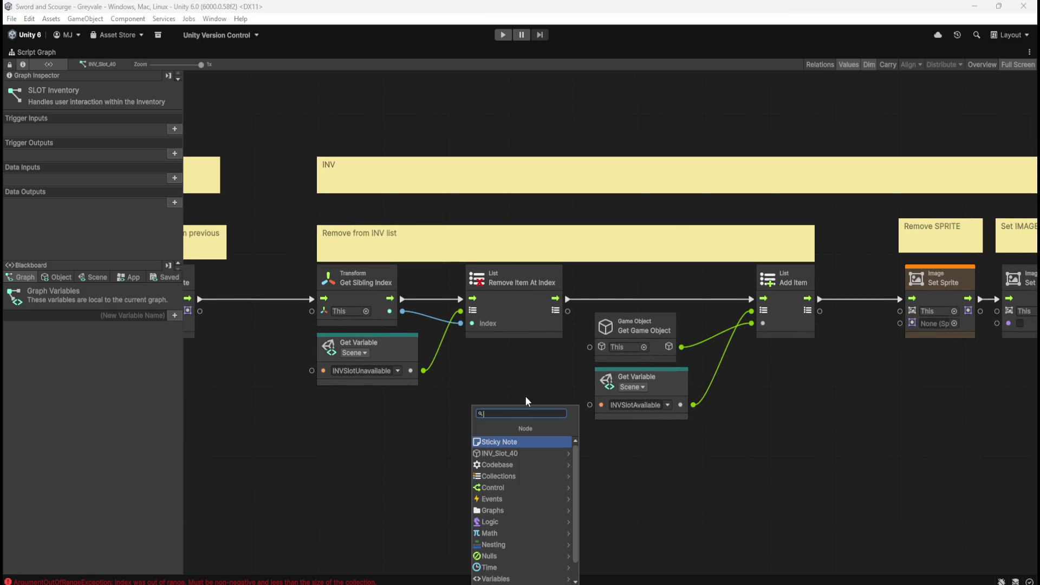
pyautogui.write('remove item')
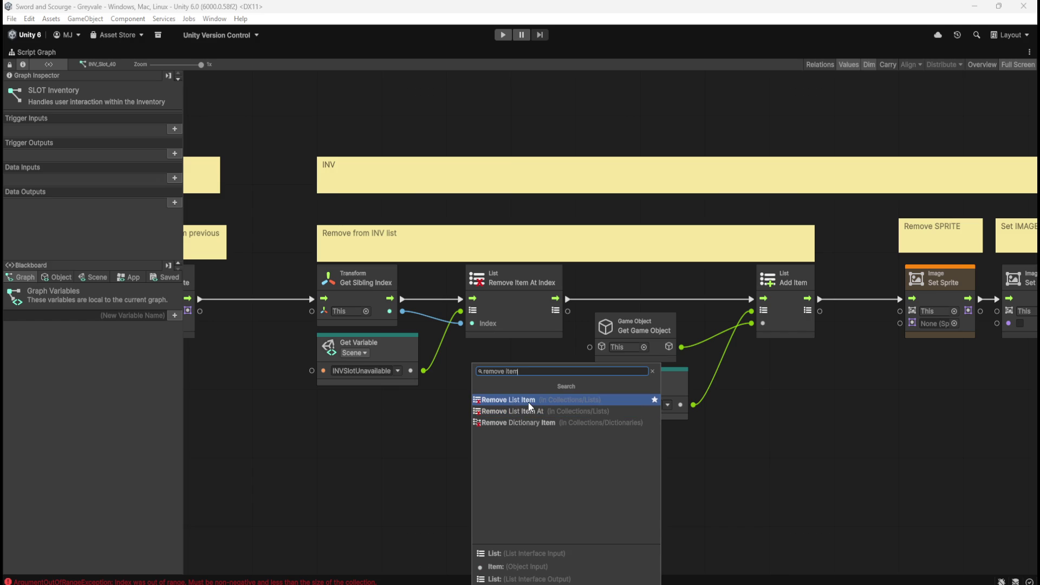
pyautogui.click(529, 404)
# Place the Remove Item node and feed it INVSlotUnavailable and this slot's game object.
pyautogui.moveTo(522, 420); pyautogui.dragTo(503, 385)
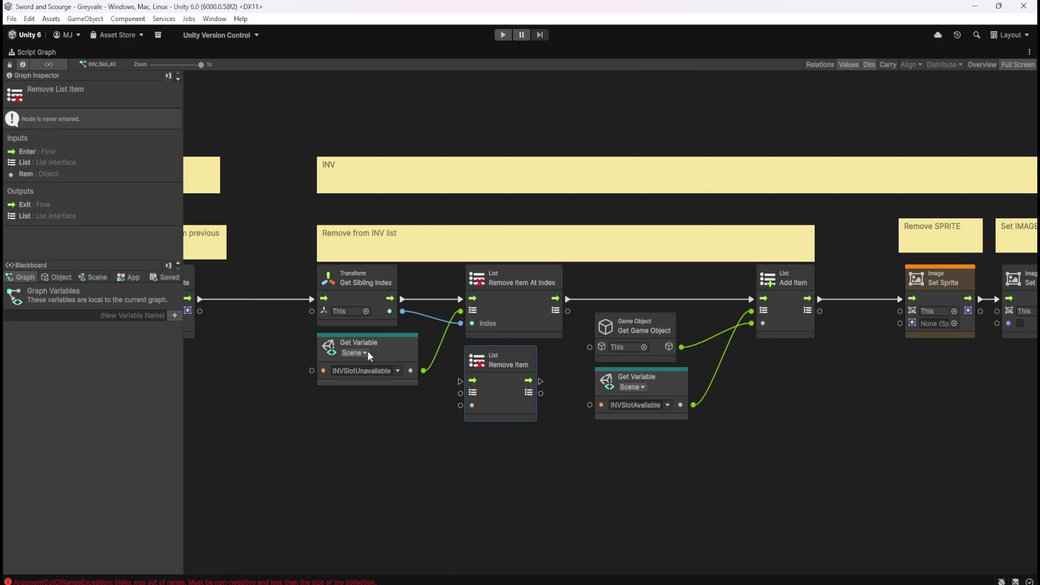
pyautogui.moveTo(314, 425); pyautogui.dragTo(447, 448)
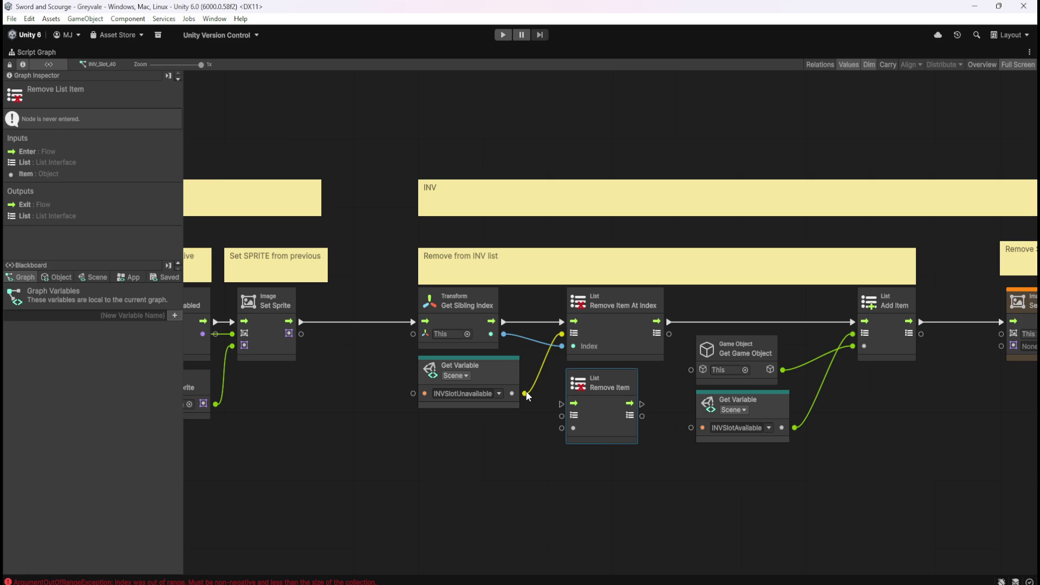
pyautogui.moveTo(525, 394)
pyautogui.mouseDown()
pyautogui.moveTo(558, 429)
pyautogui.moveTo(561, 416)
pyautogui.mouseUp()
pyautogui.moveTo(783, 370)
pyautogui.mouseDown()
pyautogui.moveTo(568, 398)
pyautogui.moveTo(562, 429)
pyautogui.mouseUp()
# Reroute the flow Set Sprite → Remove Item → Add Item, then restore the docked graph panel.
pyautogui.moveTo(423, 324)
pyautogui.mouseDown()
pyautogui.moveTo(507, 331)
pyautogui.moveTo(677, 320)
pyautogui.moveTo(304, 321)
pyautogui.moveTo(534, 379)
pyautogui.moveTo(563, 404)
pyautogui.mouseUp()
pyautogui.moveTo(643, 402)
pyautogui.mouseDown()
pyautogui.moveTo(824, 307)
pyautogui.moveTo(853, 322)
pyautogui.mouseUp()
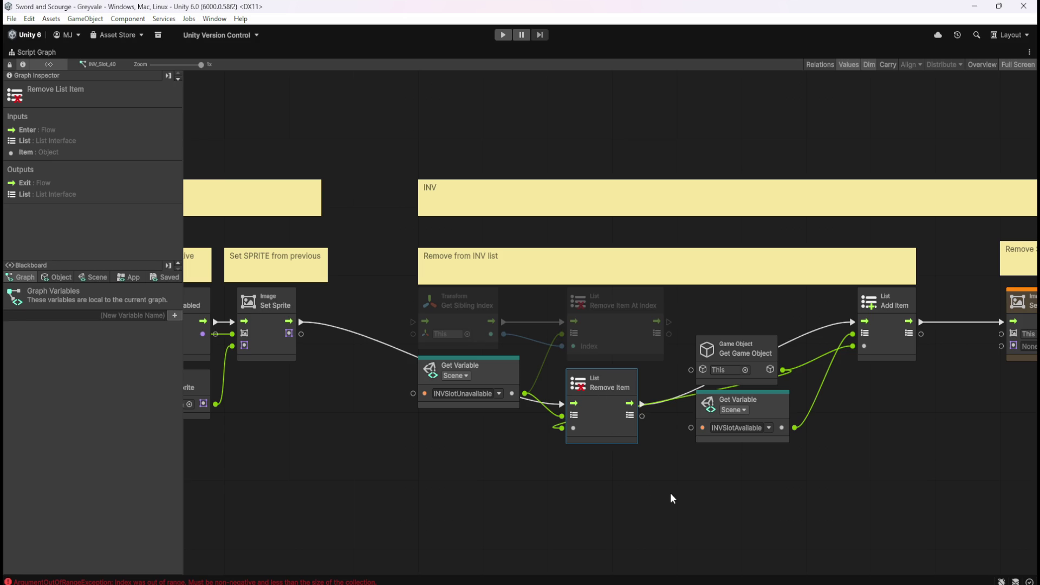
pyautogui.moveTo(848, 512); pyautogui.dragTo(662, 507)
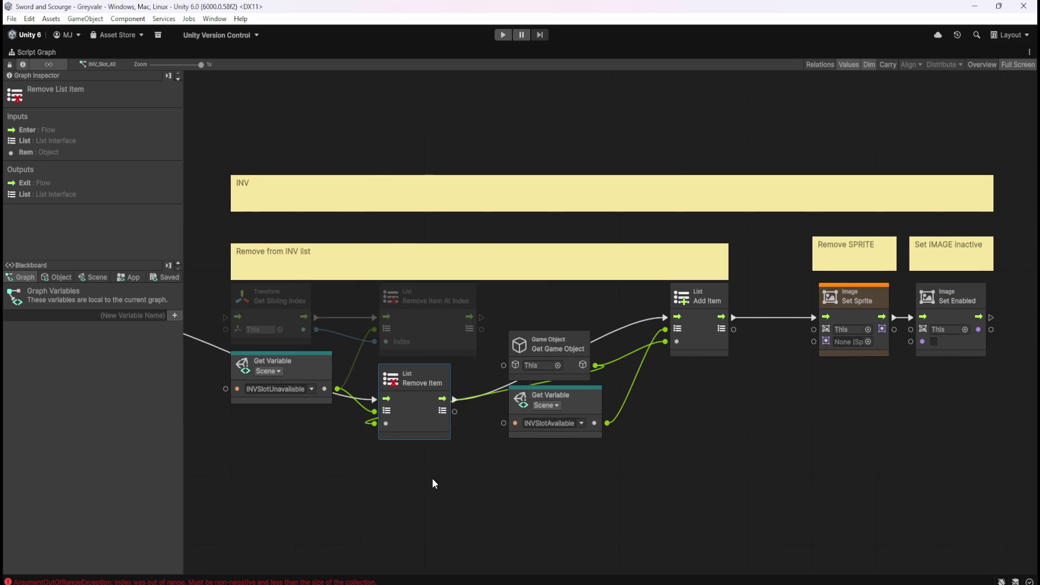
pyautogui.moveTo(433, 479); pyautogui.dragTo(569, 460)
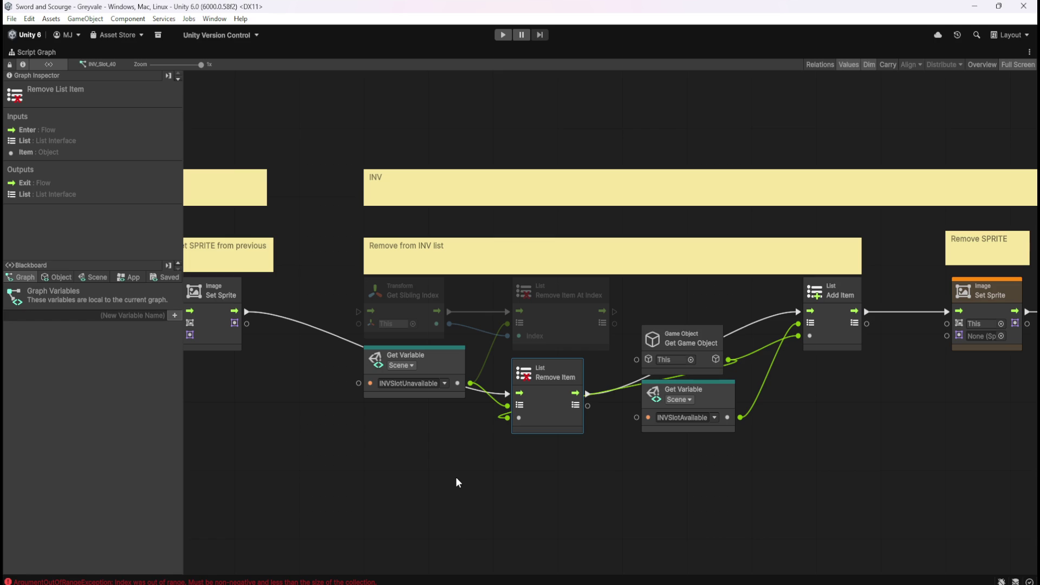
pyautogui.click(401, 441)
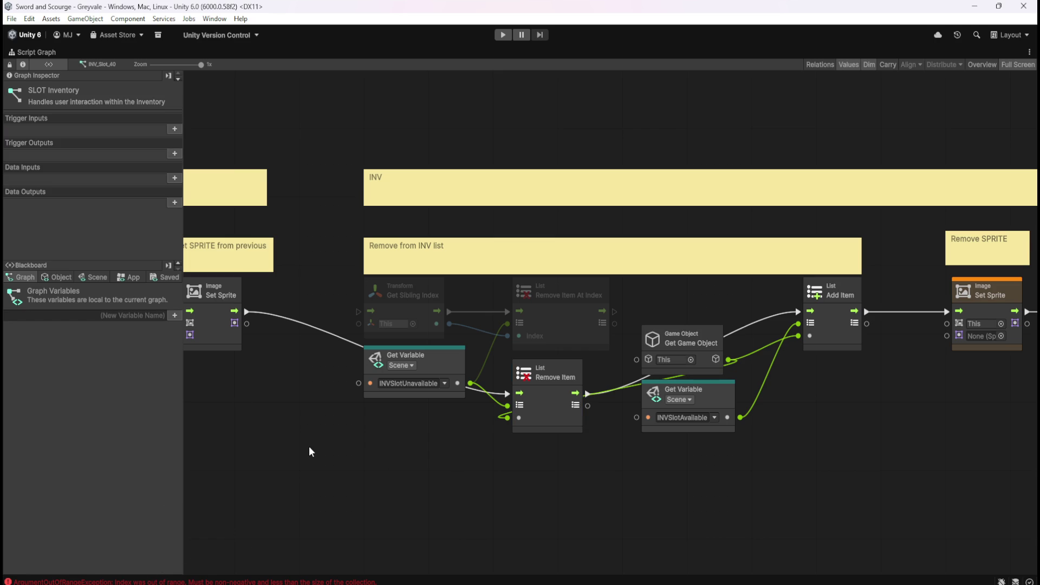
pyautogui.hotkey('shift', 'space')
# Inspect the stack traces of the ArgumentOutOfRange index errors in the Console.
pyautogui.click(71, 314)
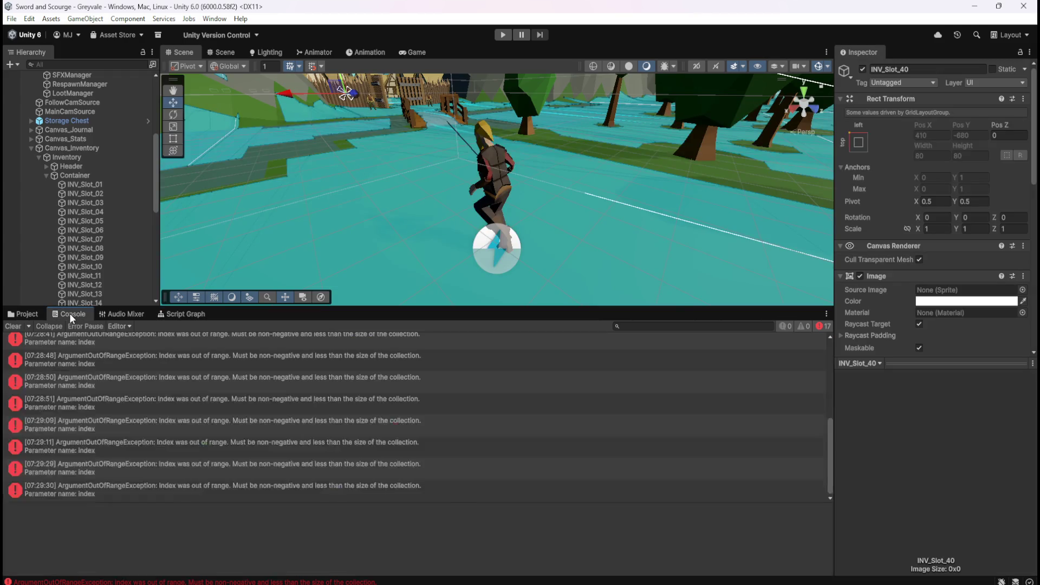
pyautogui.click(140, 410)
pyautogui.moveTo(154, 184); pyautogui.dragTo(151, 274)
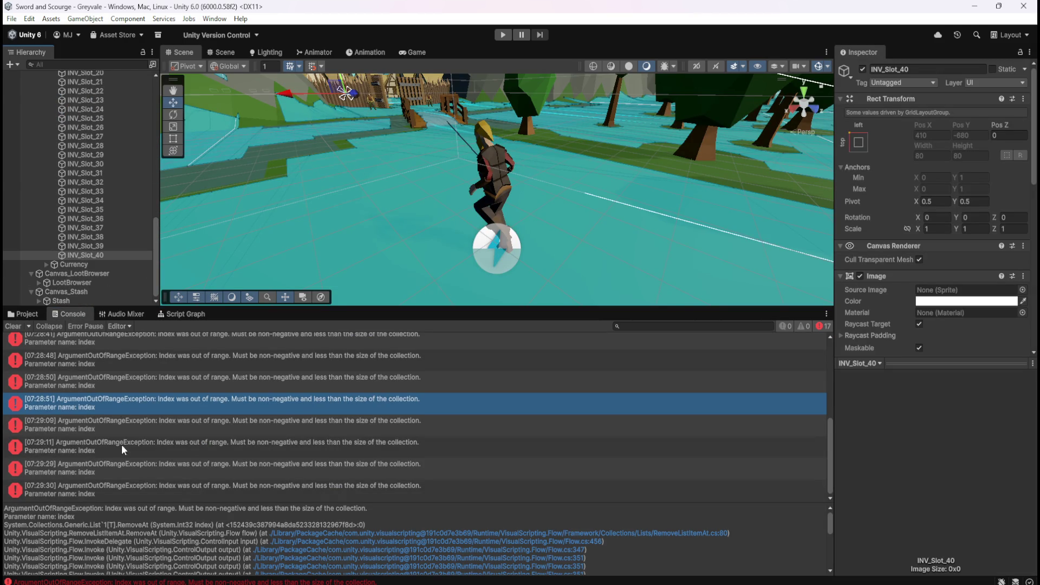
pyautogui.scroll(4, 200, 488)
pyautogui.scroll(-5, 229, 387)
pyautogui.scroll(7, 233, 448)
pyautogui.click(279, 401)
pyautogui.click(302, 374)
pyautogui.click(308, 473)
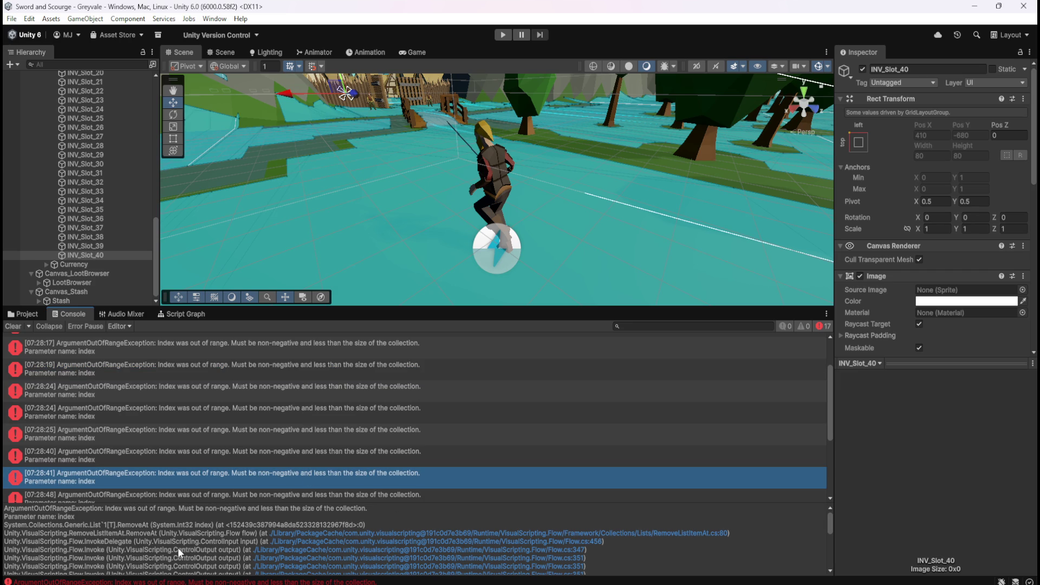
pyautogui.click(259, 392)
pyautogui.scroll(2, 287, 412)
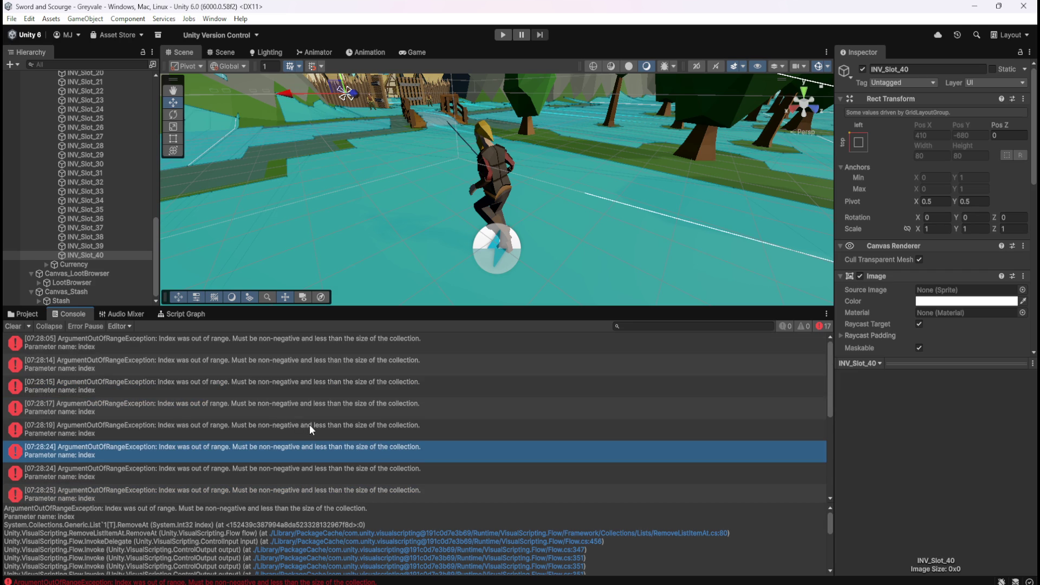
pyautogui.click(181, 364)
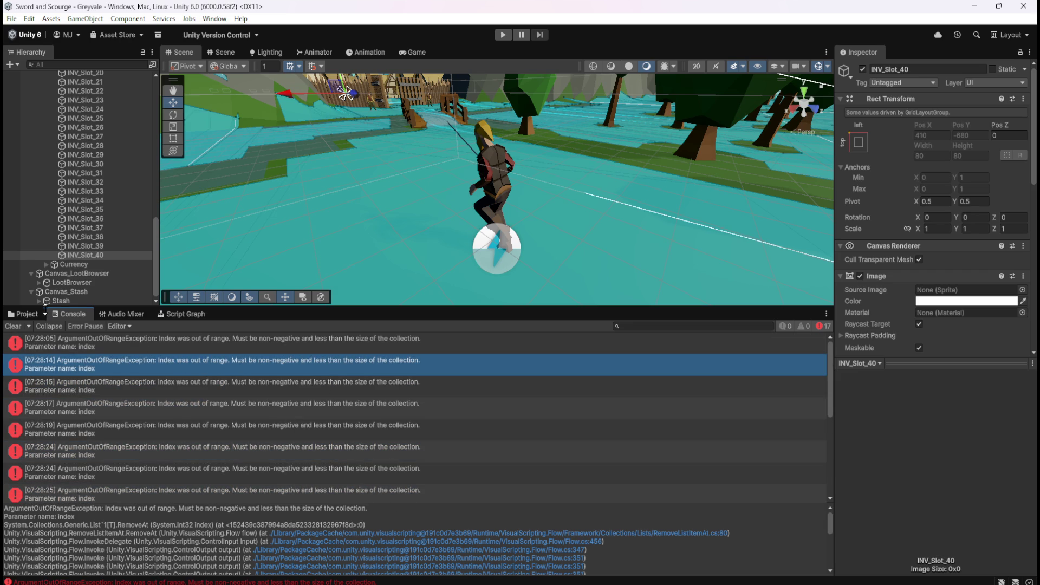
# Select INV_Slot_01 in the Hierarchy and show its Script Graph using Remove Item.
pyautogui.click(26, 314)
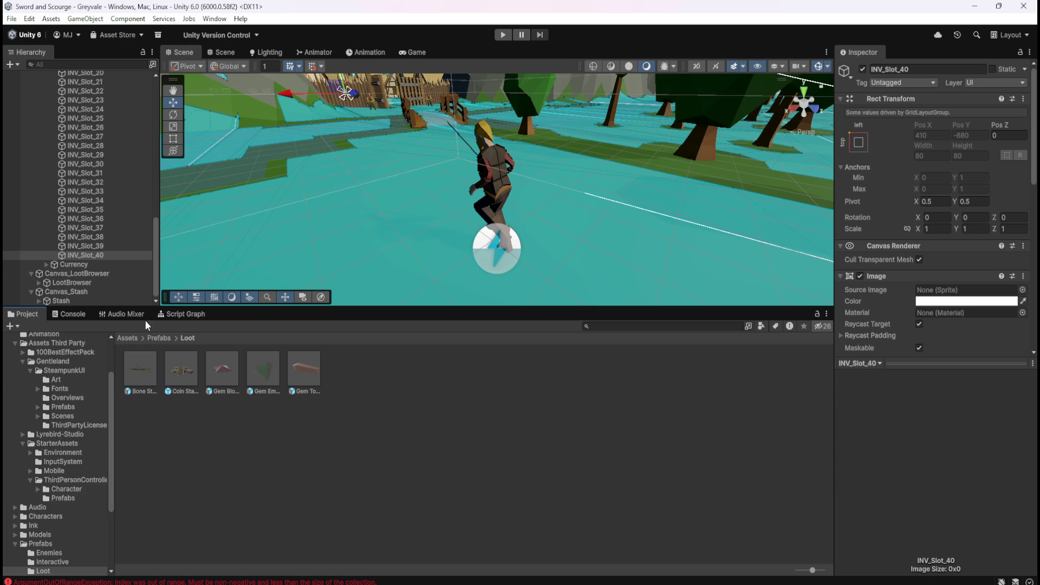
pyautogui.scroll(10, 102, 226)
pyautogui.click(105, 174)
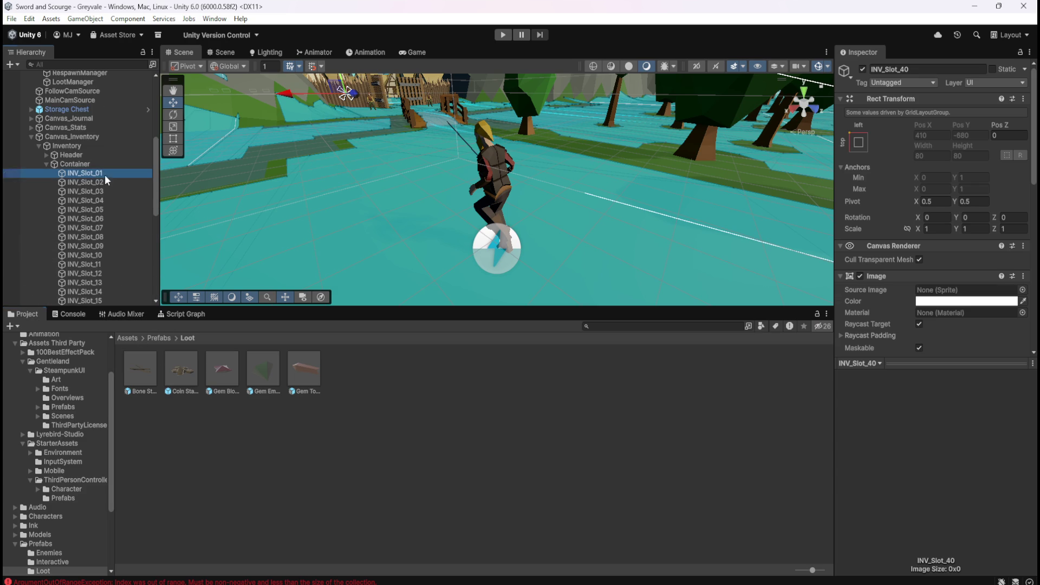
pyautogui.click(193, 314)
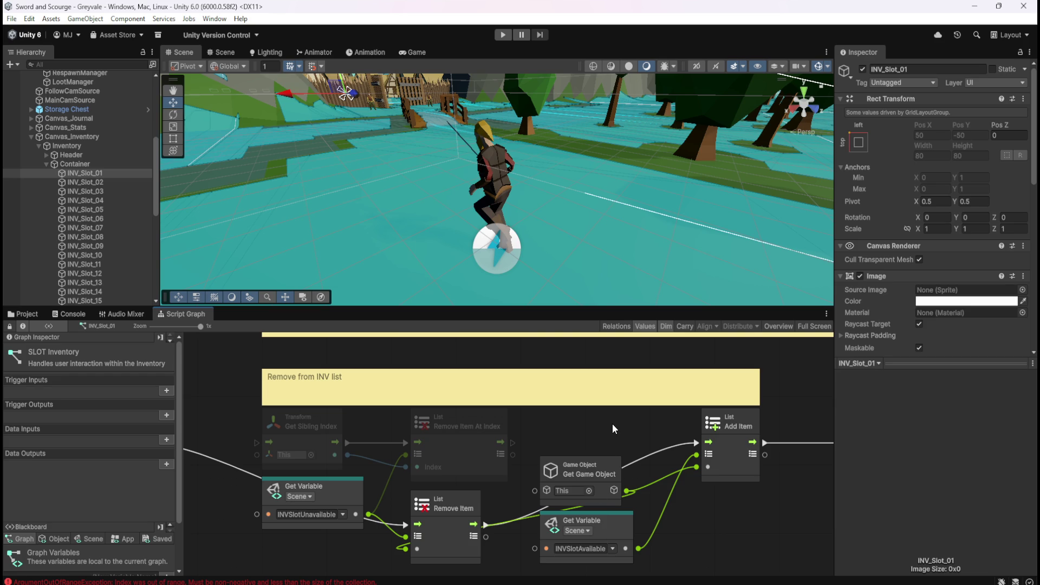
# Maximize the Script Graph view and enter Play mode to test the inventory.
pyautogui.hotkey('shift', 'space')
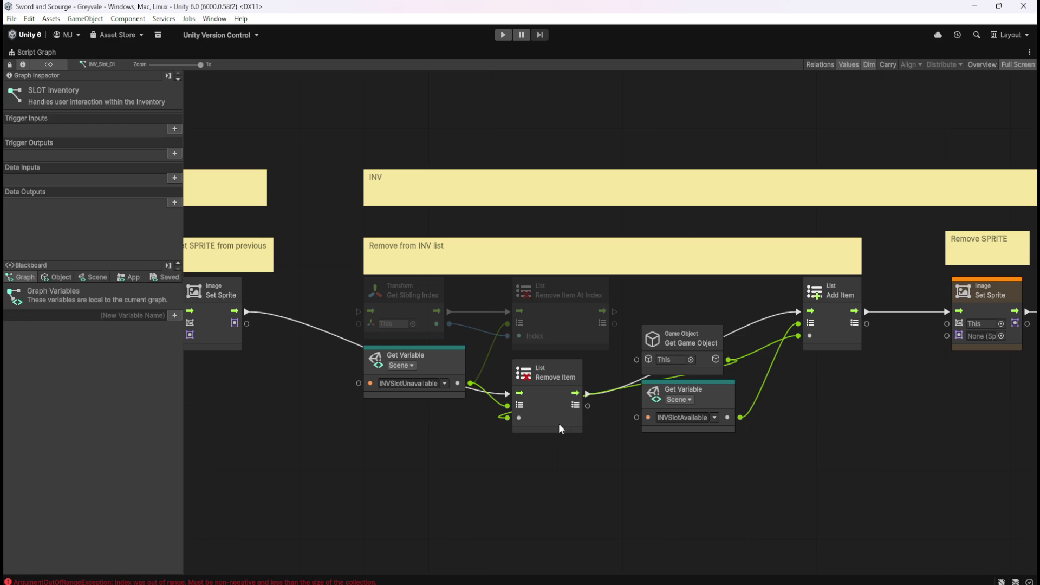
pyautogui.click(504, 36)
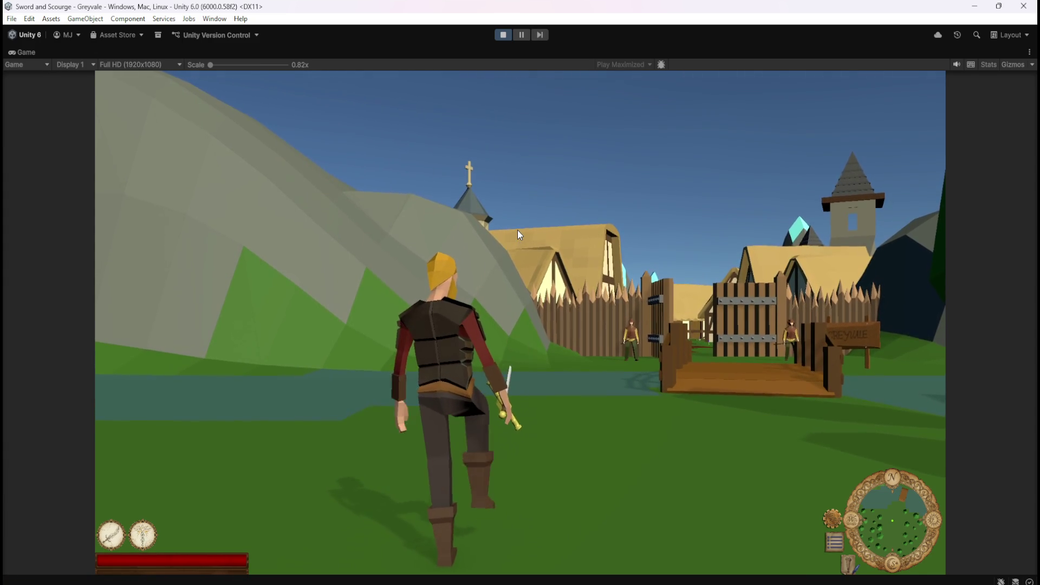
# Run the hero across the bridge and village to the chest, then open and close the Inventory/Stash.
pyautogui.press('w')
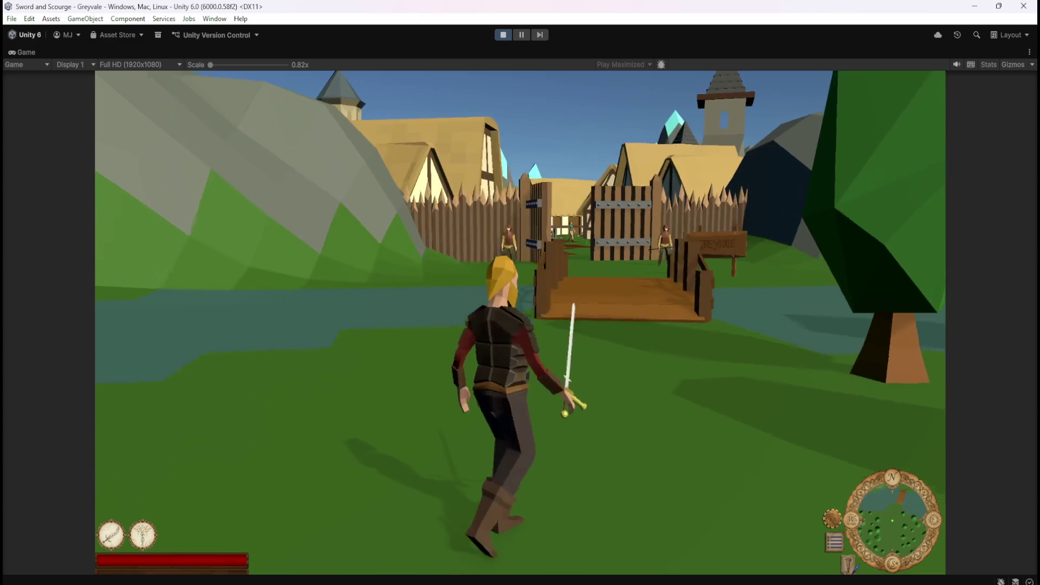
pyautogui.press('w')
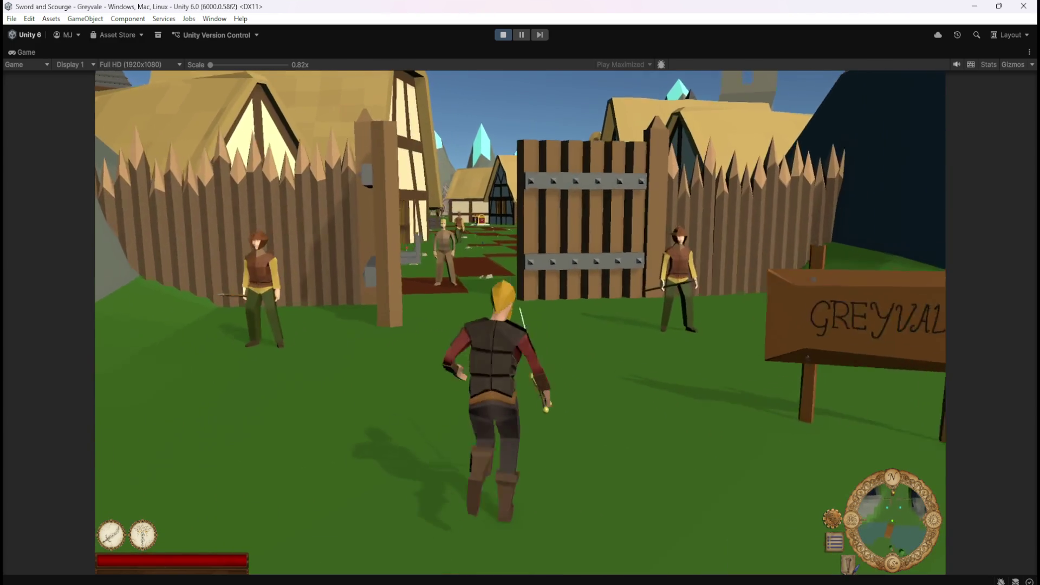
pyautogui.press('w')
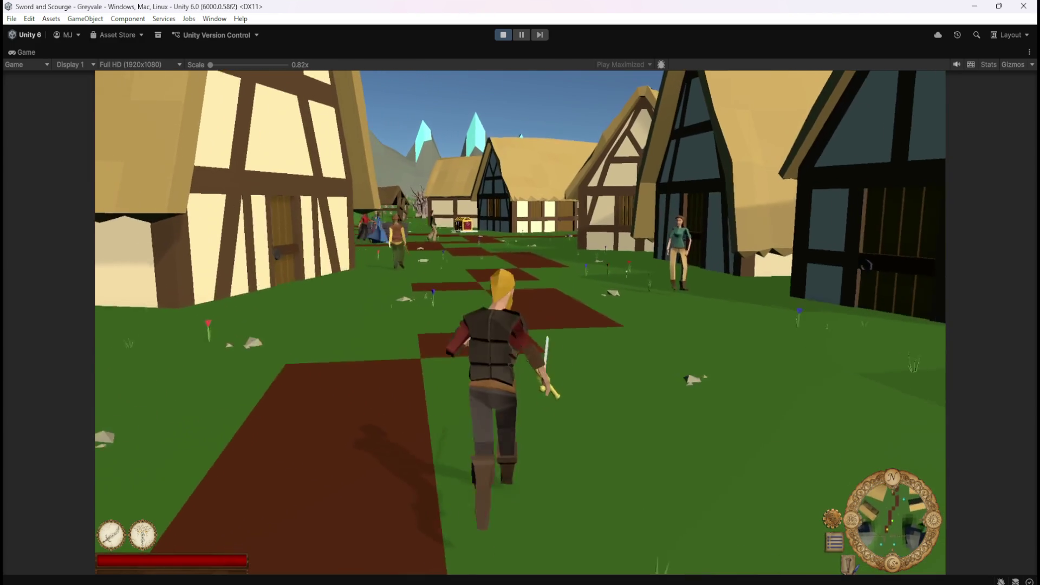
pyautogui.press('w')
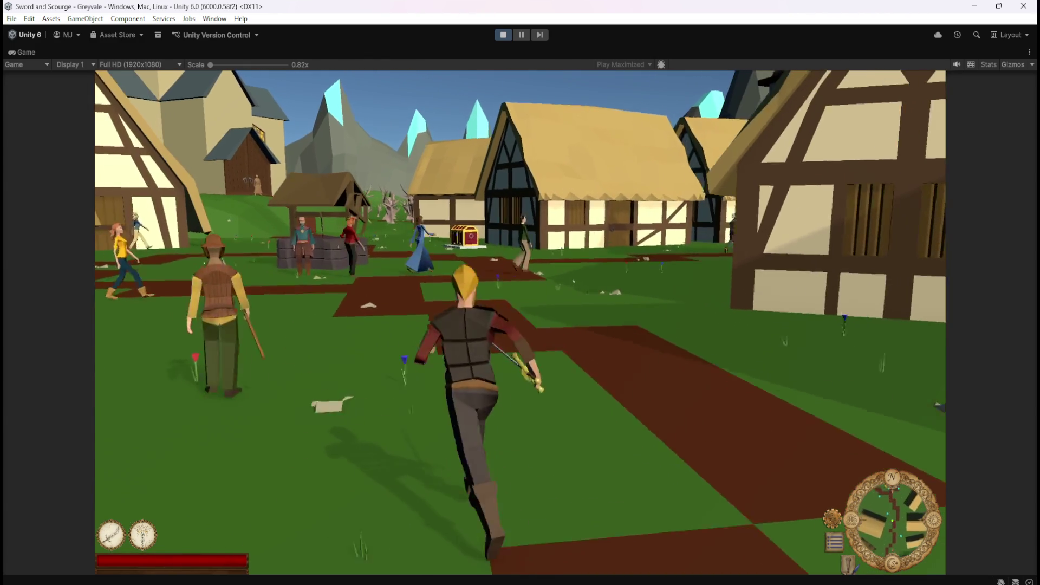
pyautogui.press('w')
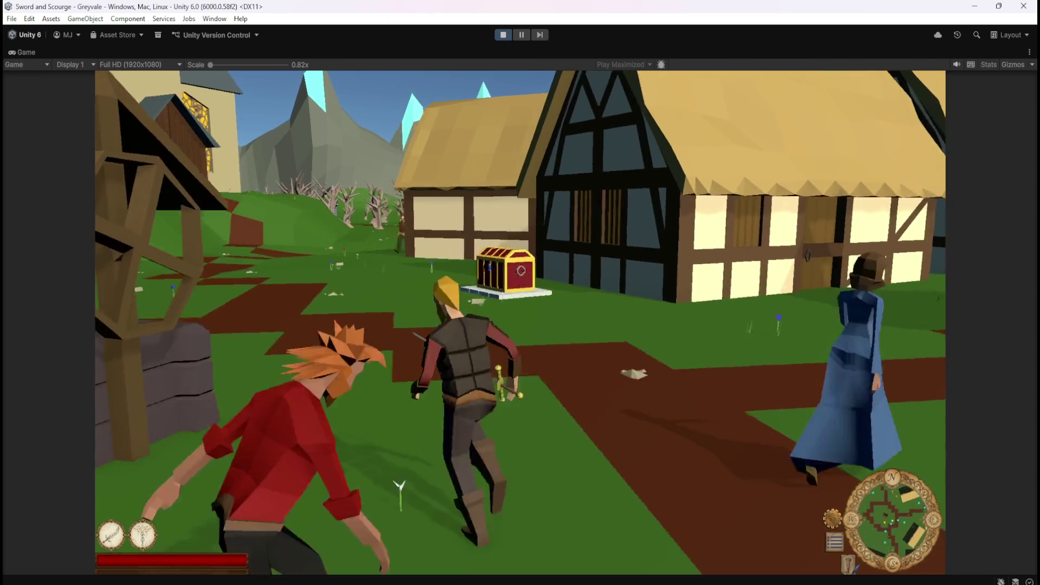
pyautogui.press('e')
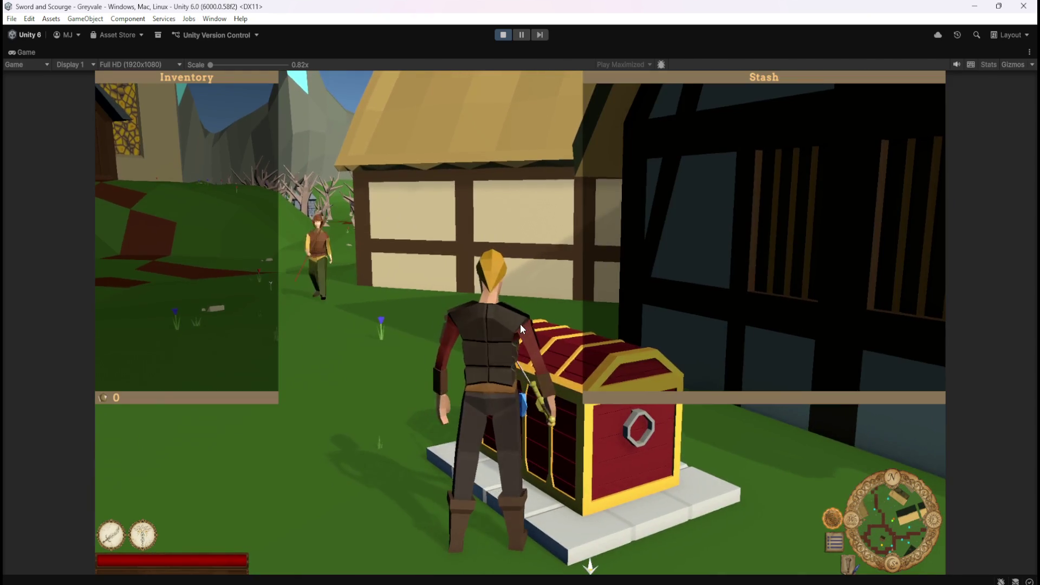
pyautogui.press('e')
# Run along the path into the graveyard and strike down a skeleton, revealing its Bones loot.
pyautogui.press('w')
pyautogui.press('w')
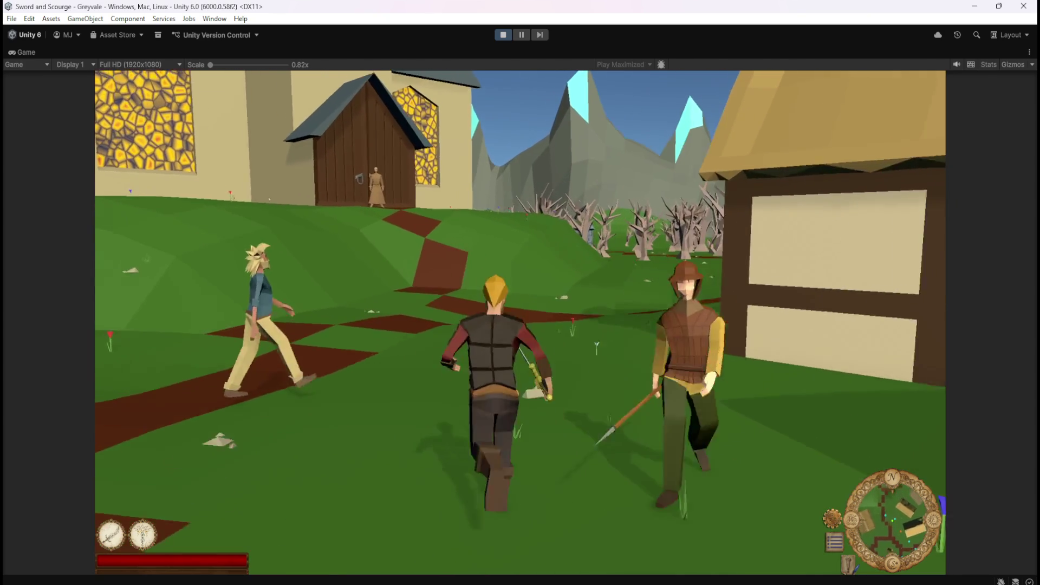
pyautogui.press('w')
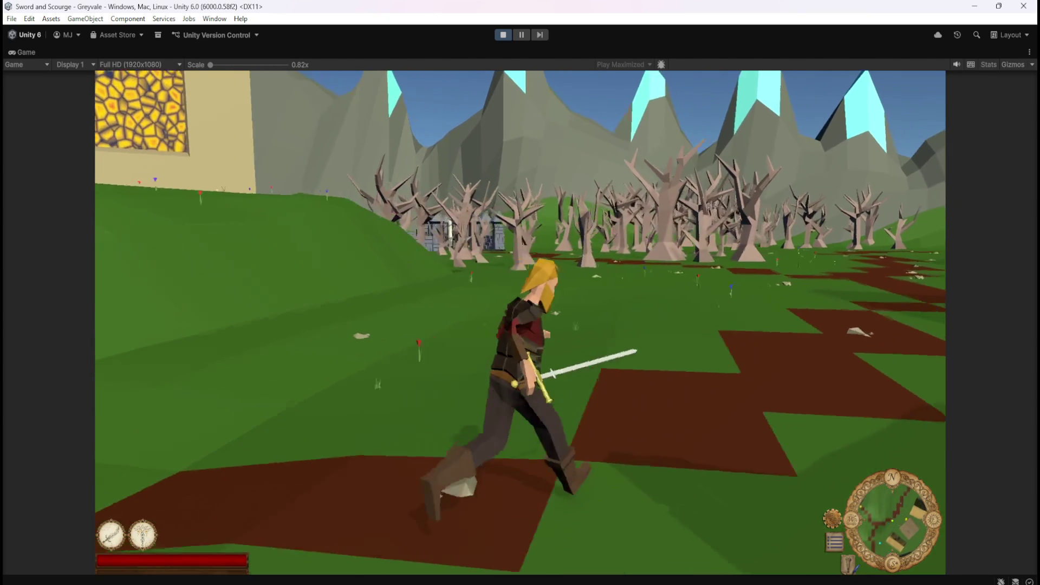
pyautogui.press('w')
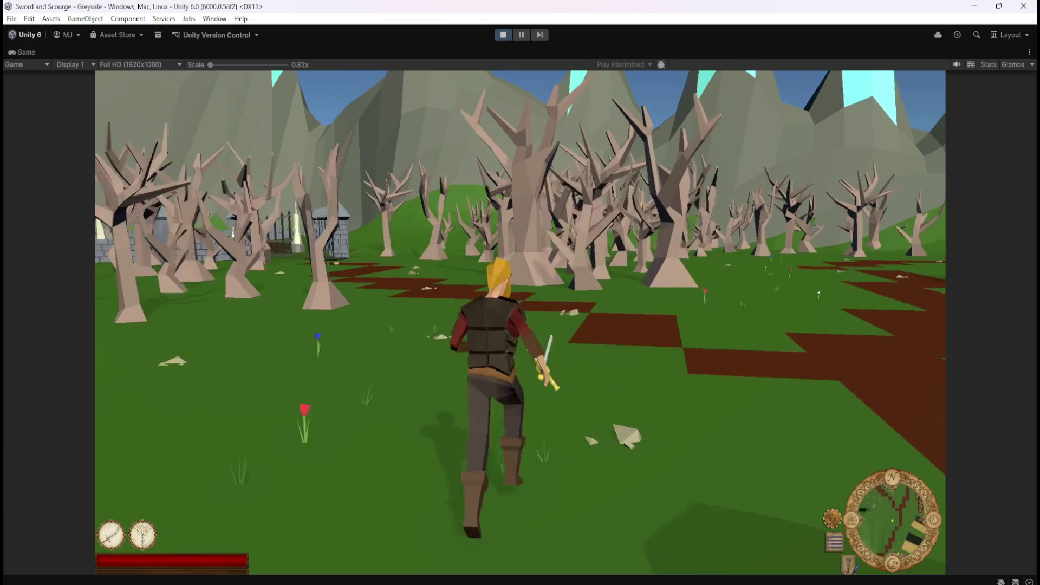
pyautogui.press('w')
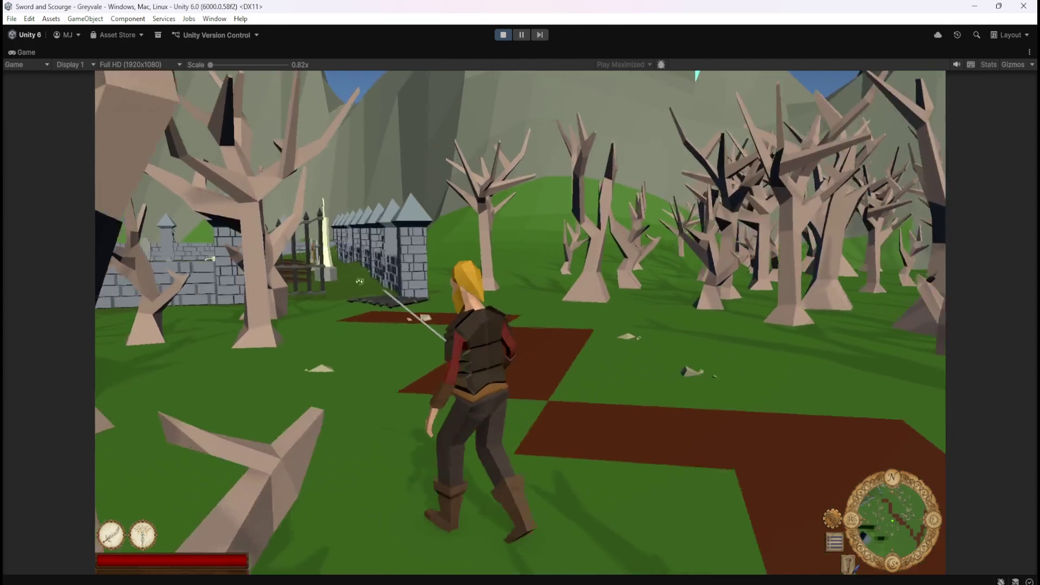
pyautogui.press('w')
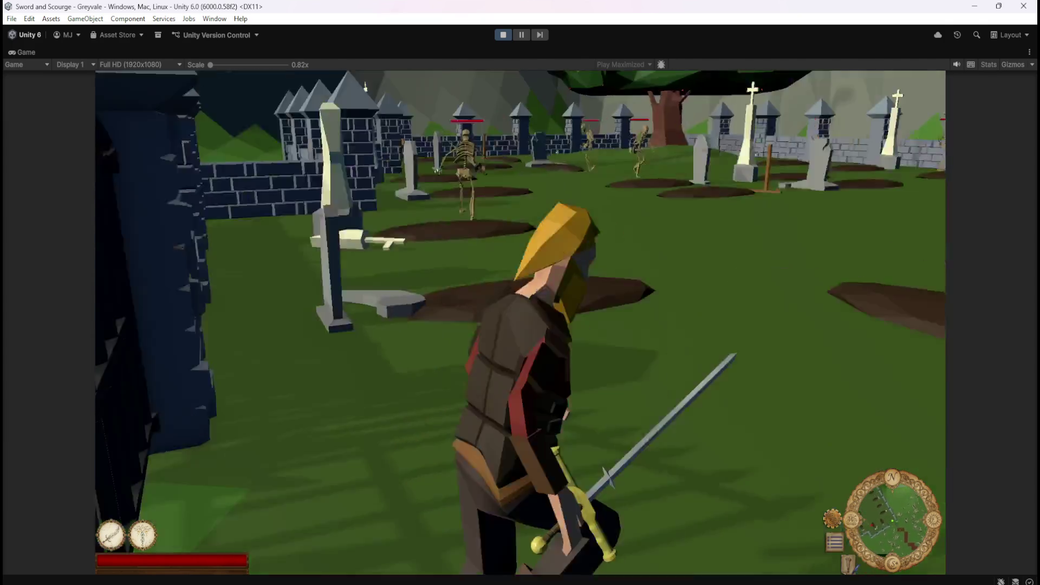
pyautogui.press('w')
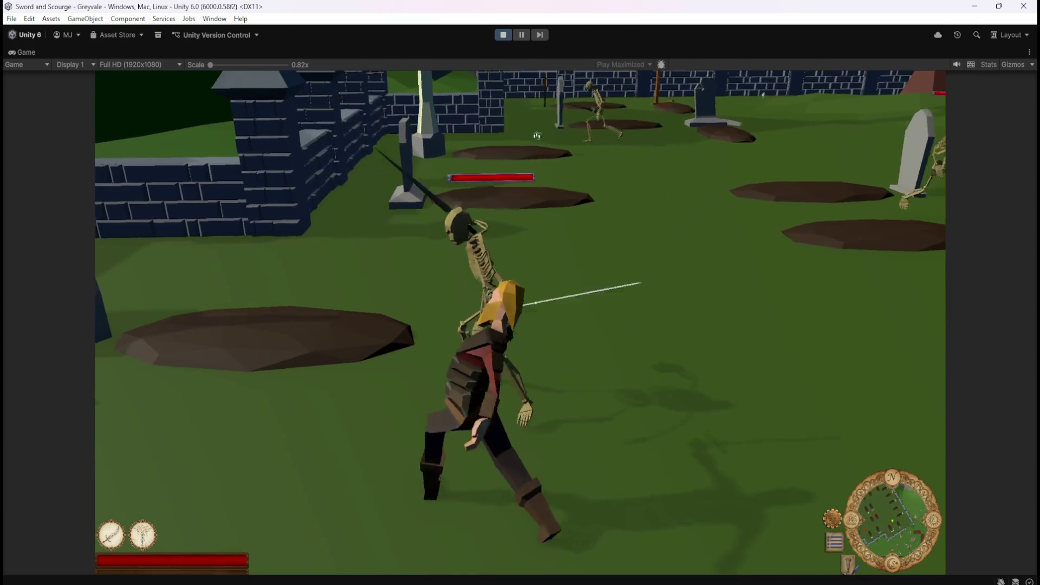
pyautogui.click(364, 160)
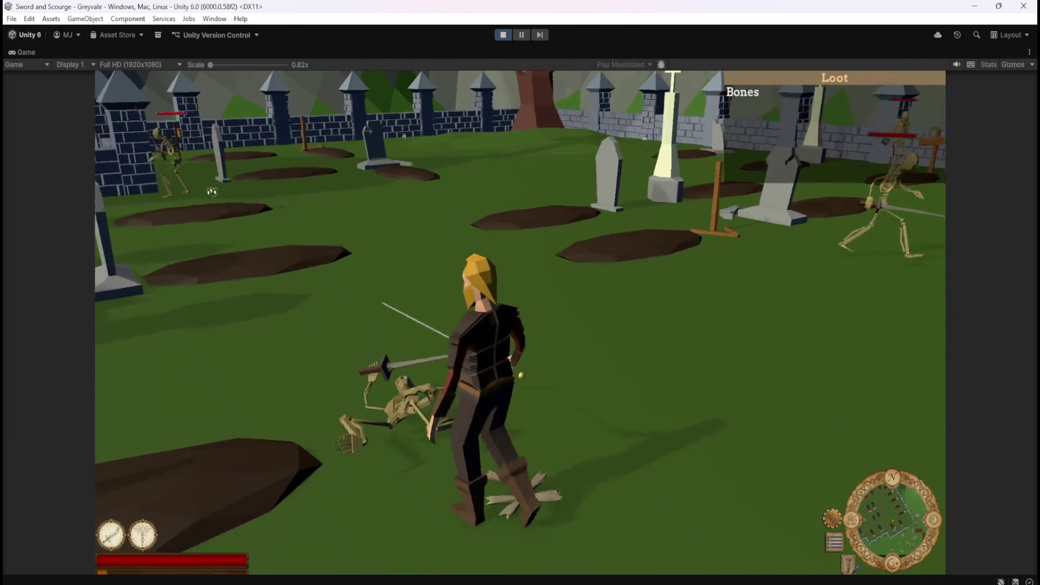